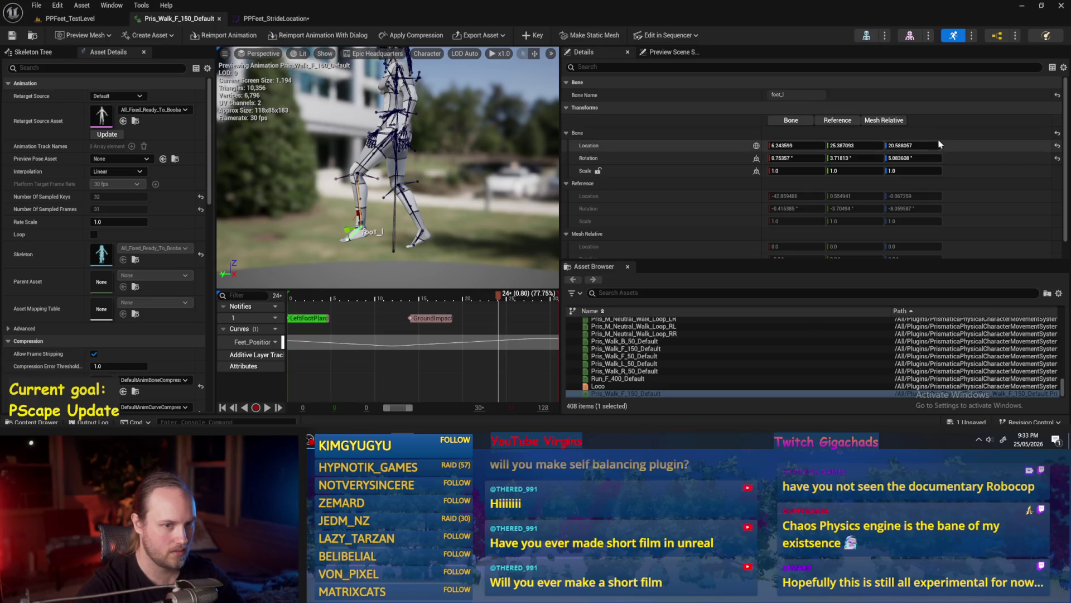
Step: Add a key at time 0.8 with value 20.588 on the blue Z stride curve, then return to Pris_Walk_F_150_Default
click(265, 21)
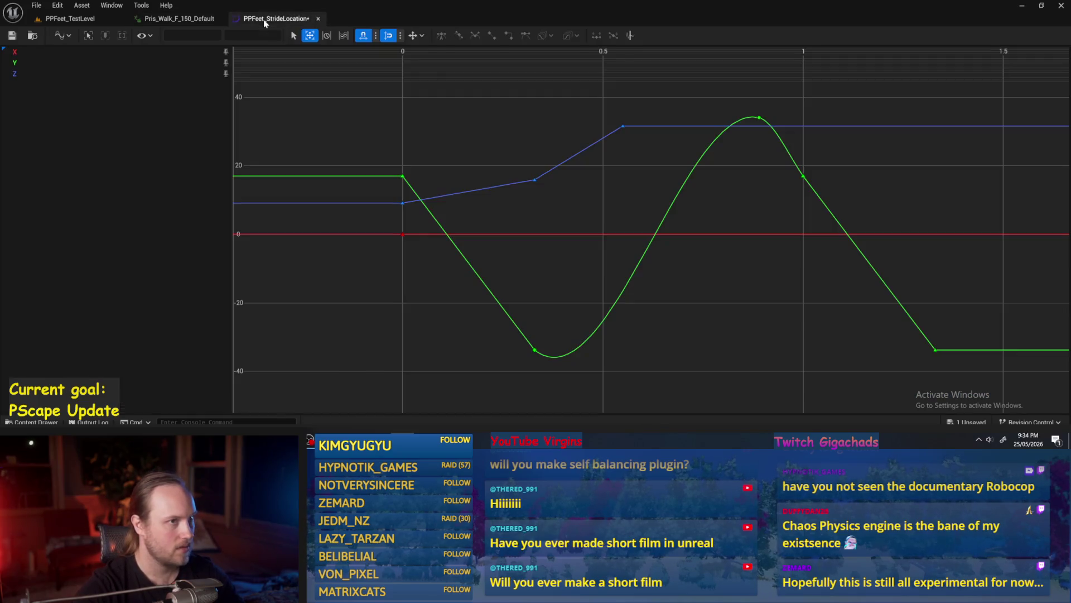
click(726, 125)
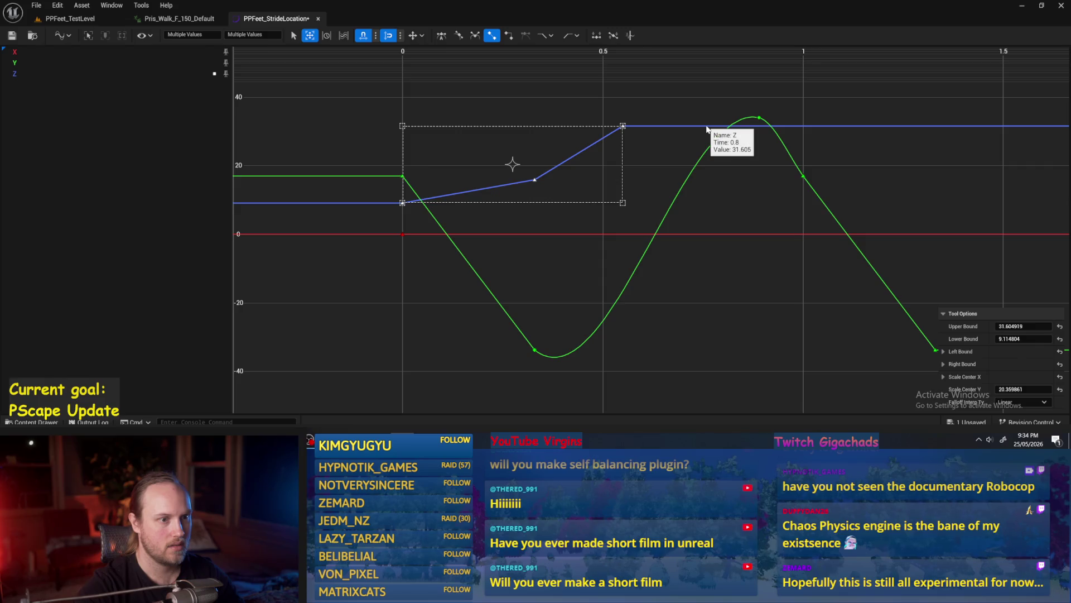
right_click(707, 130)
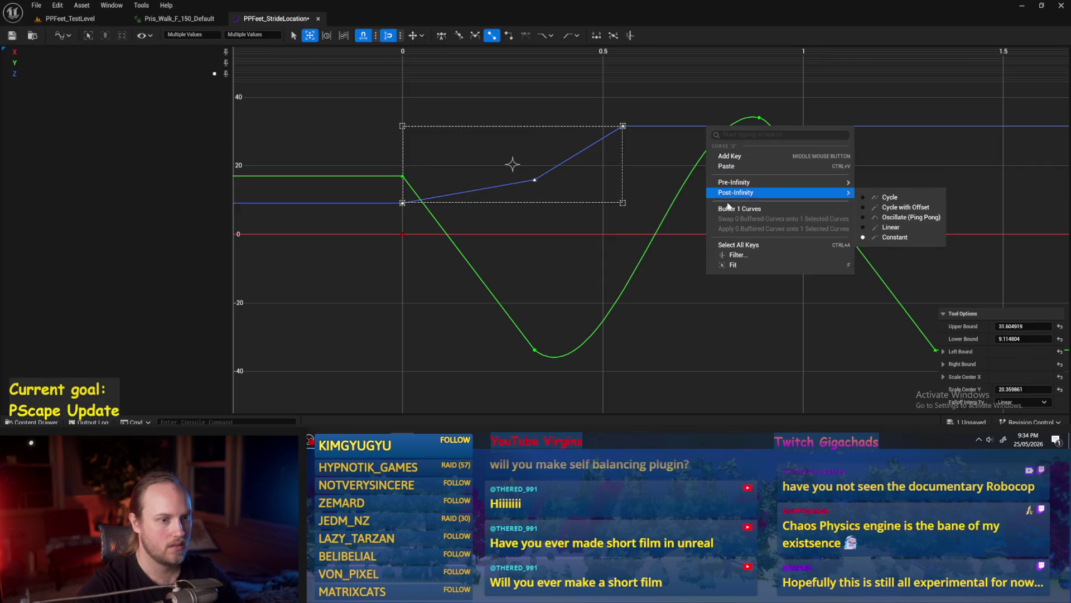
click(722, 150)
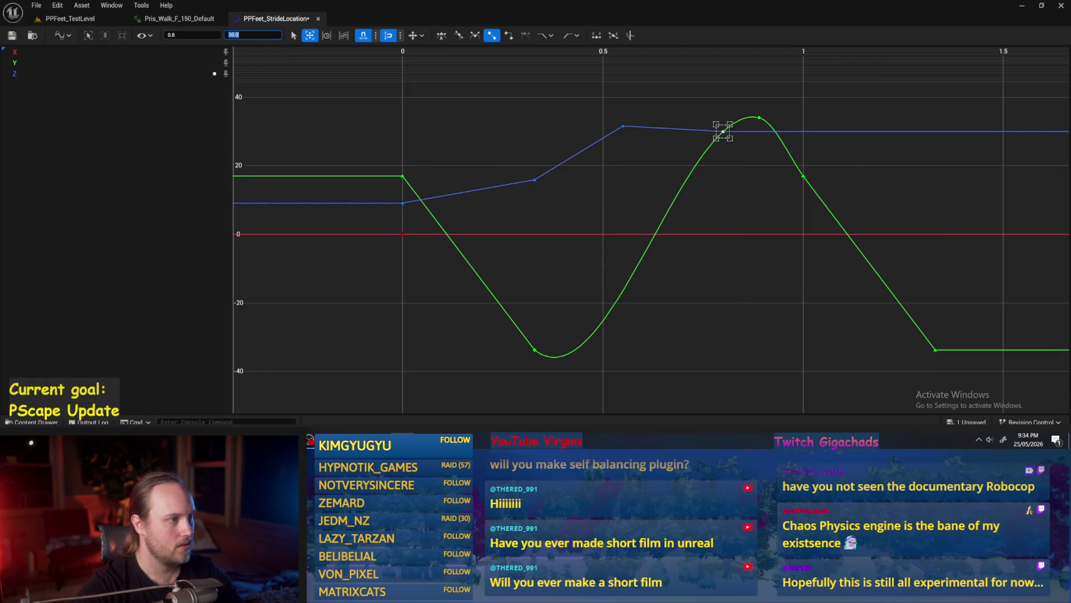
key(Return)
click(753, 209)
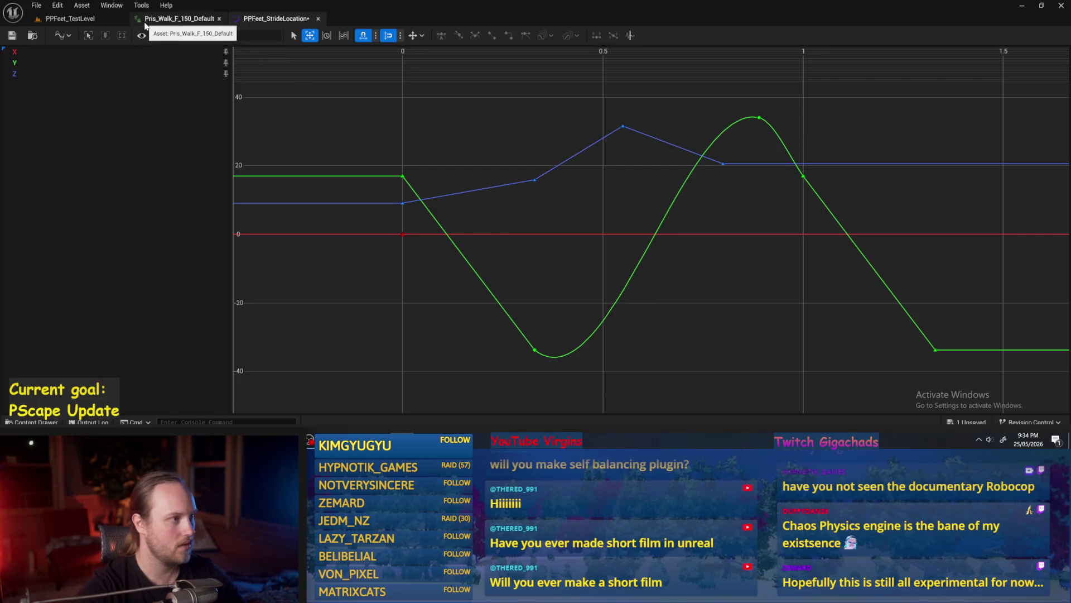
click(168, 19)
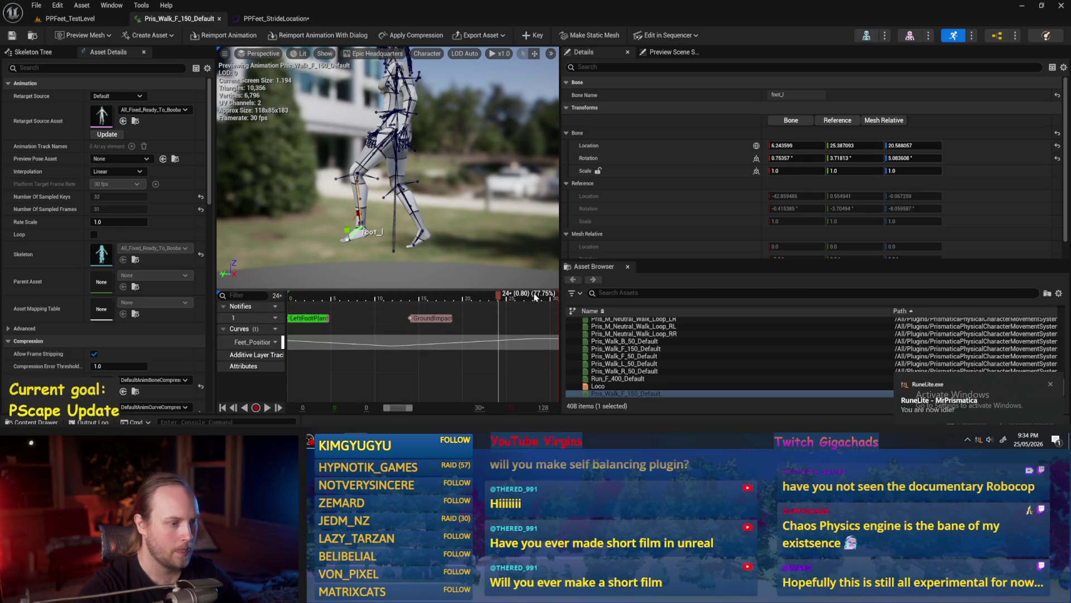
drag(498, 303, 568, 308)
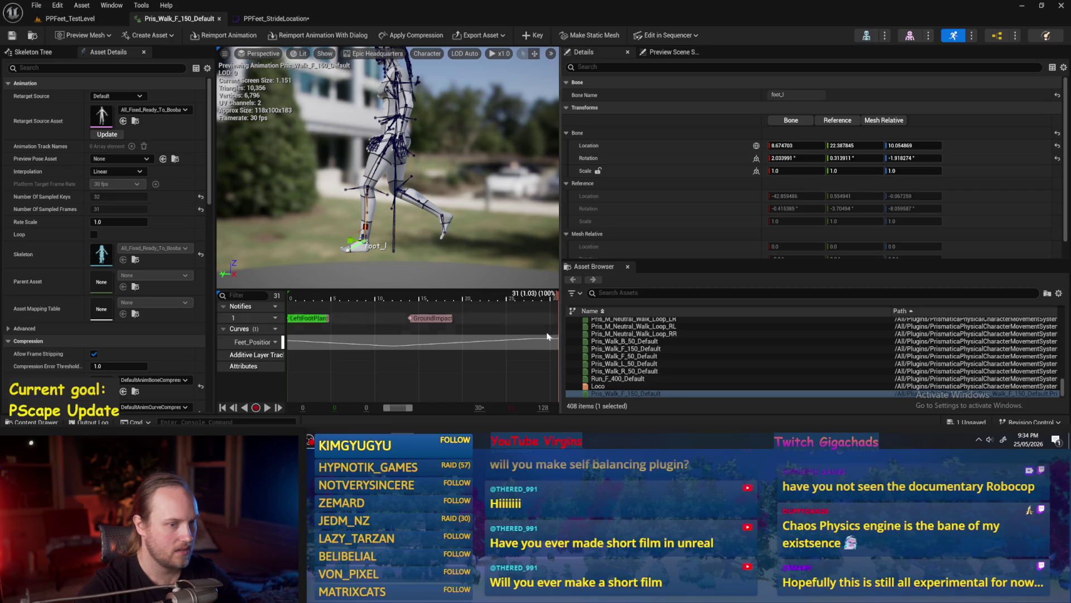
drag(568, 308, 220, 305)
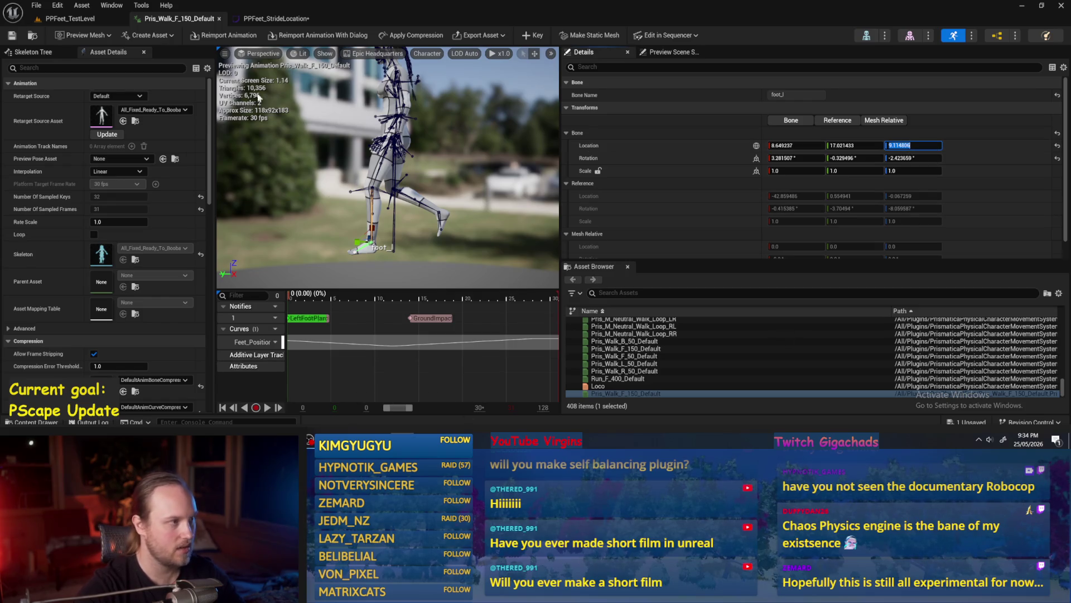
click(273, 18)
Step: Add a new Z-curve key at time 1.0
click(405, 206)
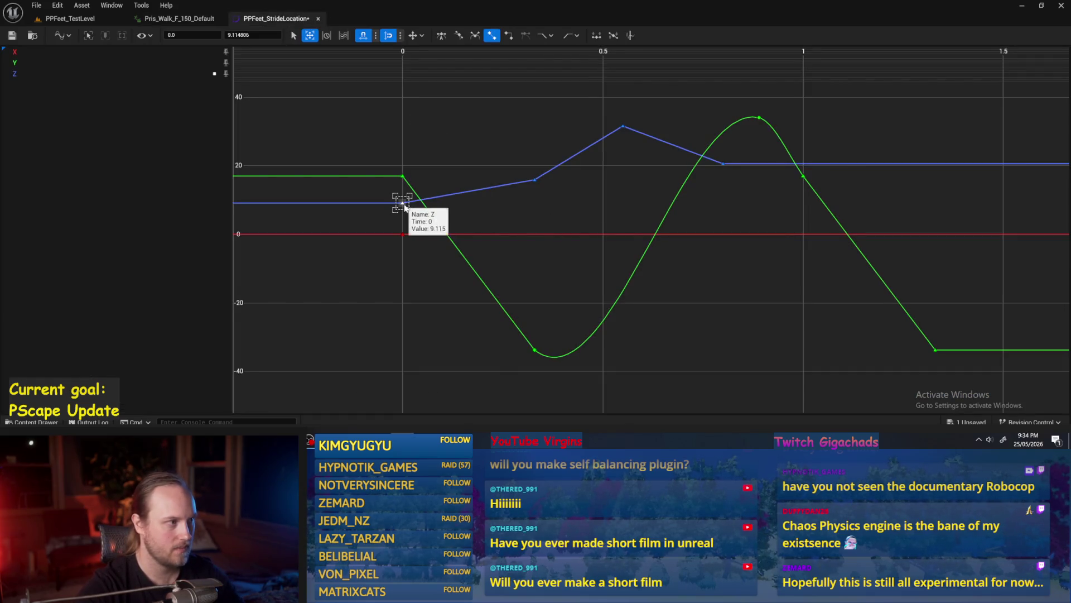
click(791, 163)
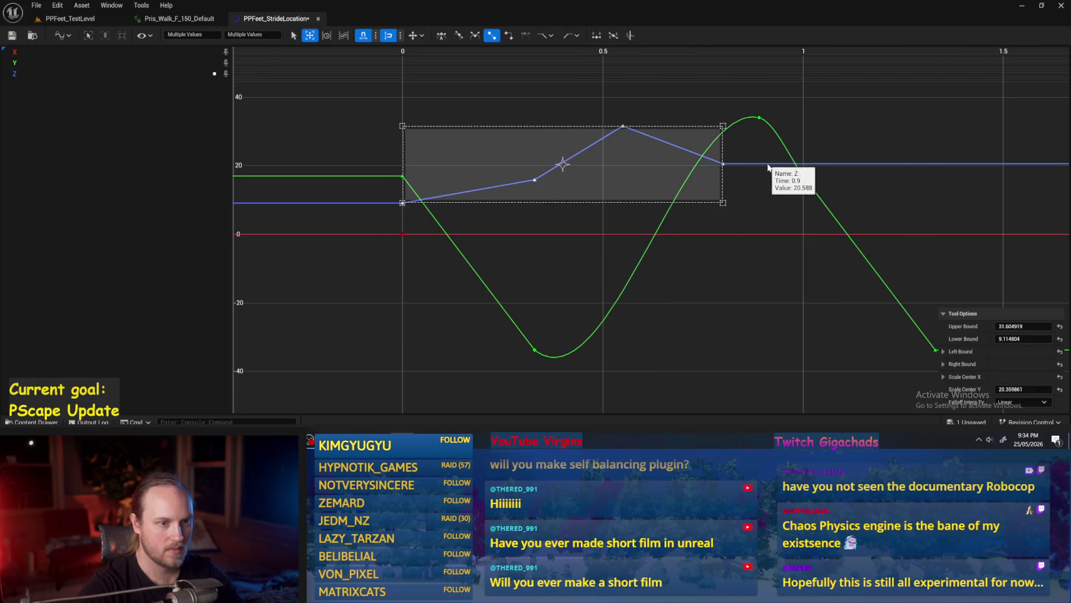
right_click(768, 166)
click(792, 195)
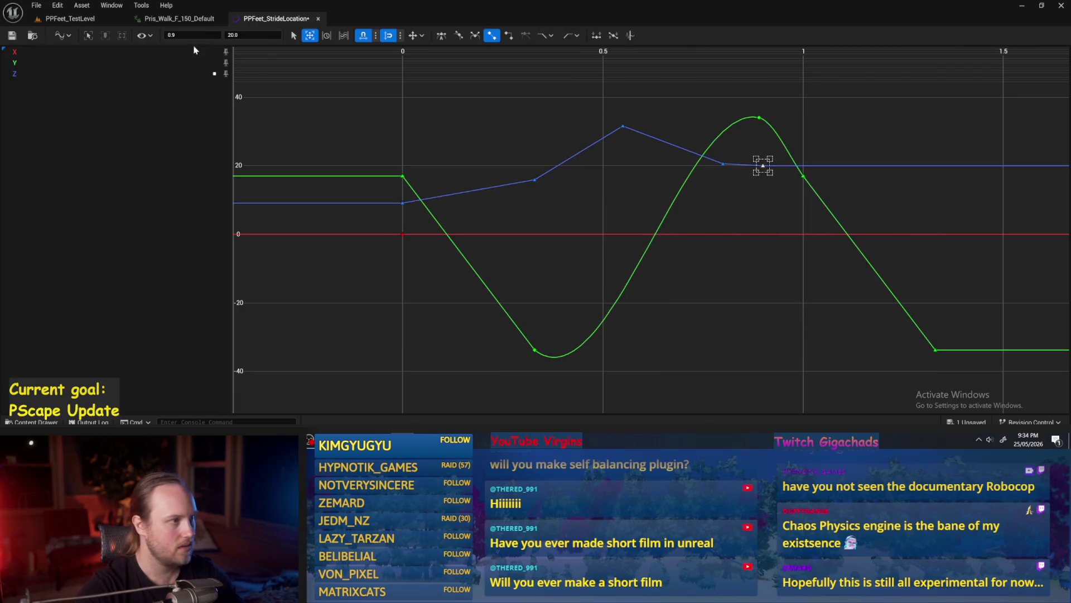
key(Return)
key(Return)
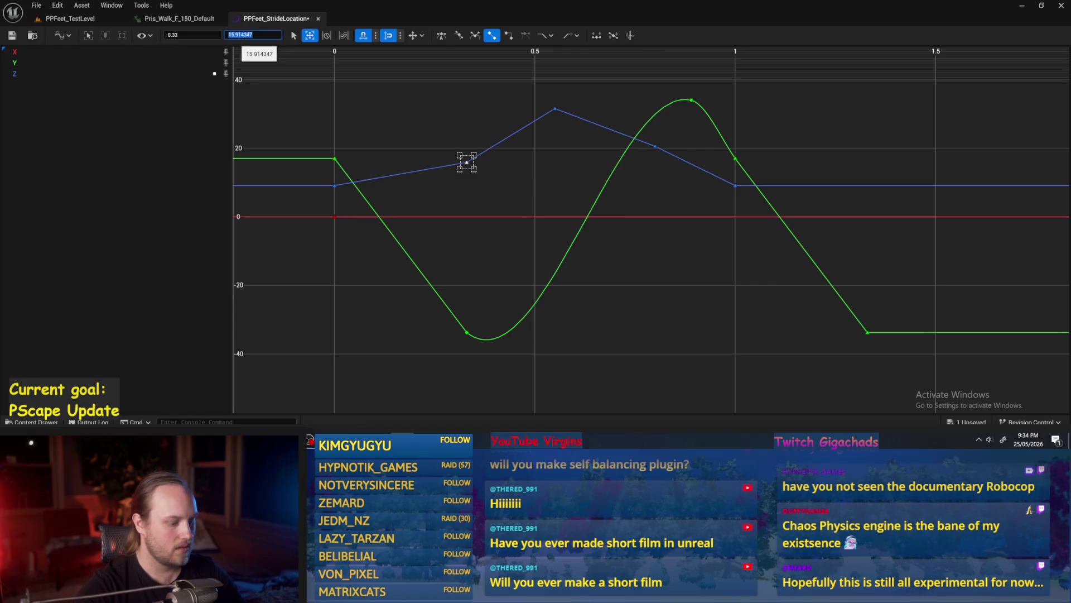
Step: Paste a Z key at time 1.33 with value 15.914347
right_click(809, 185)
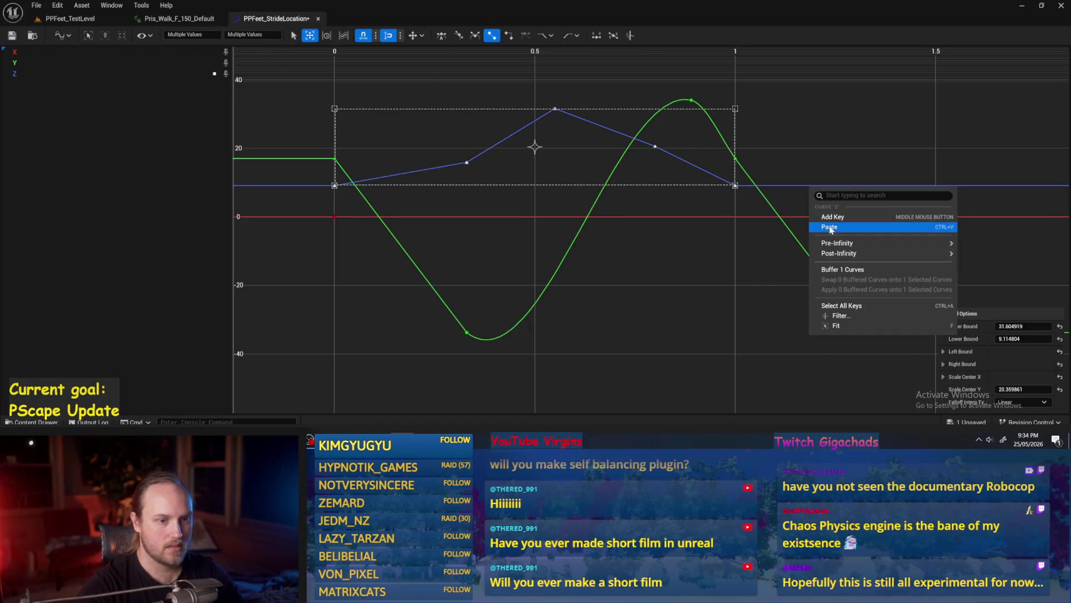
click(829, 228)
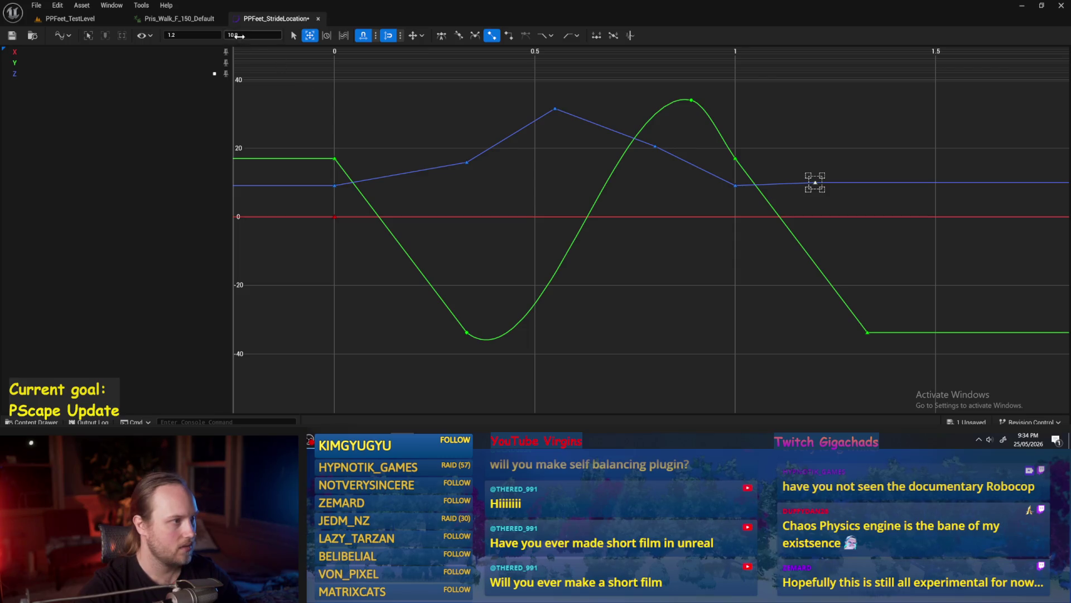
text(1.33)
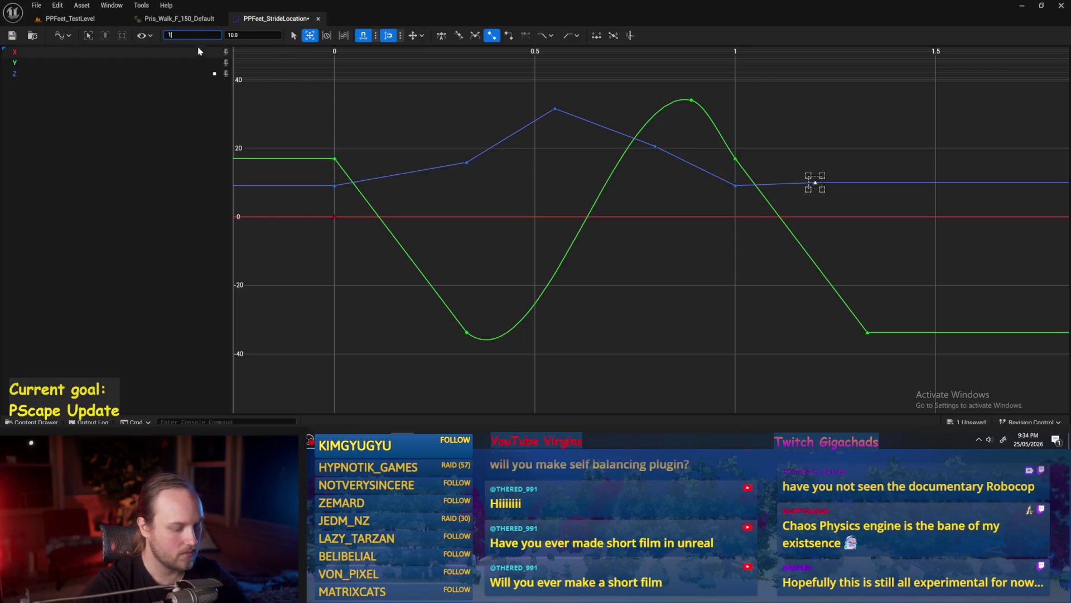
key(Return)
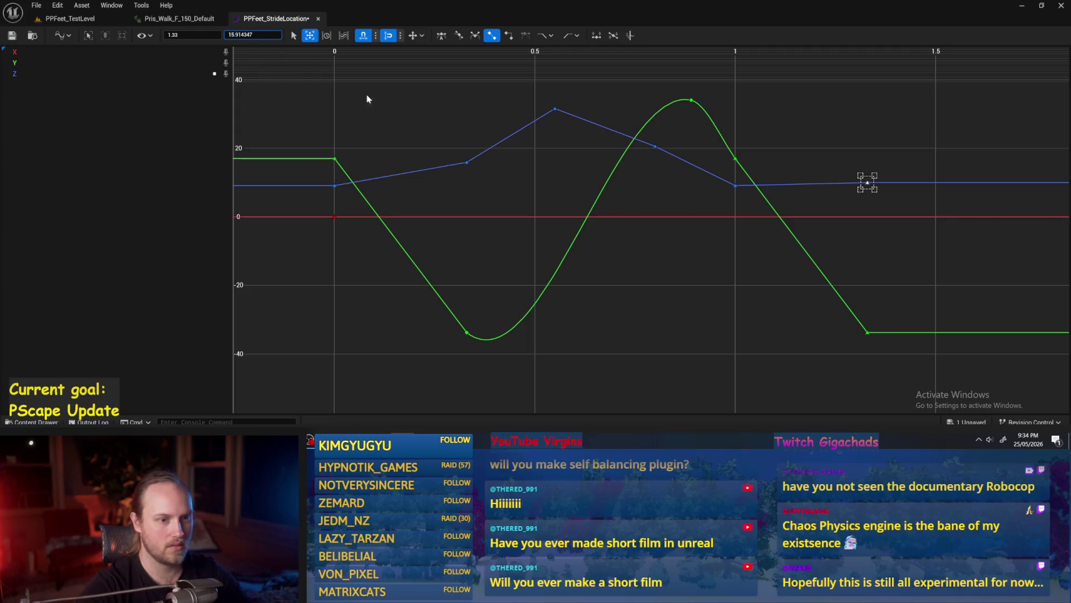
key(Return)
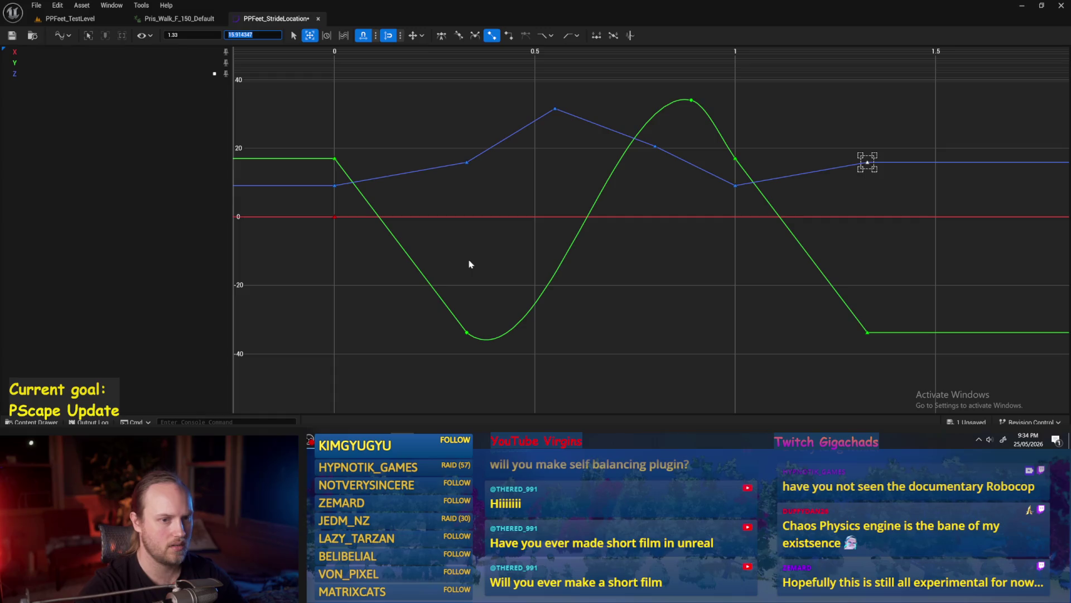
click(688, 195)
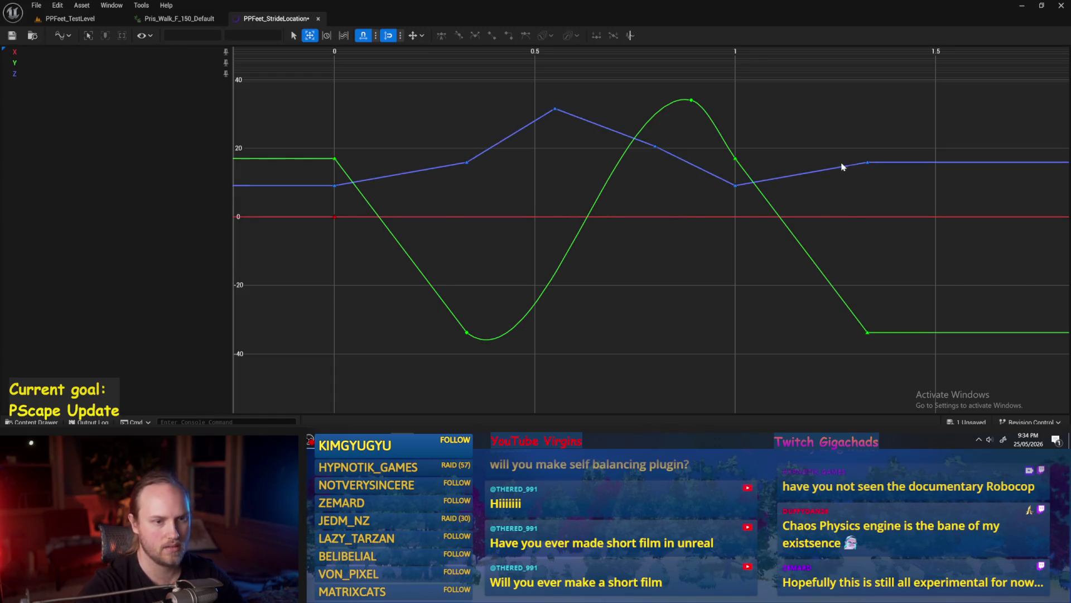
mouse_move(772, 191)
mouse_down()
mouse_move(733, 206)
mouse_move(701, 168)
mouse_move(723, 174)
mouse_up()
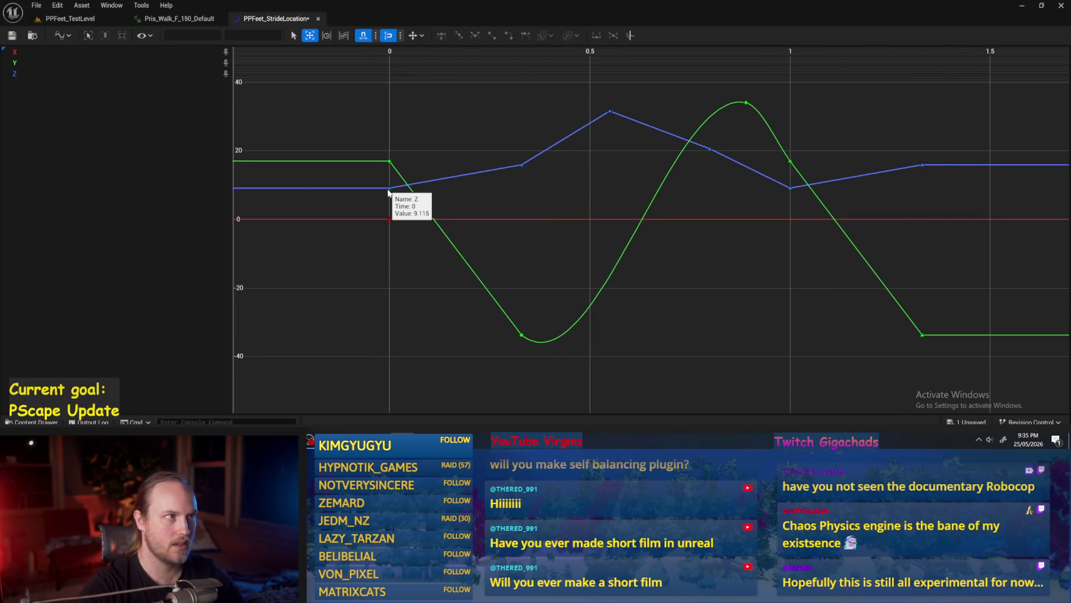
drag(506, 213, 491, 243)
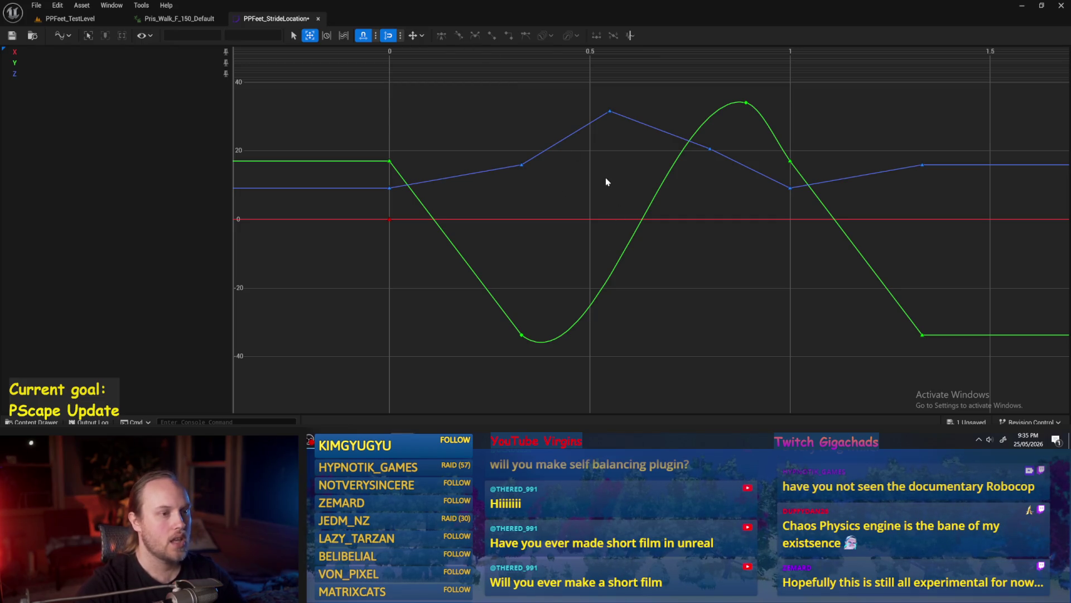
drag(613, 186, 581, 175)
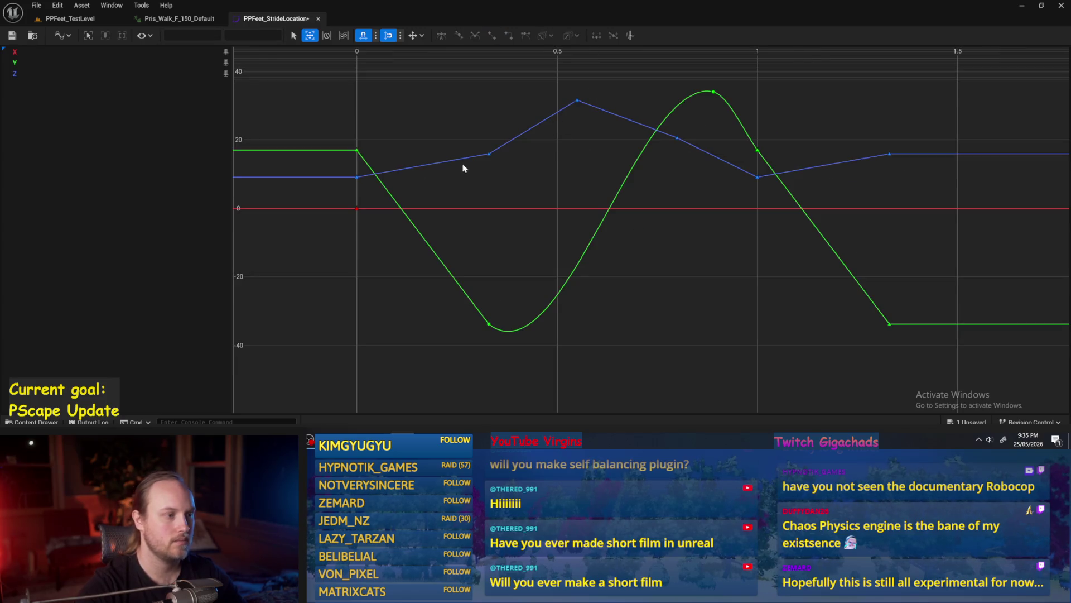
mouse_move(705, 91)
mouse_down()
mouse_move(598, 143)
mouse_move(484, 158)
mouse_up()
Step: Give the three selected Z-curve keys auto tangents
right_click(508, 147)
mouse_move(548, 204)
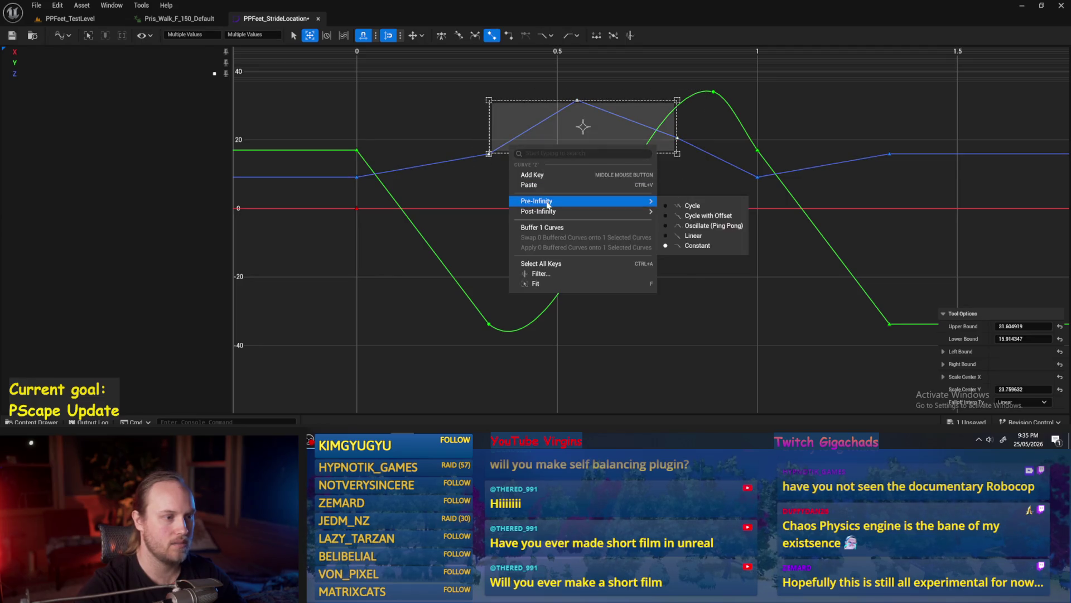
right_click(489, 154)
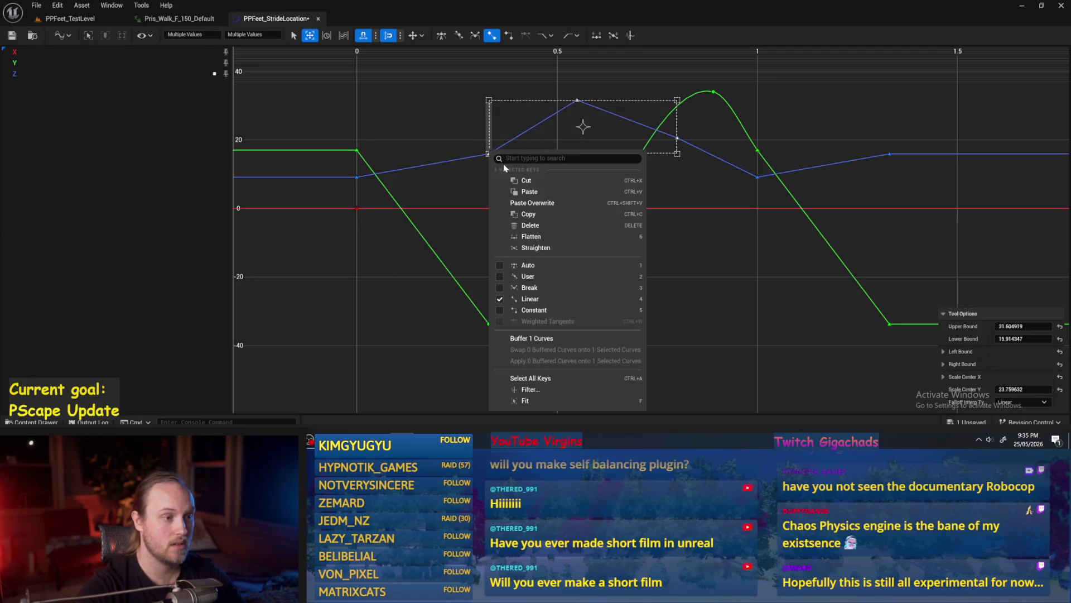
click(547, 265)
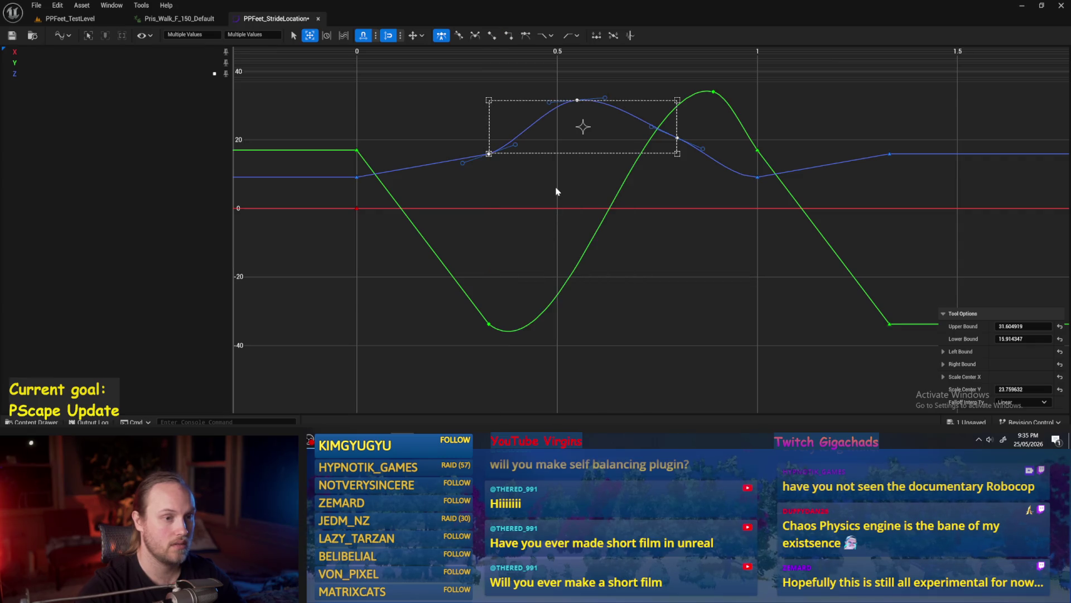
click(557, 191)
Step: Try raising the right tangent of the Z key at 0.8, then undo it
click(677, 137)
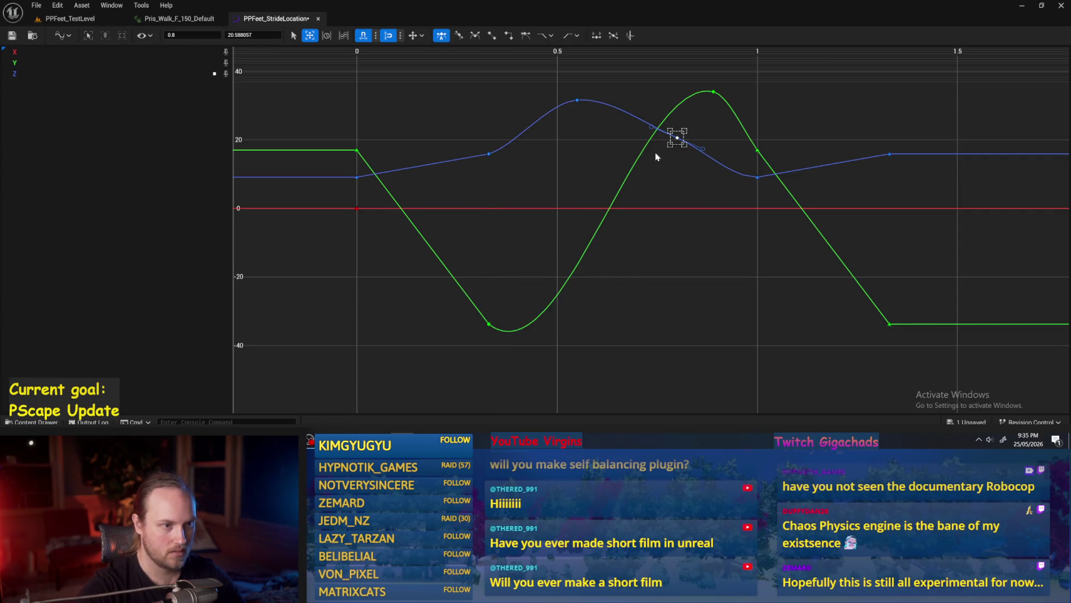
click(660, 186)
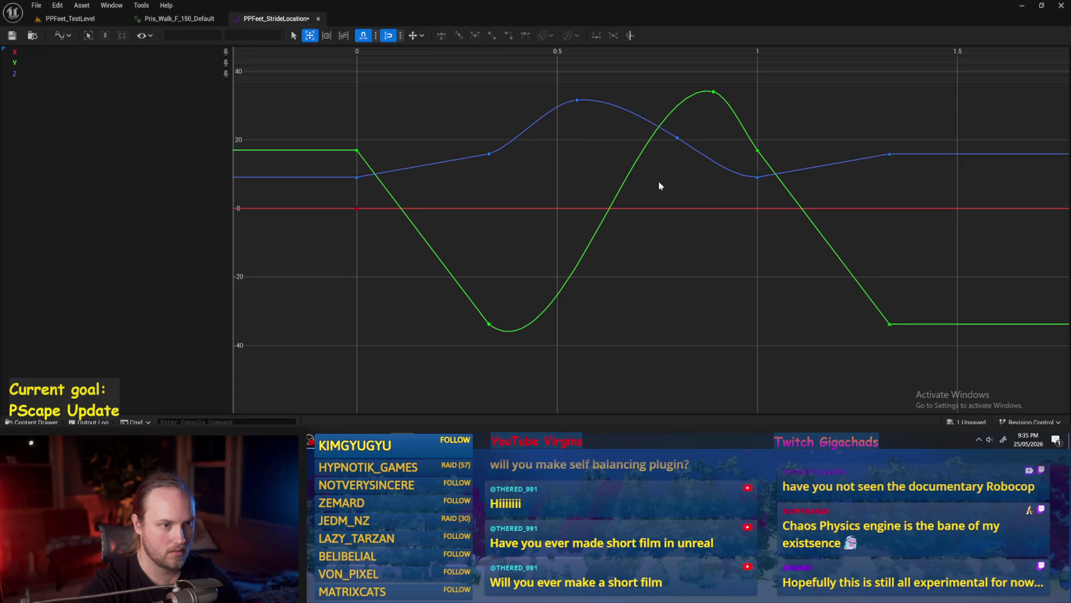
scroll(701, 203, up, 2)
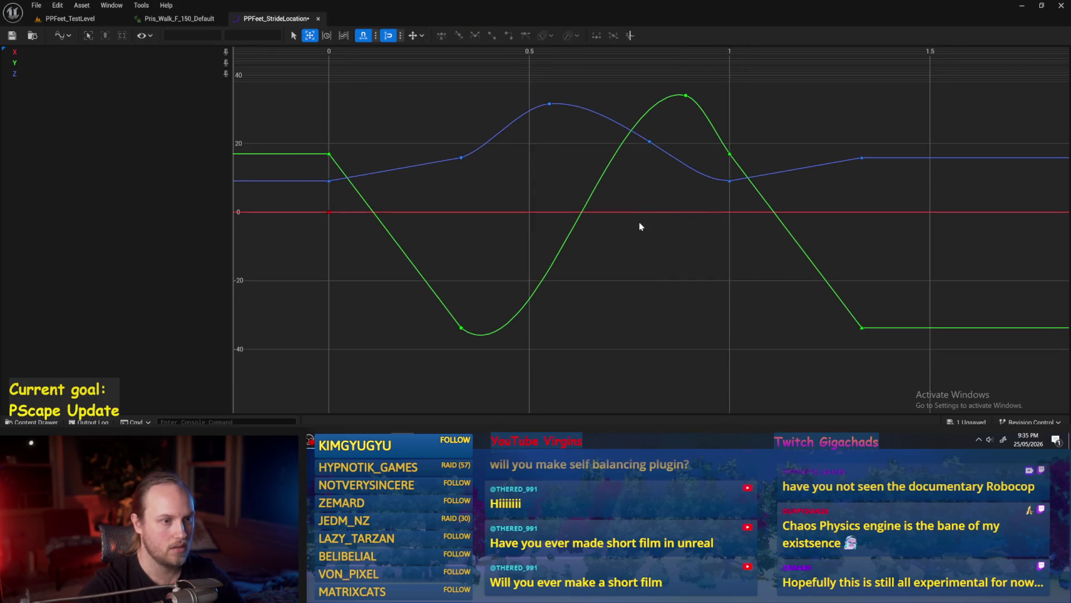
drag(621, 169, 621, 169)
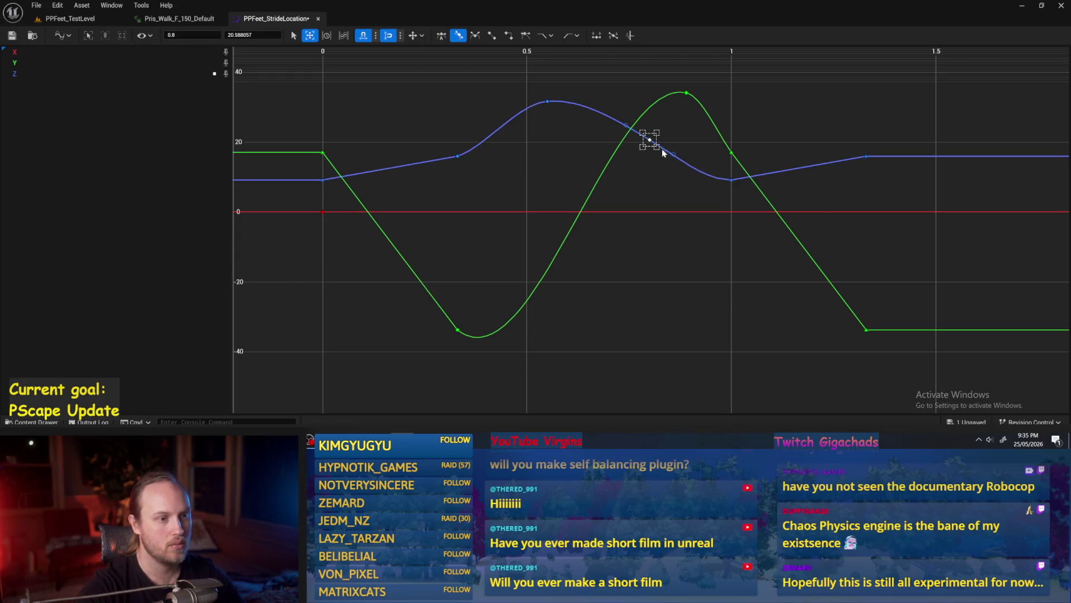
drag(678, 146, 693, 139)
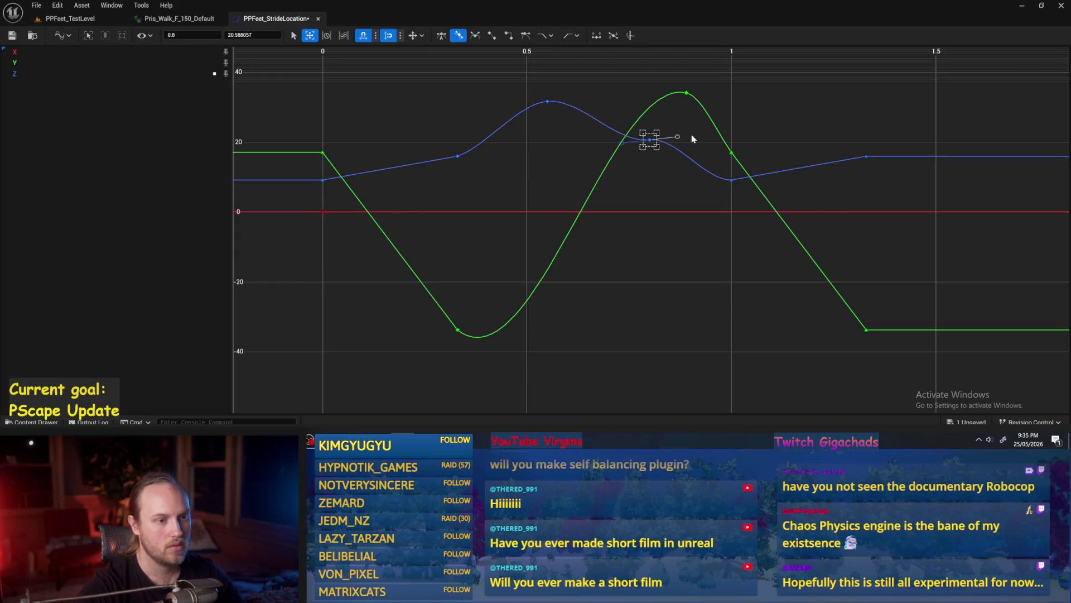
key(ctrl+z)
Step: Set the blue key at time 1.0 to linear tangents, discarding a tangent tweak
click(731, 179)
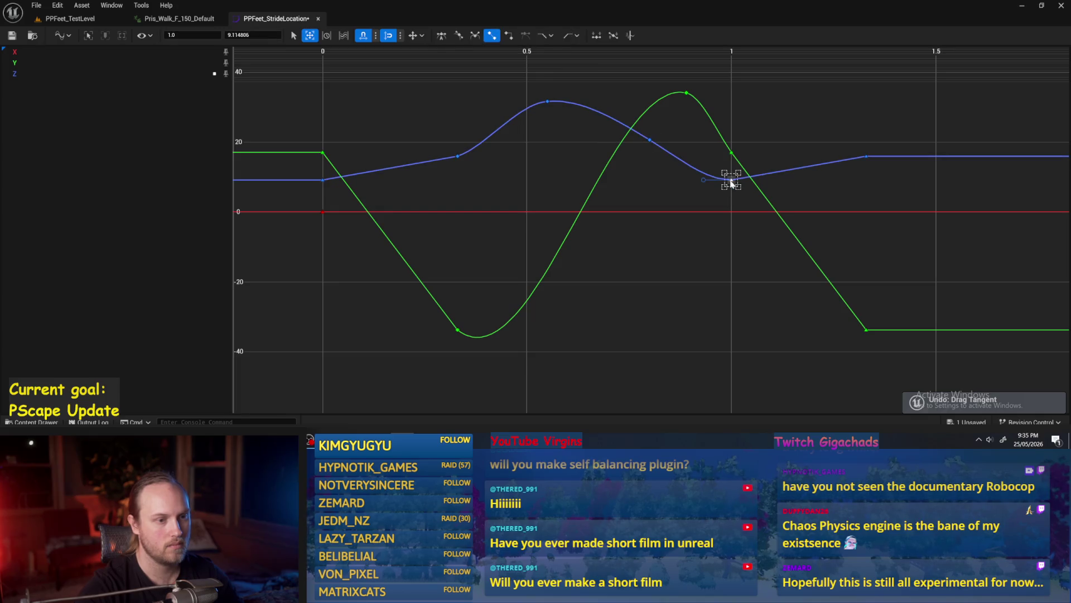
right_click(731, 179)
click(788, 315)
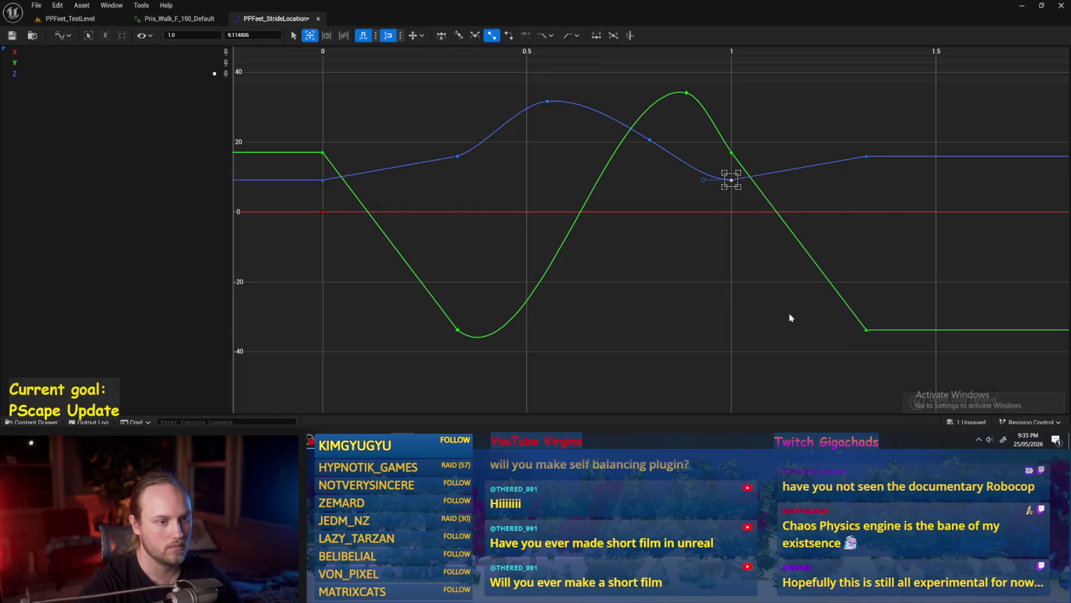
drag(703, 179, 701, 178)
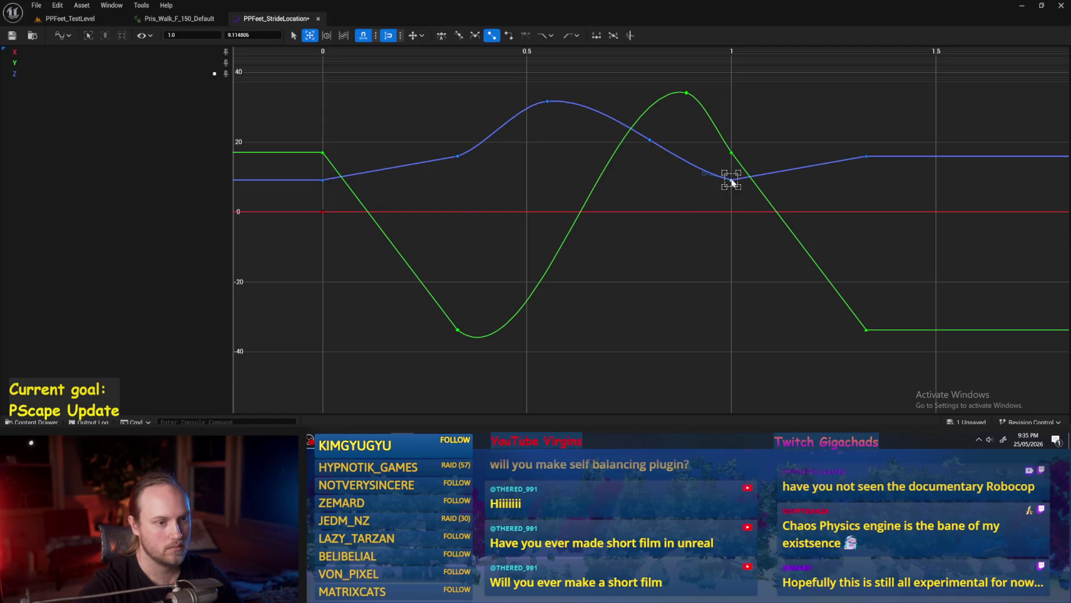
key(ctrl+z)
click(656, 197)
Step: Inspect the right tangent of the key at 0.33, then return to Pris_Walk_F_150_Default
scroll(584, 261, down, 3)
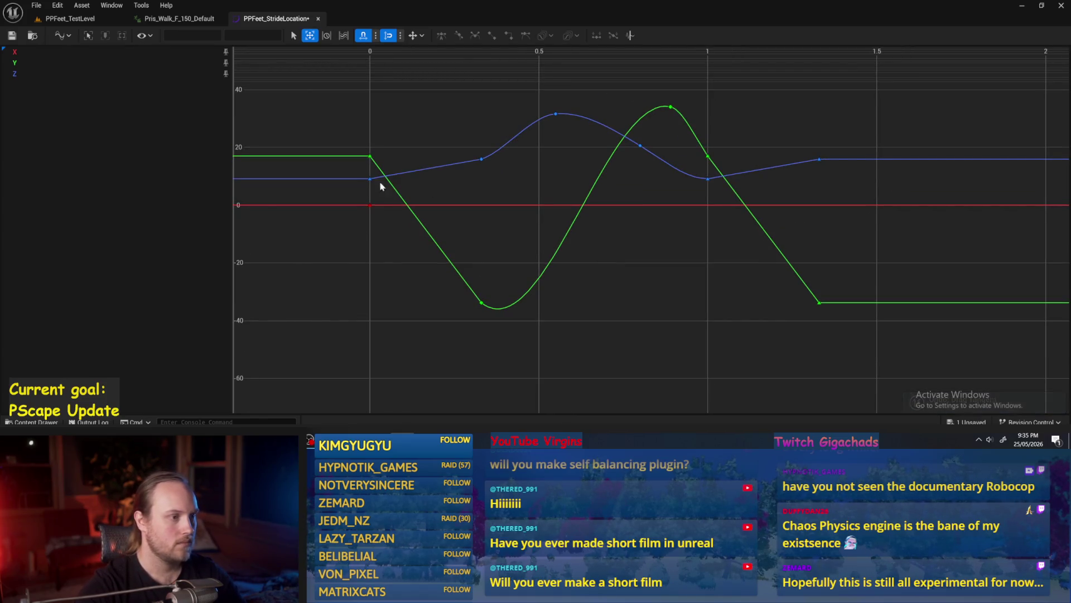
drag(448, 189, 449, 189)
scroll(458, 184, up, 3)
click(524, 134)
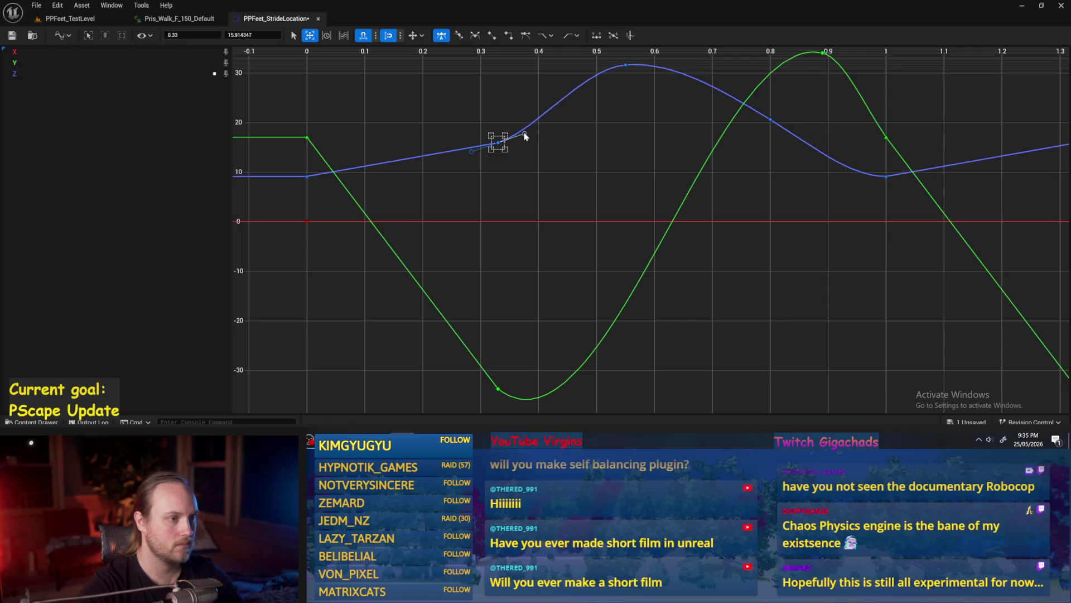
click(551, 163)
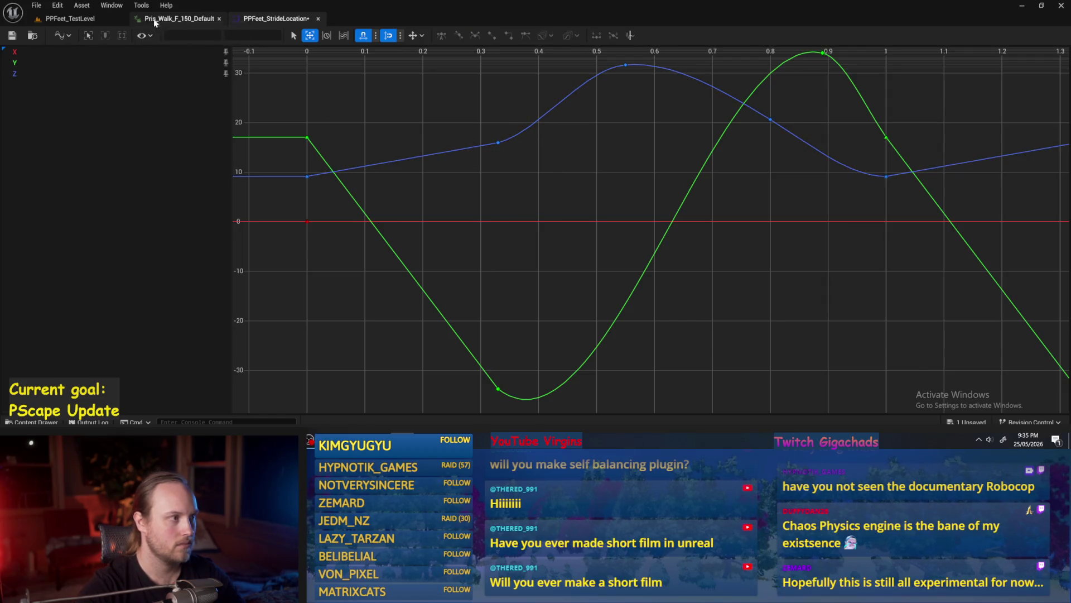
click(170, 18)
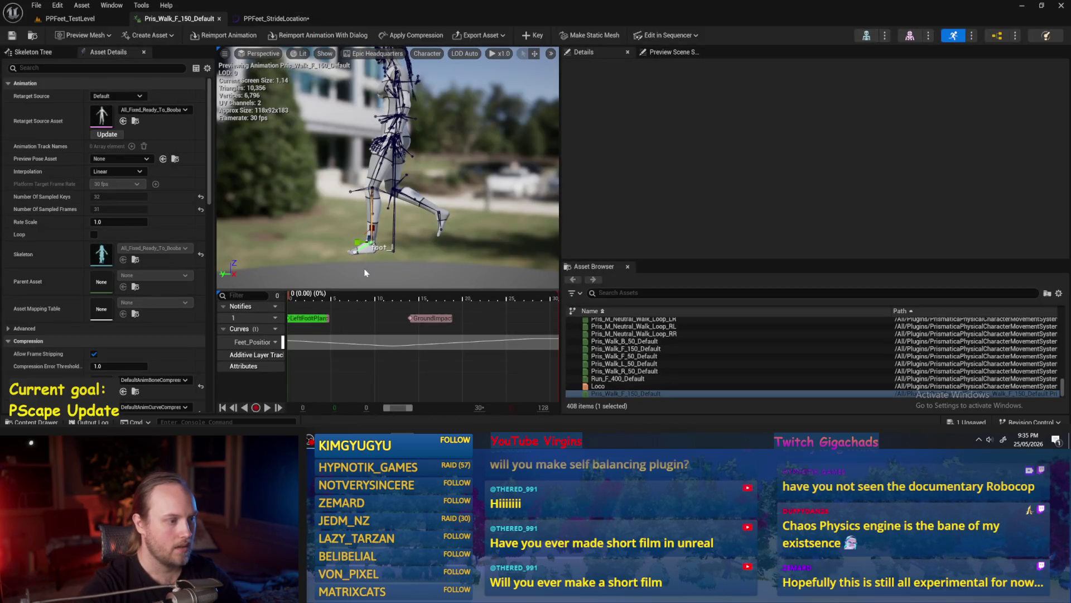
click(360, 244)
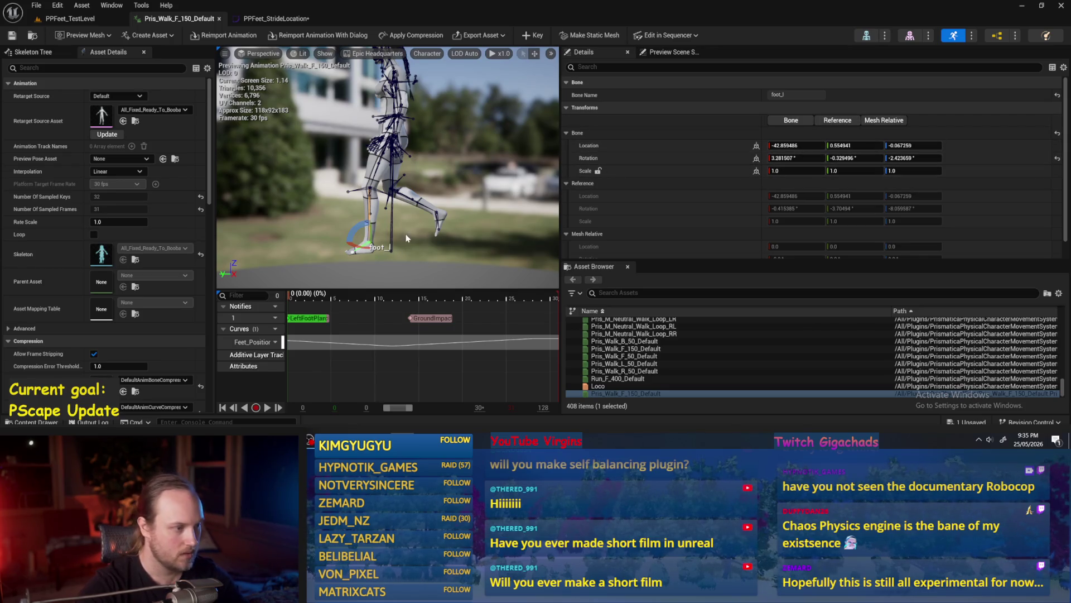
drag(362, 228, 372, 232)
key(ctrl+z)
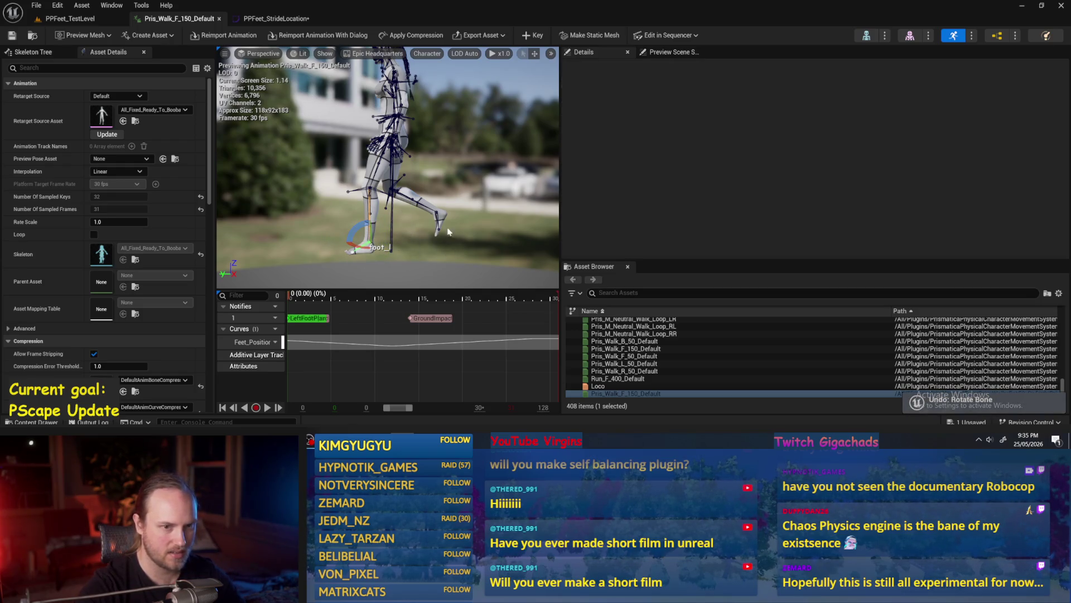
click(379, 226)
click(377, 221)
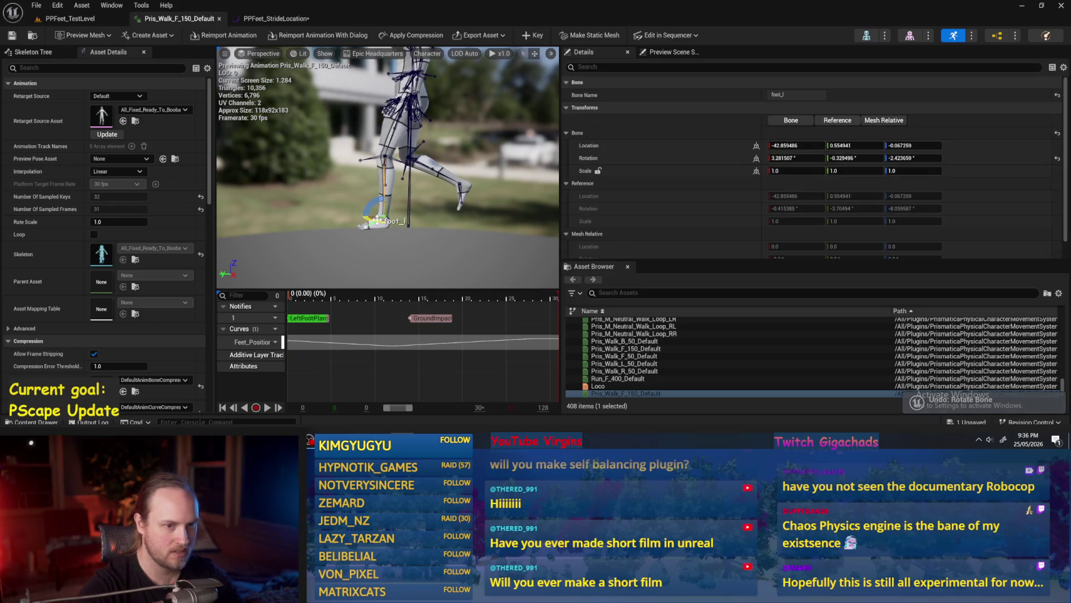
scroll(385, 234, up, 3)
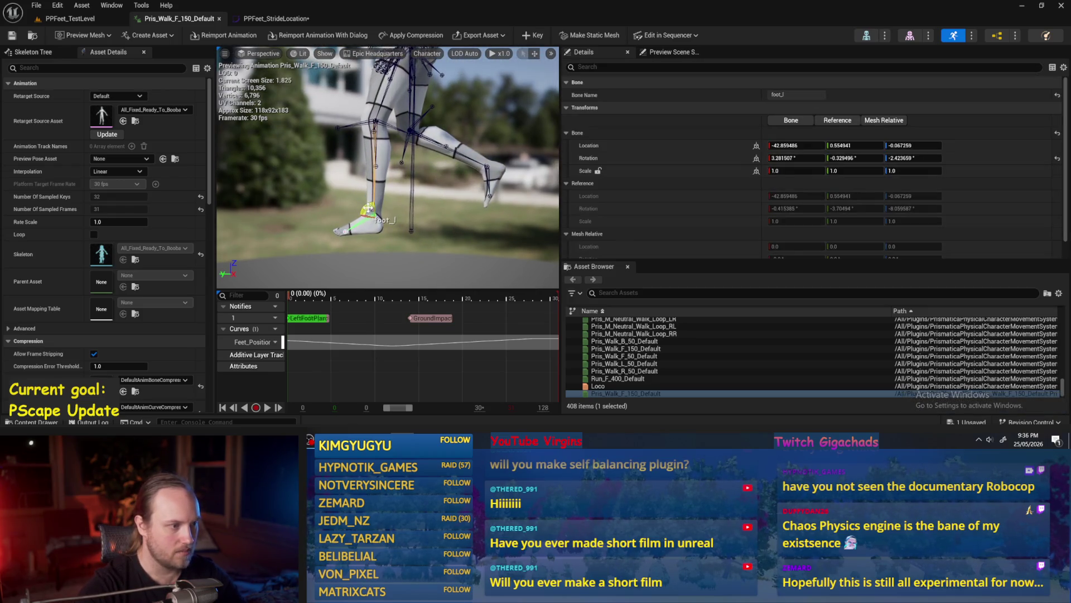
drag(373, 214, 412, 182)
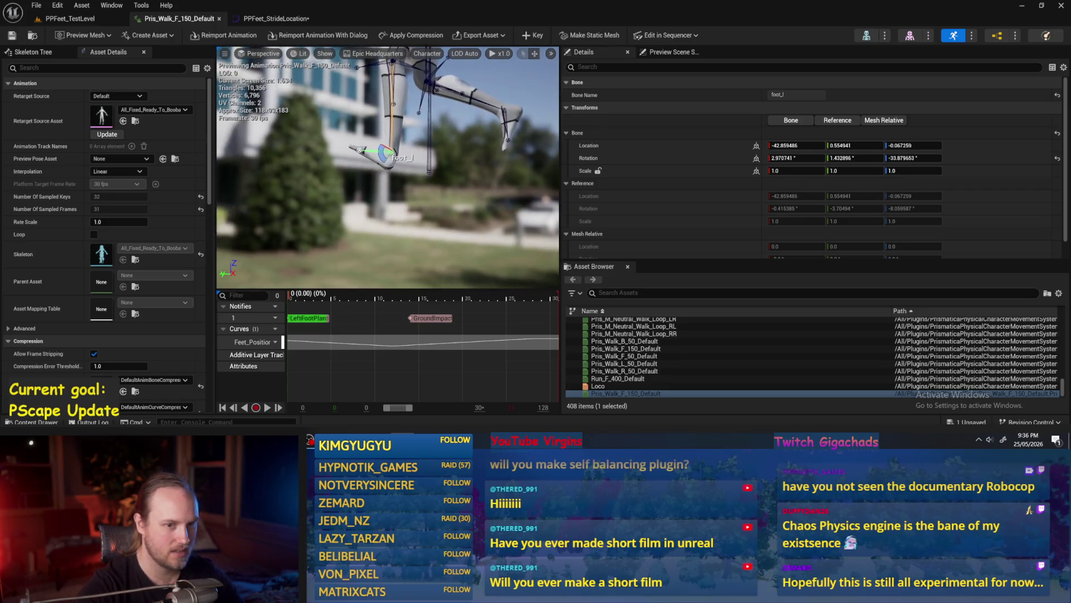
key(ctrl+z)
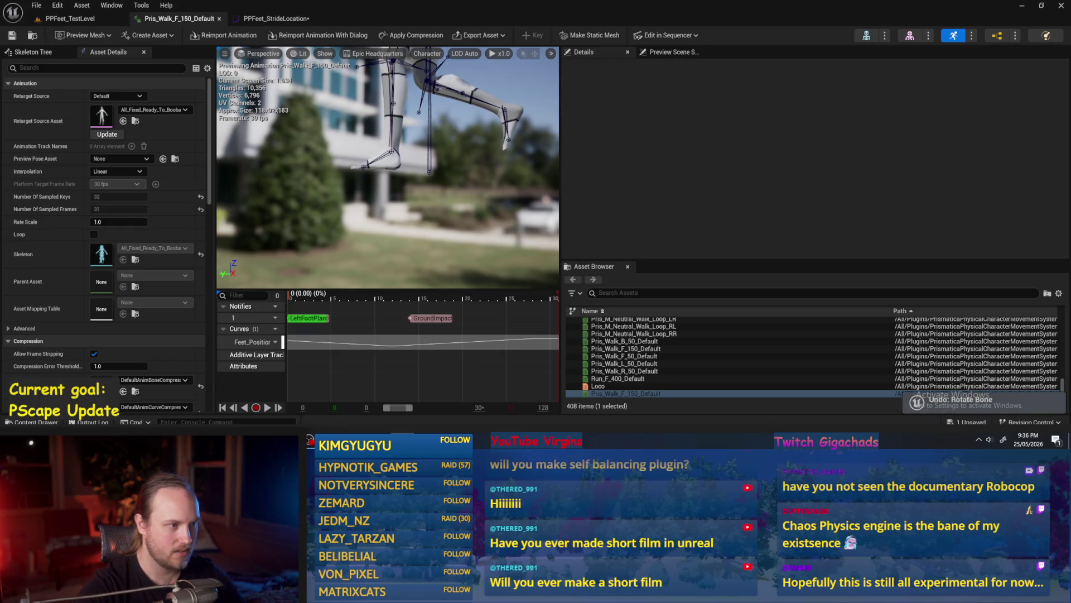
mouse_move(378, 158)
mouse_down()
mouse_move(423, 170)
mouse_move(365, 201)
mouse_move(375, 210)
mouse_up()
key(ctrl+grave)
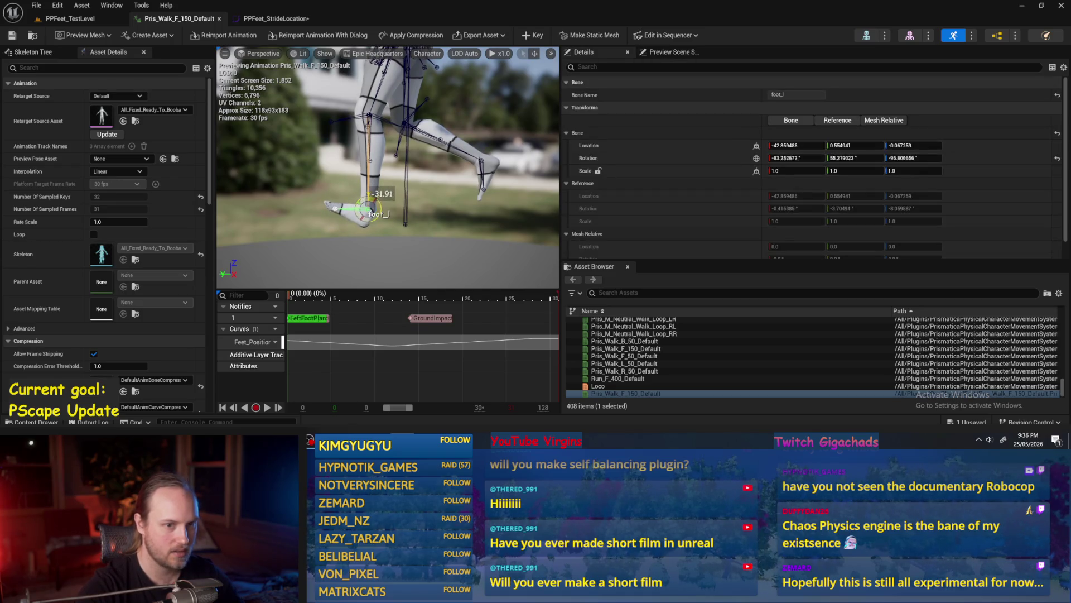
key(ctrl+z)
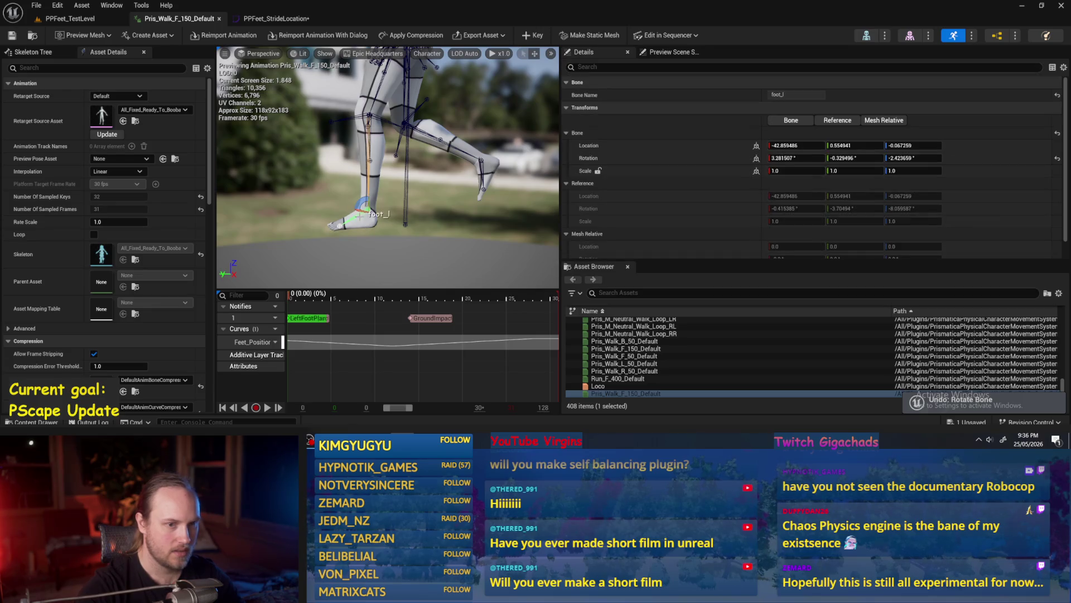
click(756, 159)
drag(390, 167, 555, 168)
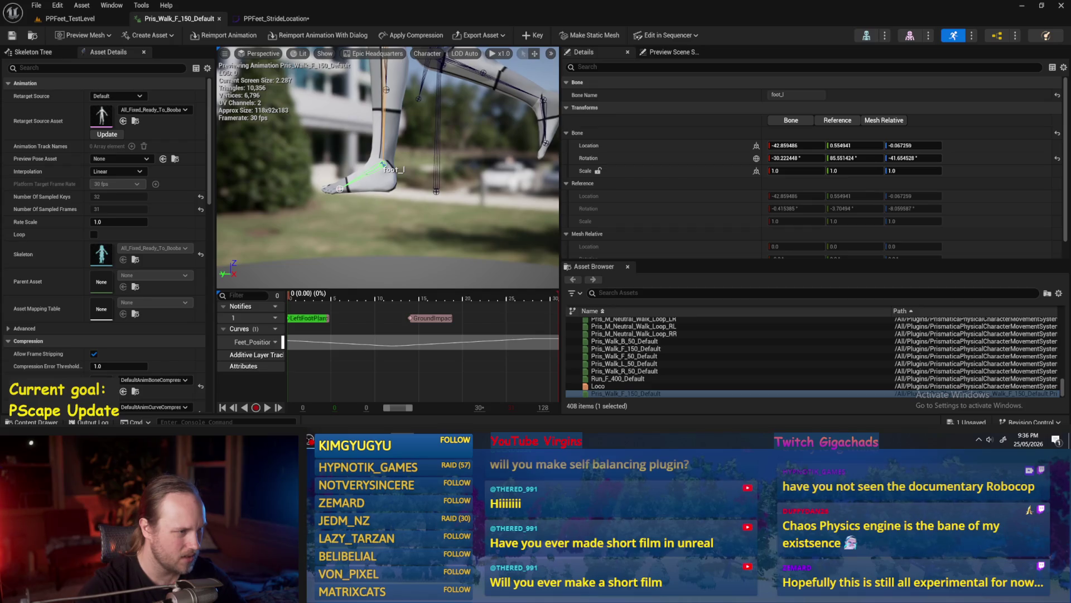
click(340, 189)
click(382, 178)
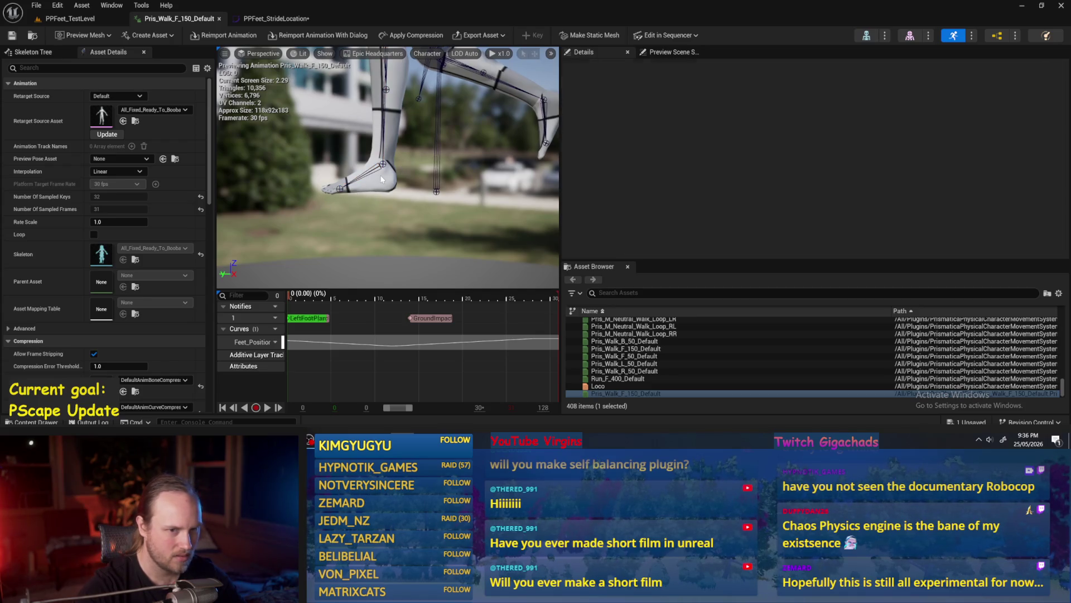
click(370, 174)
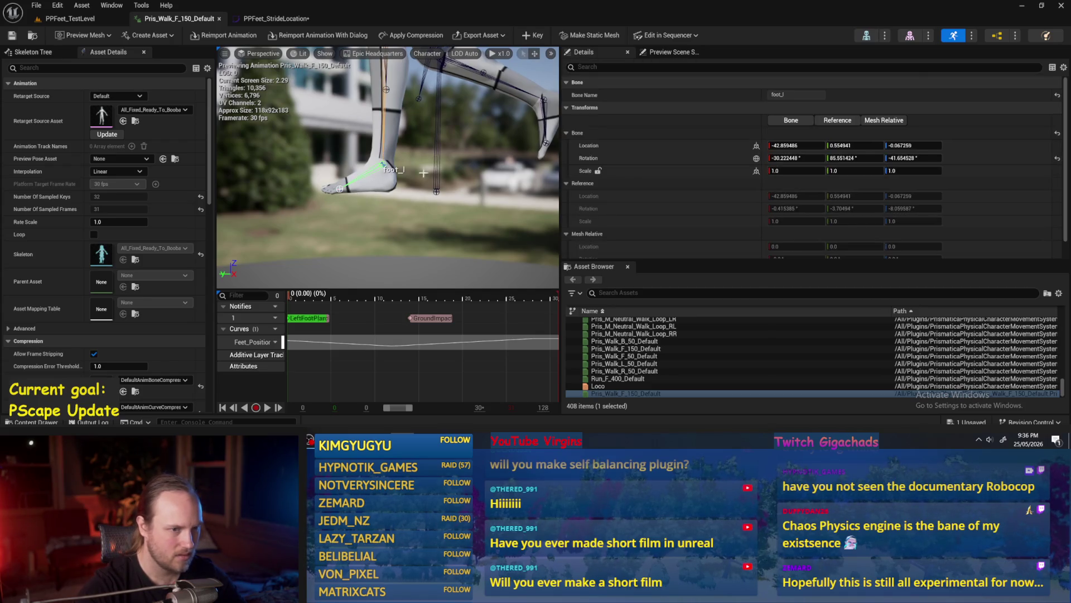
click(915, 158)
text(0)
key(Return)
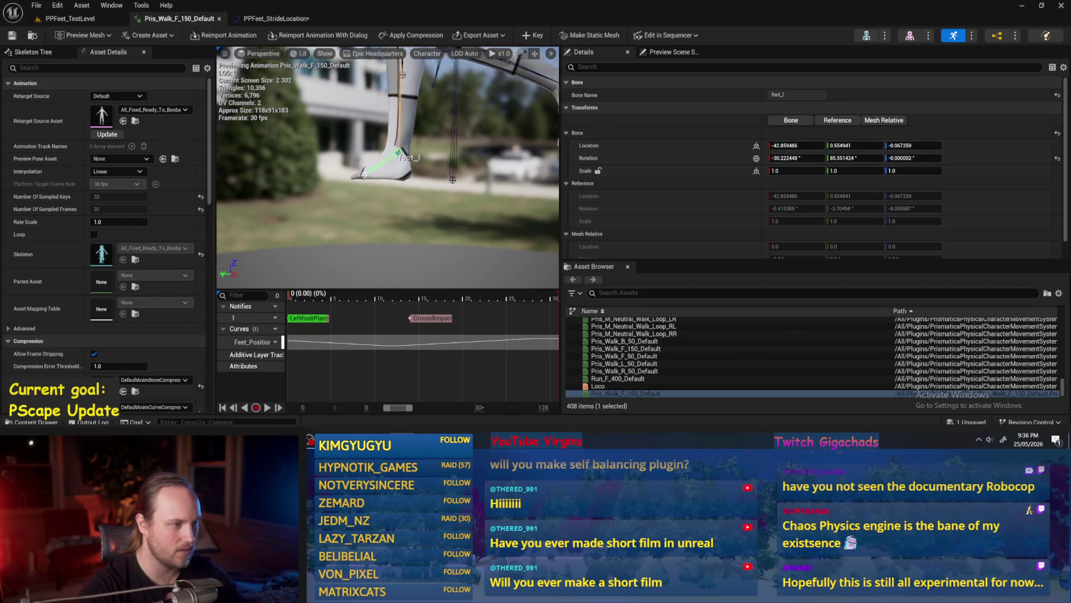
key(f)
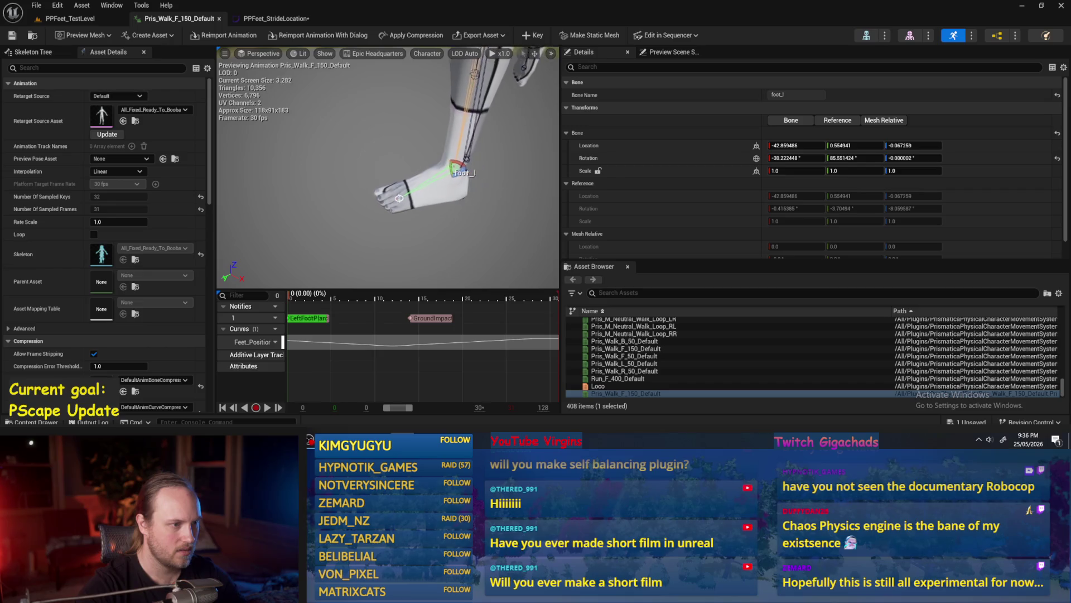
key(ctrl+z)
click(445, 202)
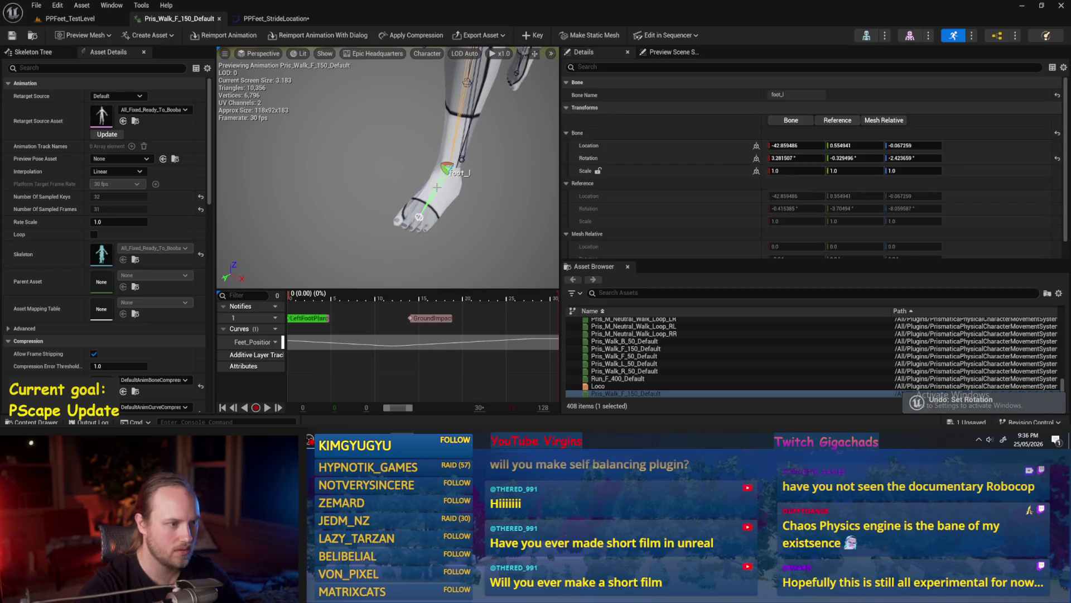
click(909, 158)
text(0)
key(Return)
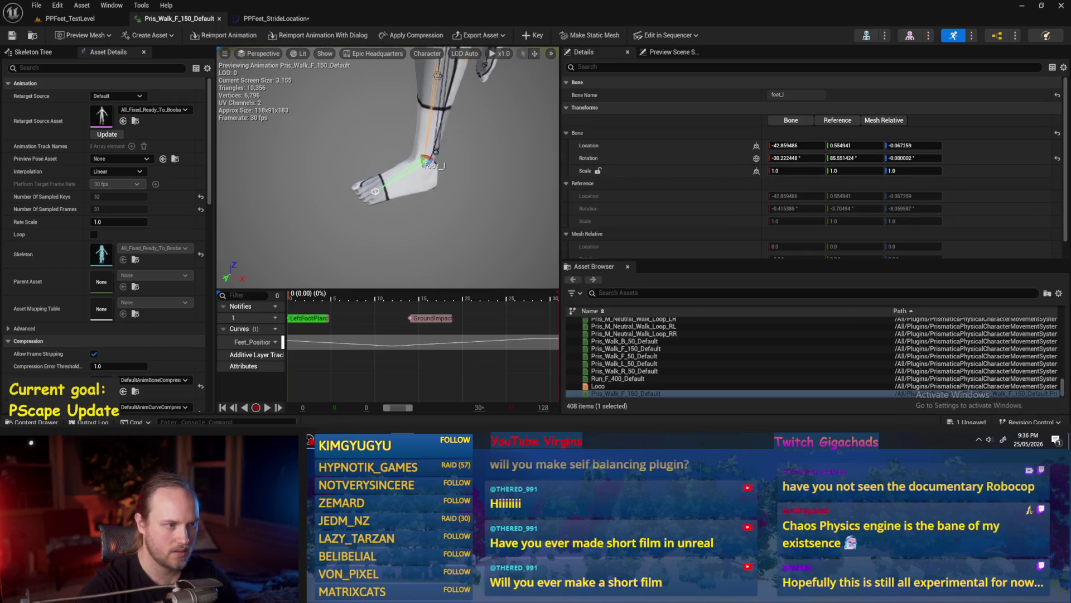
key(ctrl+z)
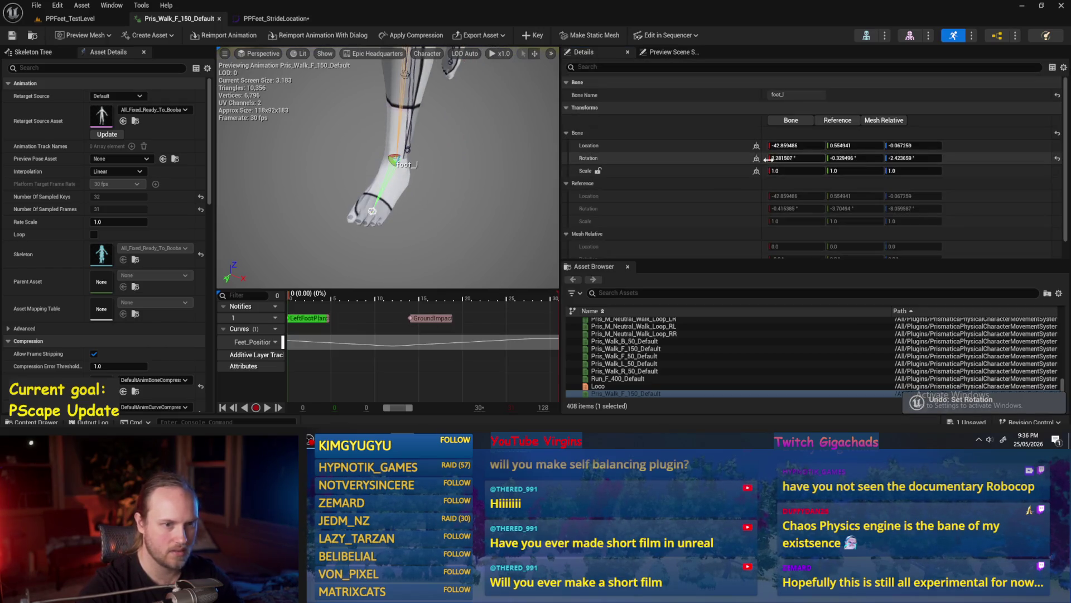
click(756, 159)
click(854, 158)
text(80)
key(Return)
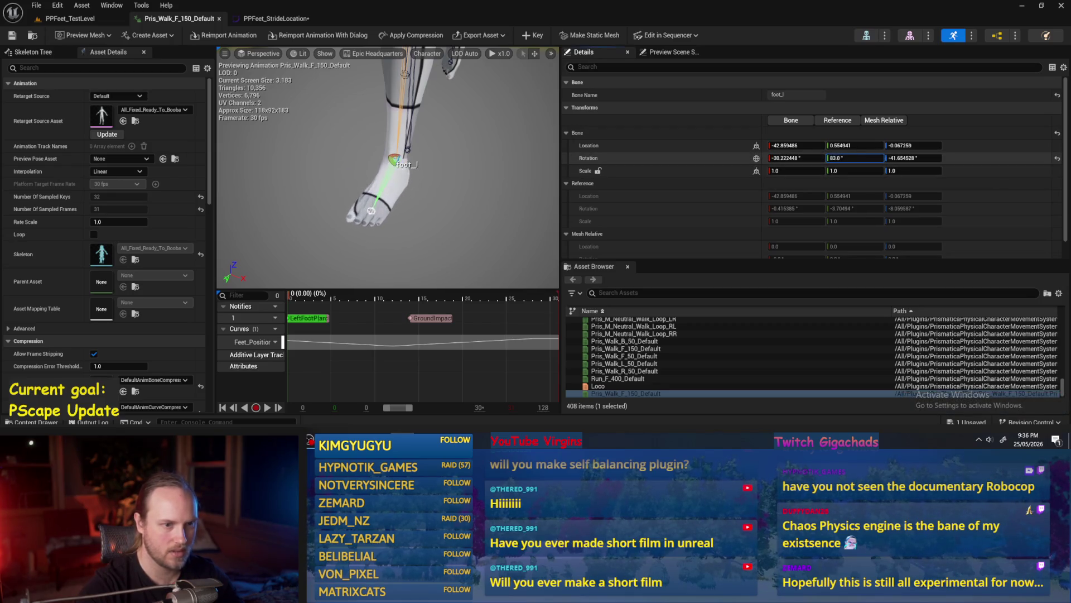
click(796, 158)
text(-26)
key(Return)
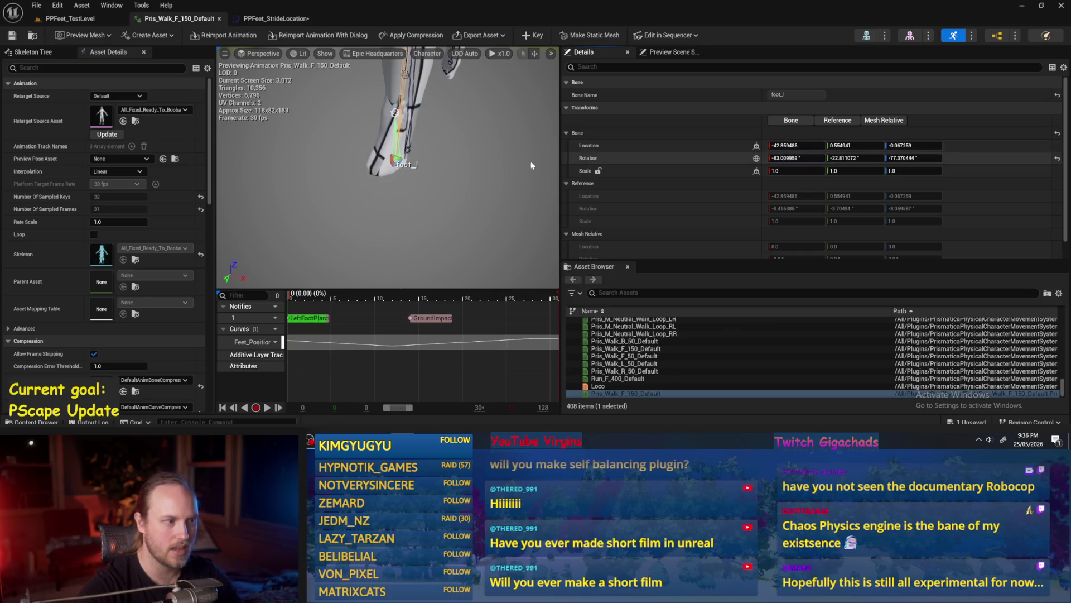
key(ctrl+z)
drag(384, 181, 318, 200)
Step: Try foot_l X rotation 0 and downward foot rotations, undoing each change
key(Return)
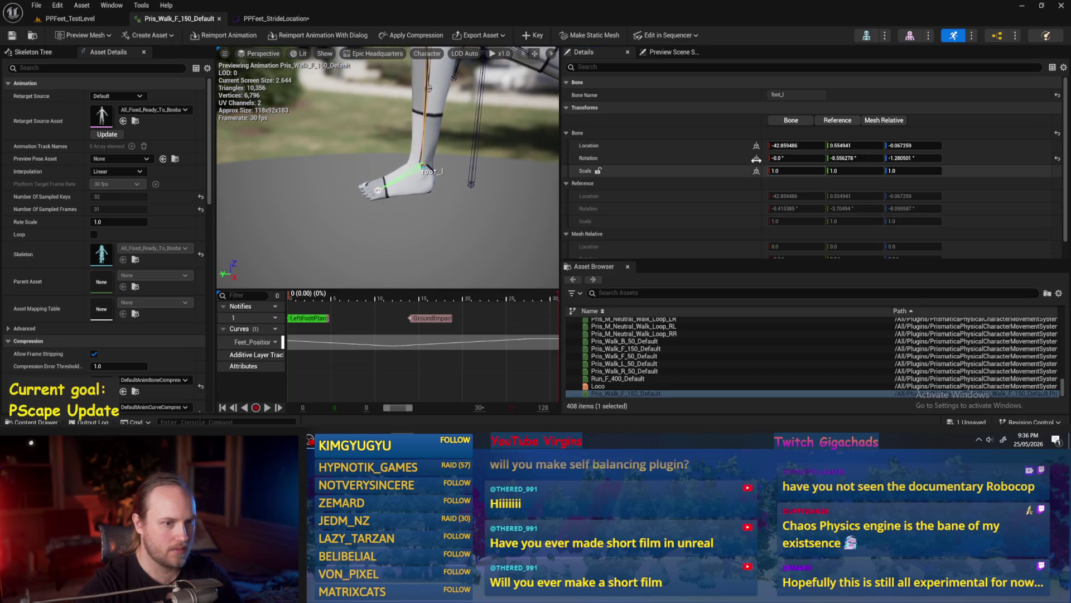
key(ctrl+z)
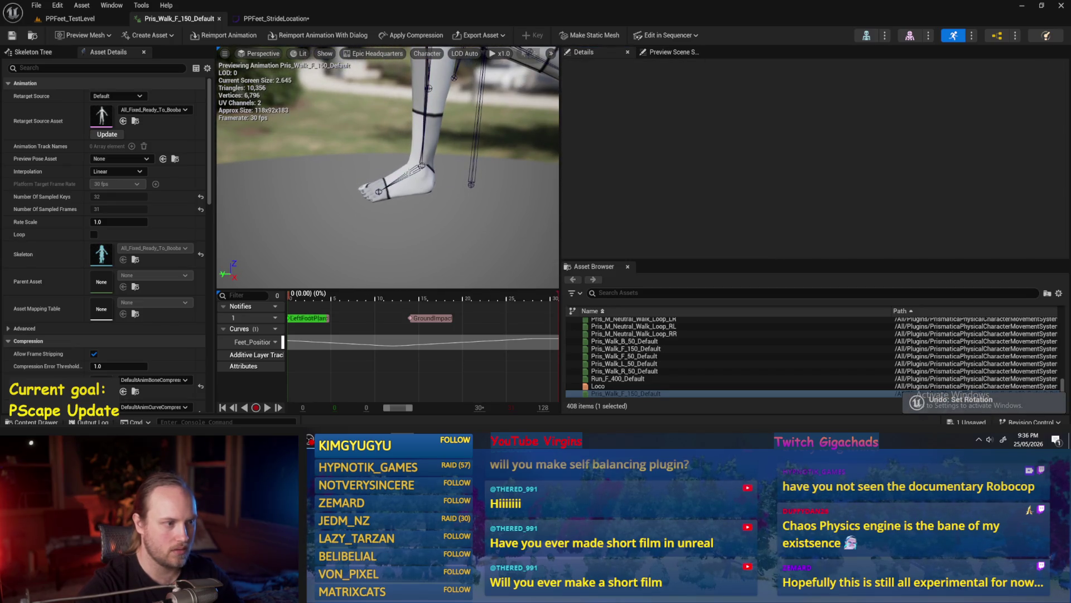
drag(793, 158, 773, 158)
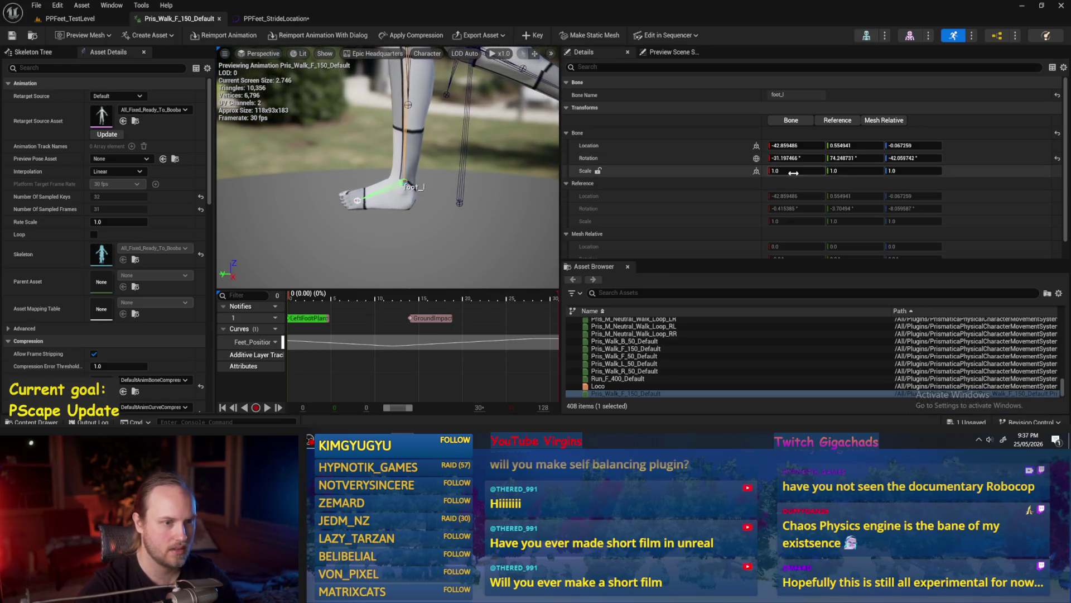
drag(793, 159, 739, 190)
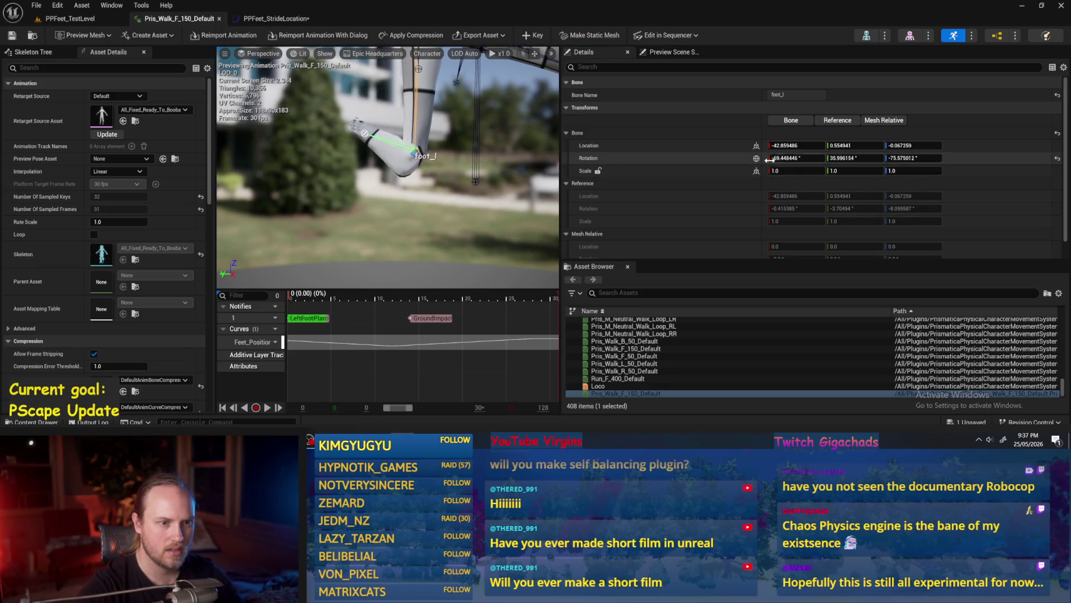
key(Return)
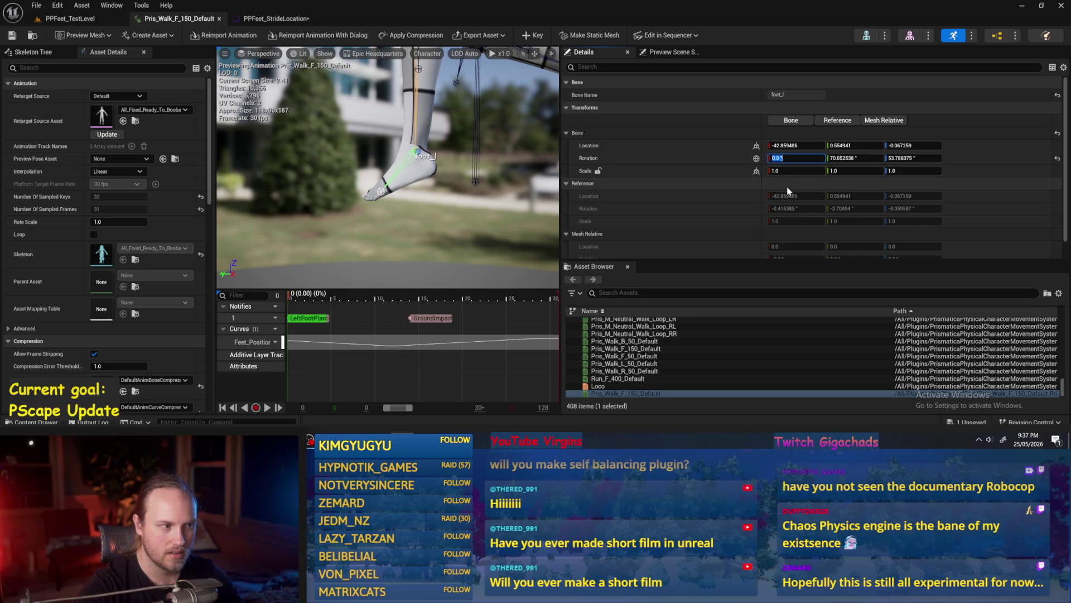
key(ctrl+z)
Step: Undo the earlier foot rotation edit and play the walk from frame 3
scroll(442, 224, up, 3)
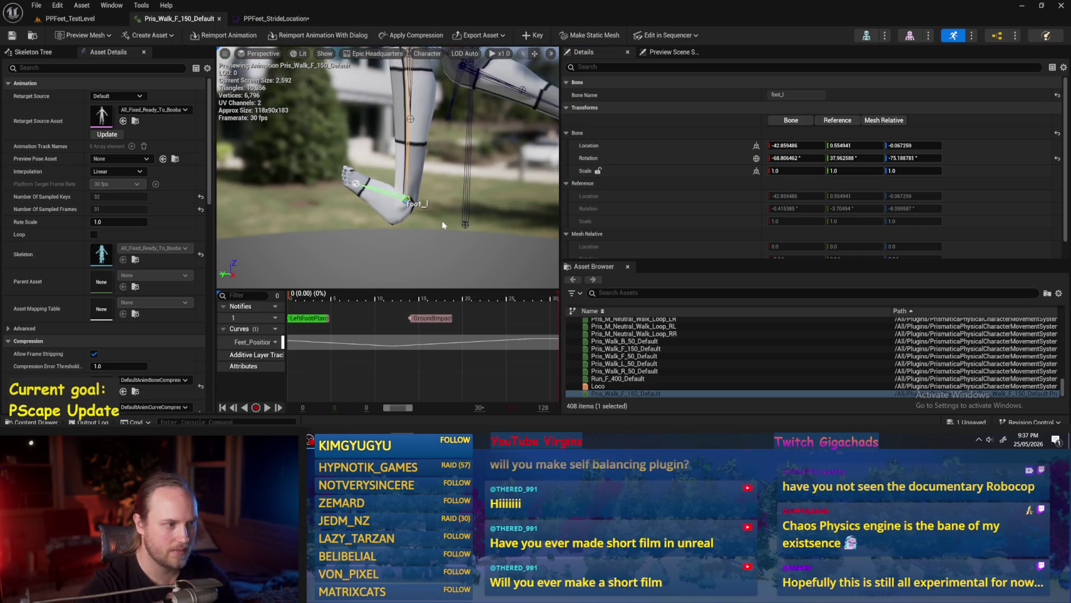
key(ctrl+z)
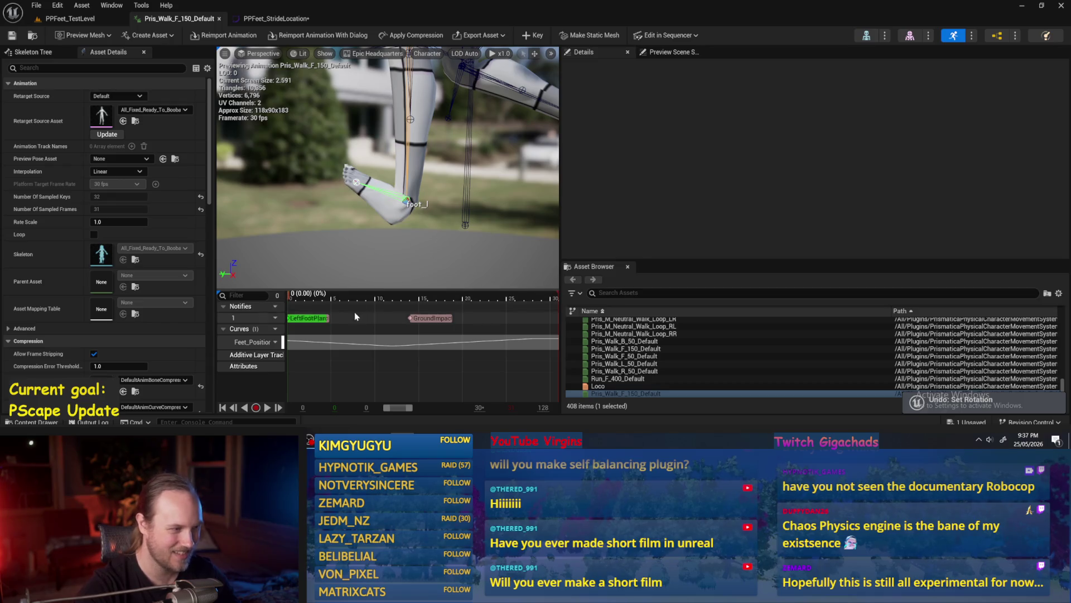
click(320, 296)
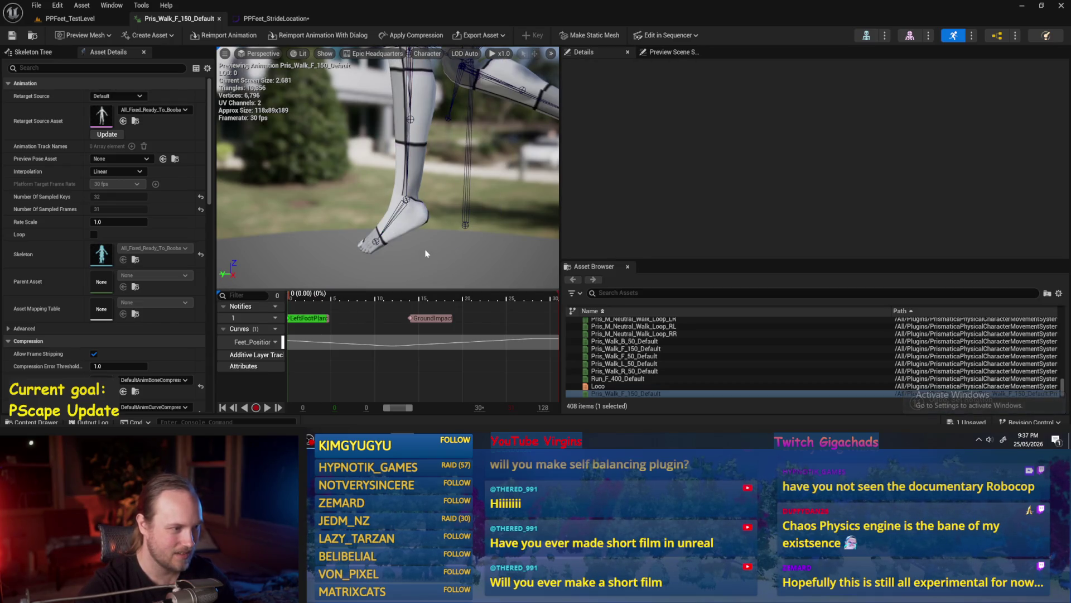
key(space)
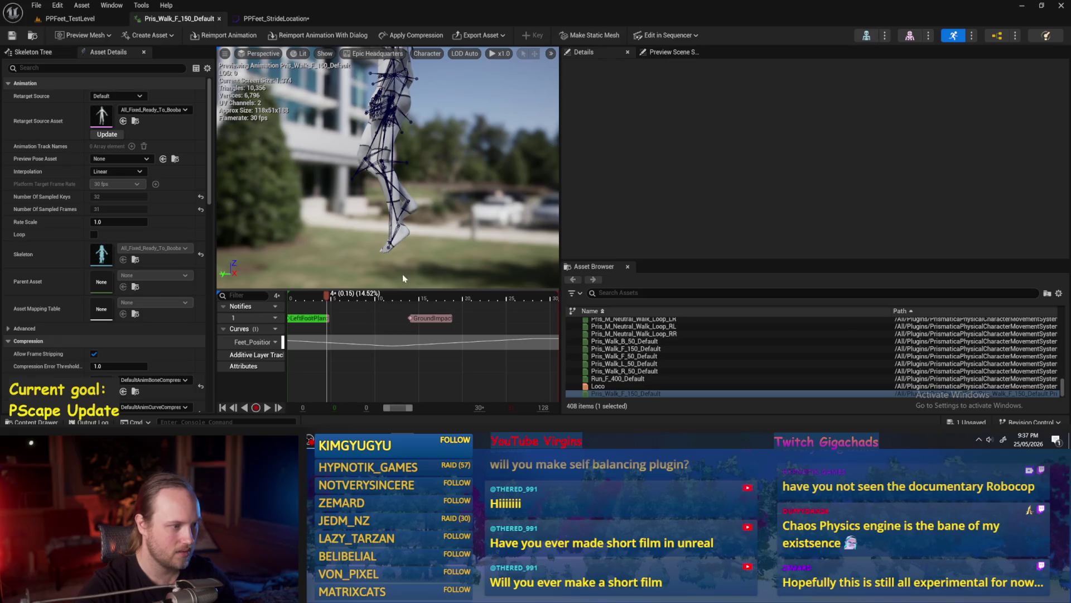
Step: Stop playback, undo a foot rotation, and frame the view on the foot_l bone
key(ctrl+z)
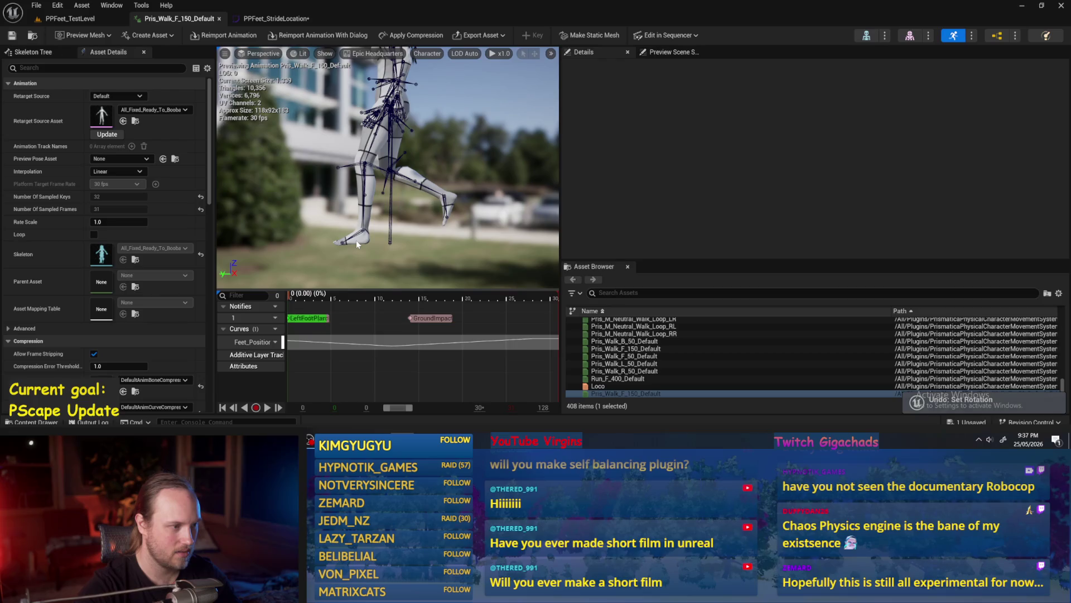
click(356, 241)
key(f)
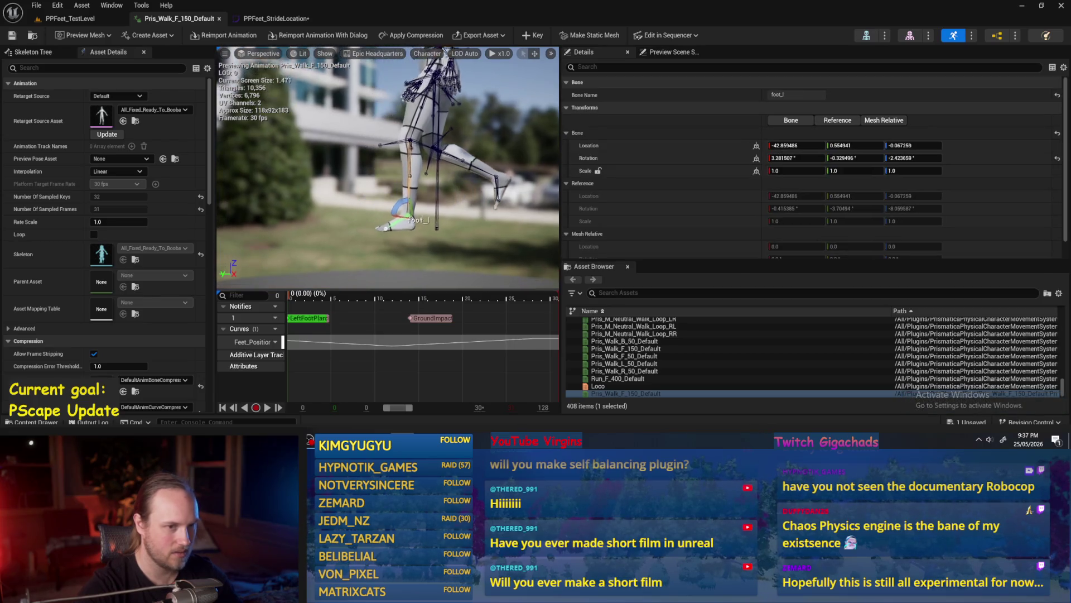
click(356, 242)
key(space)
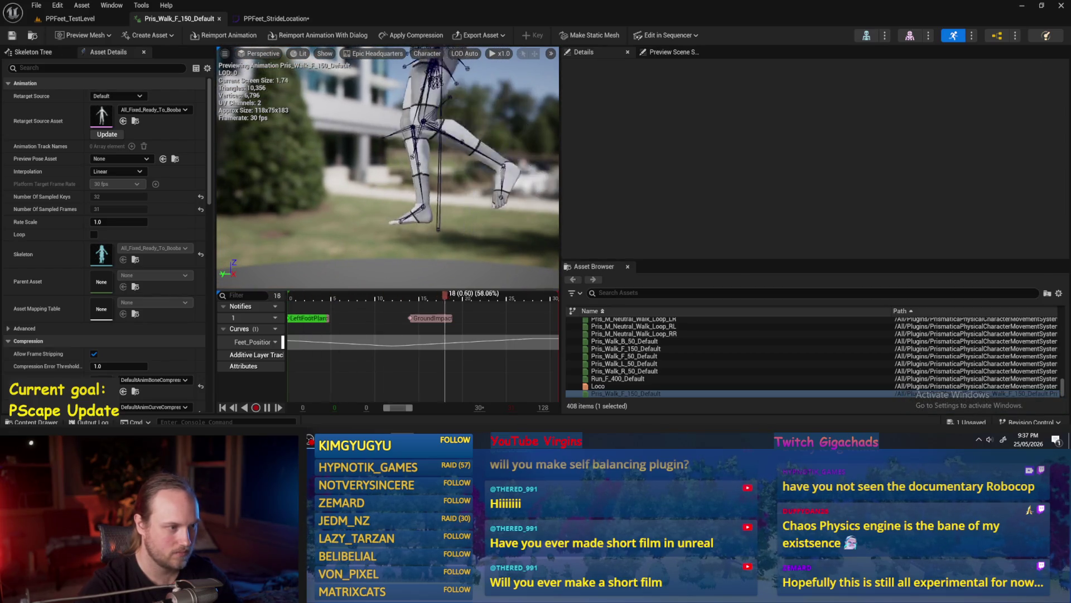
click(356, 242)
key(f)
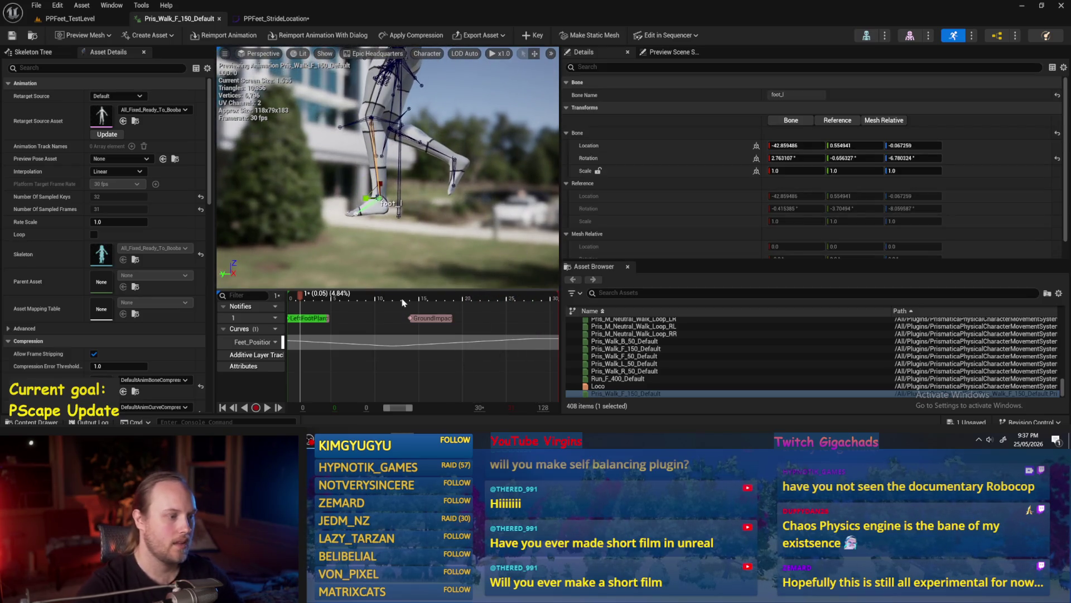
Step: At frame 0, undo the remaining foot_l Set Rotation changes, then step to frame 2
mouse_move(305, 299)
mouse_down()
mouse_move(281, 302)
mouse_move(334, 297)
mouse_move(277, 298)
mouse_move(429, 299)
mouse_move(289, 299)
mouse_up()
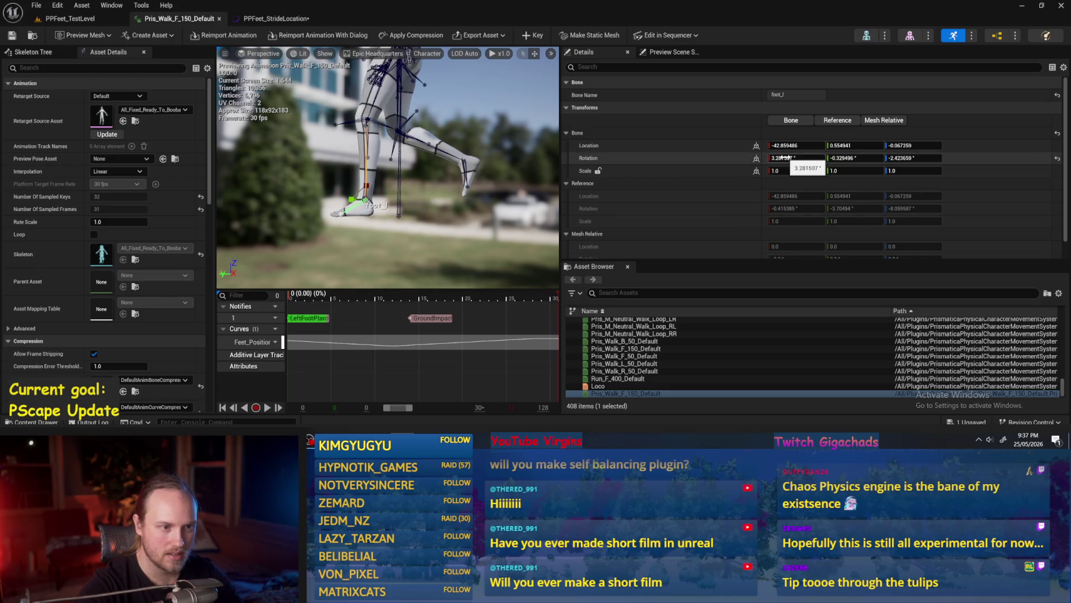
key(ctrl+z)
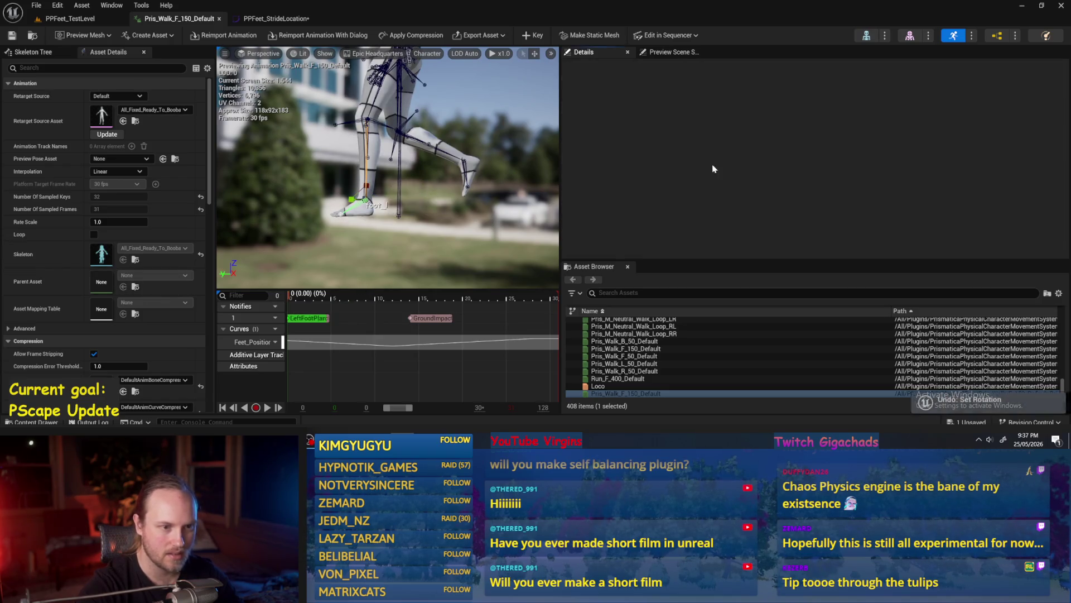
click(362, 216)
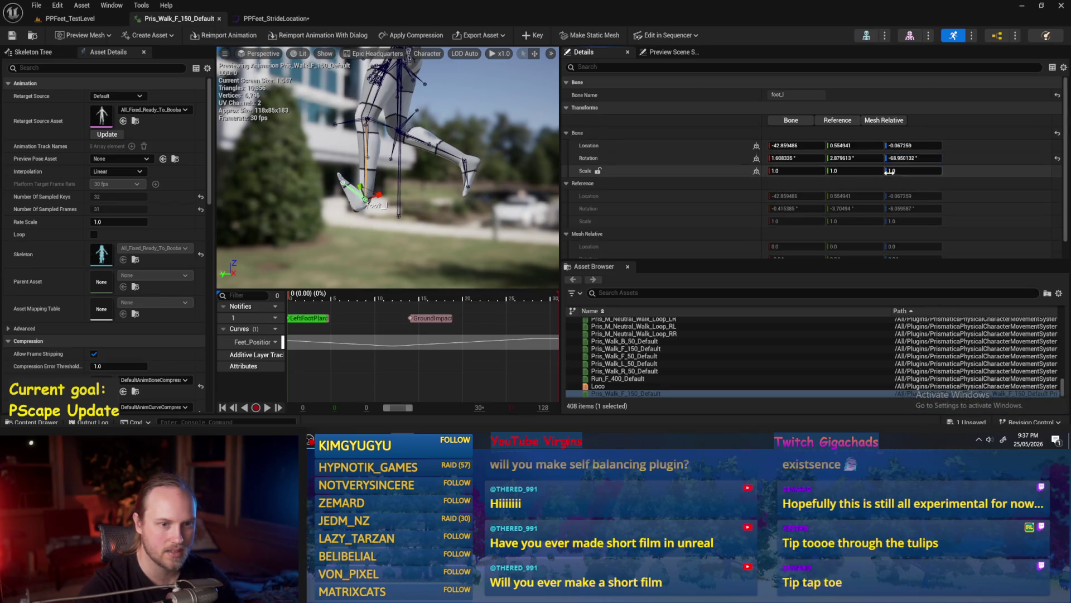
key(ctrl+z)
click(347, 207)
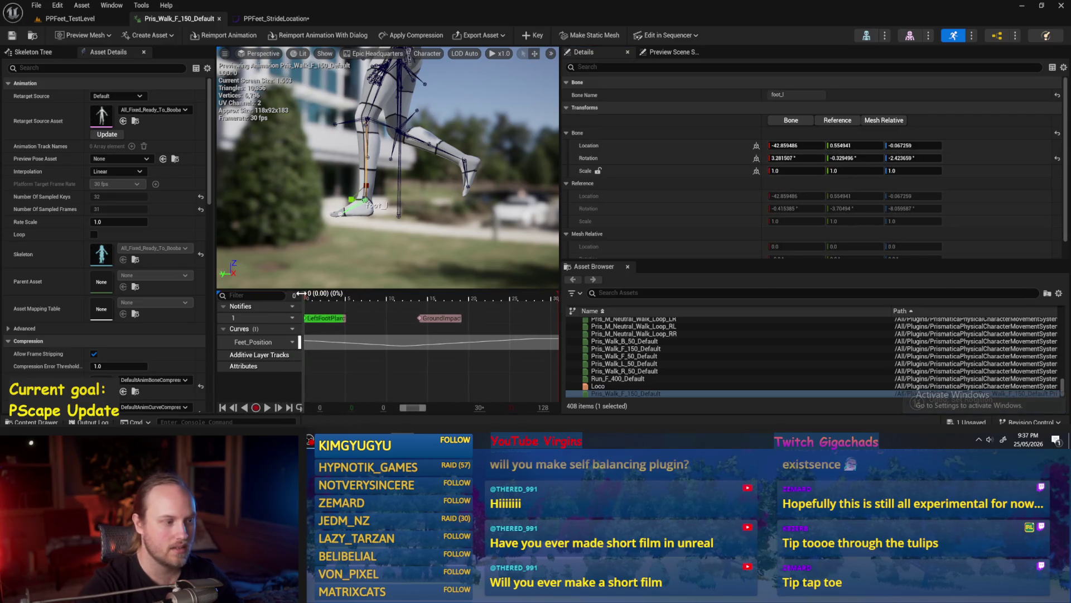
mouse_move(300, 295)
mouse_down()
mouse_move(322, 298)
mouse_move(249, 291)
mouse_move(411, 299)
mouse_move(290, 296)
mouse_move(402, 302)
mouse_move(385, 299)
mouse_up()
Step: Switch foot_l rotation to World space, scrub frames 0–13, and view the foot from the front
scroll(407, 222, up, 1)
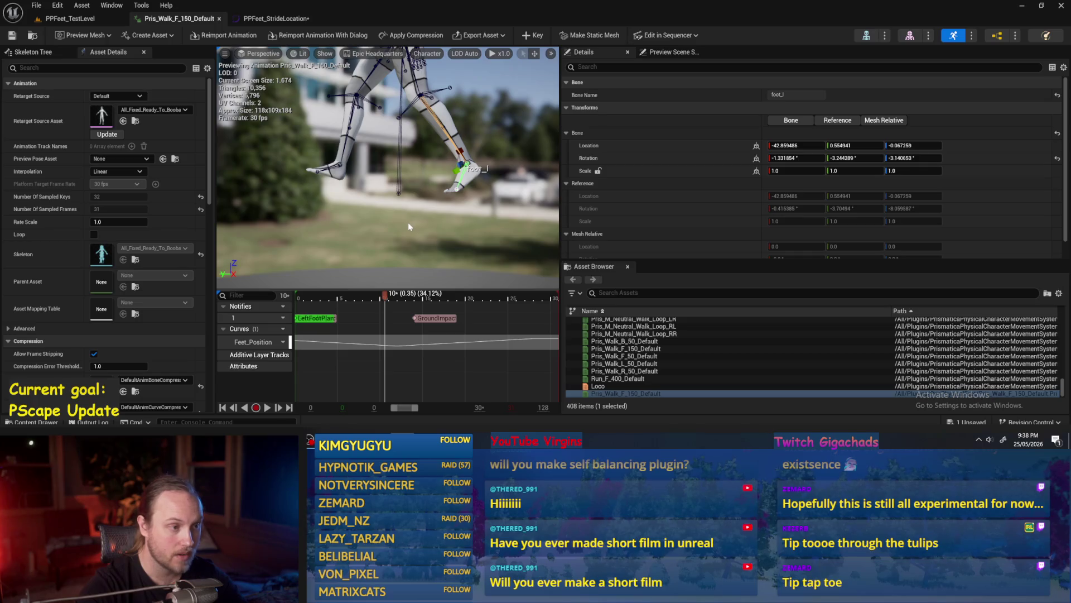
key(Right)
drag(410, 226, 380, 192)
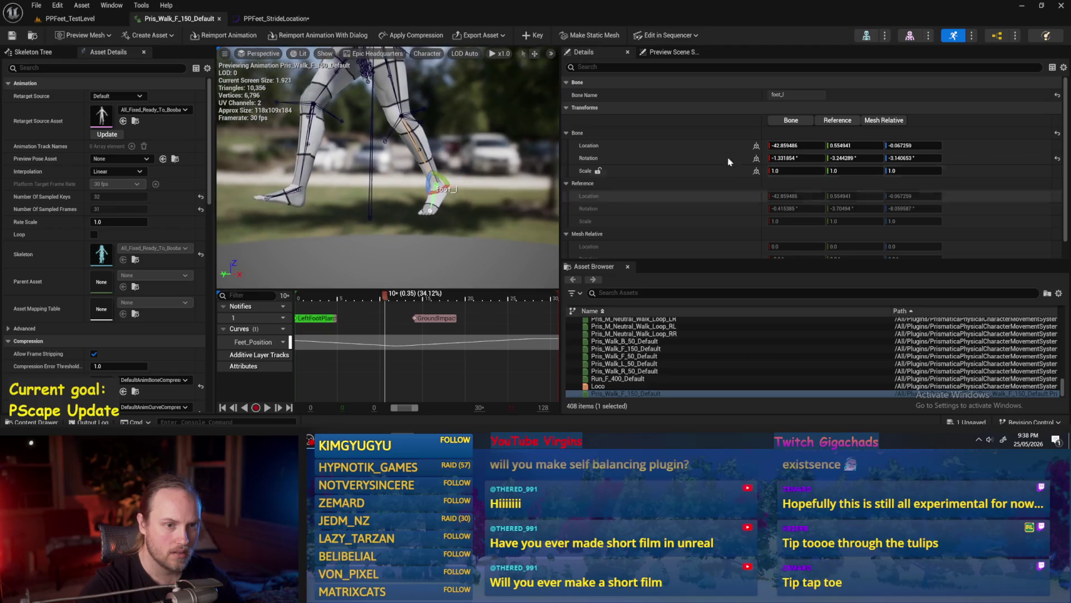
click(757, 158)
click(786, 170)
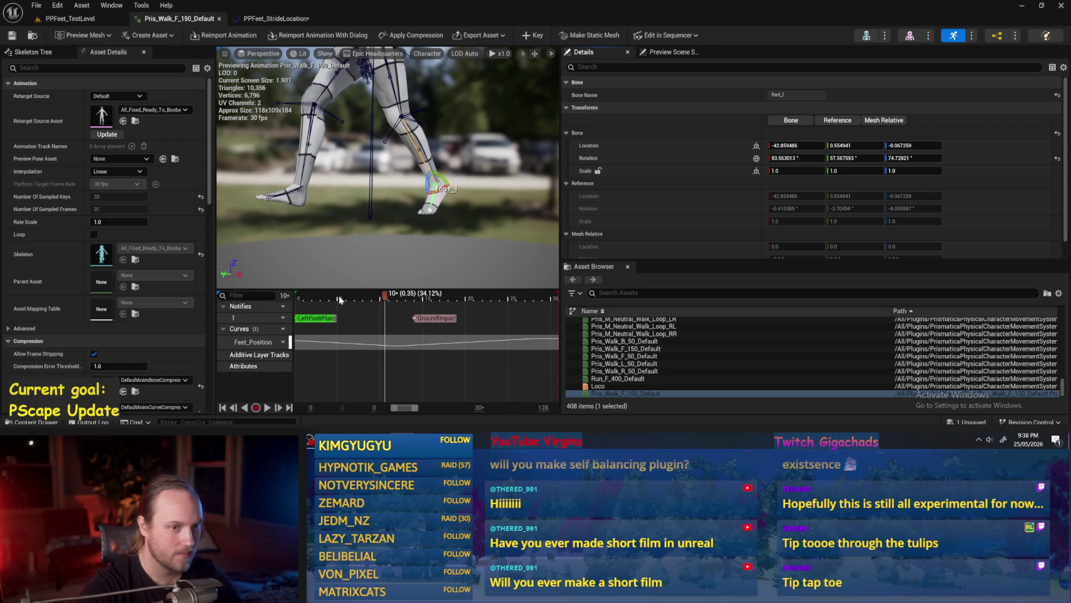
drag(339, 295, 265, 296)
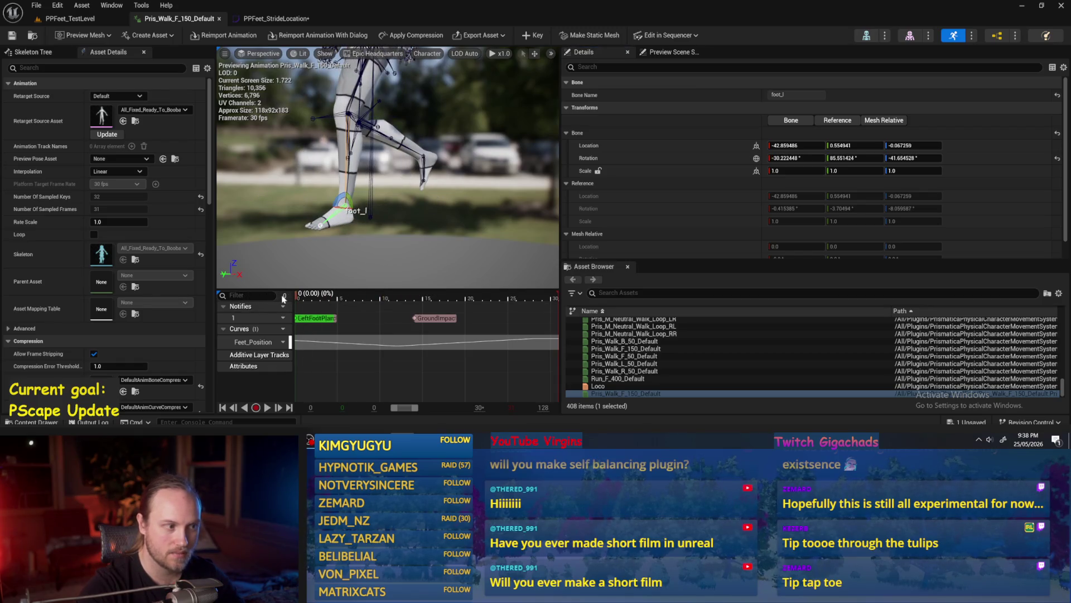
mouse_move(290, 299)
mouse_down()
mouse_move(407, 300)
mouse_move(290, 289)
mouse_move(513, 297)
mouse_move(258, 299)
mouse_up()
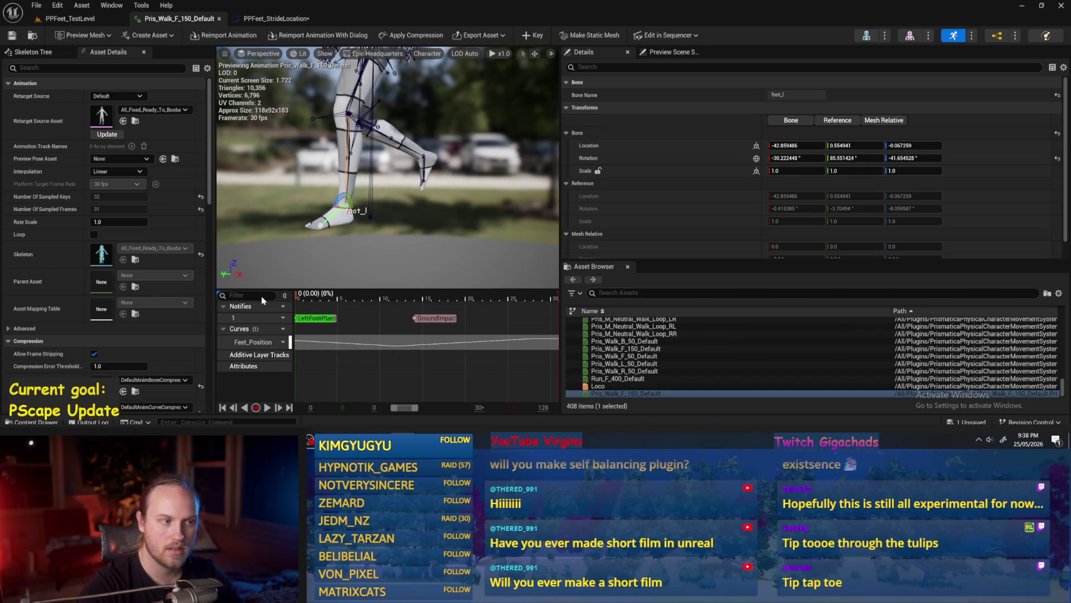
mouse_move(385, 167)
mouse_down()
mouse_move(318, 167)
mouse_move(366, 250)
mouse_up()
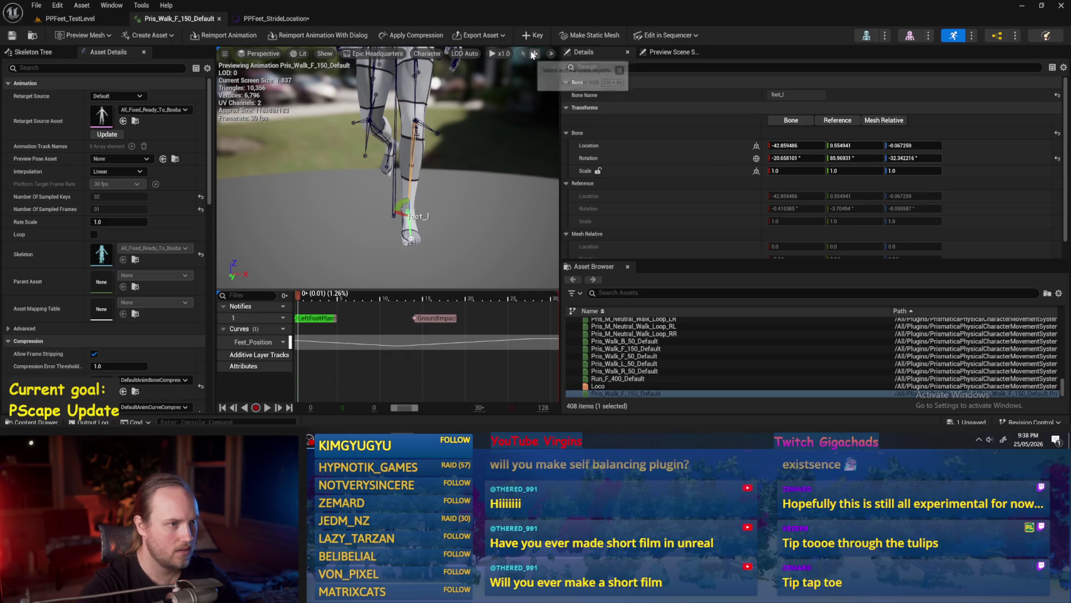
Step: Undo the accidental Rotate Bone change on the foot_l bone
click(551, 54)
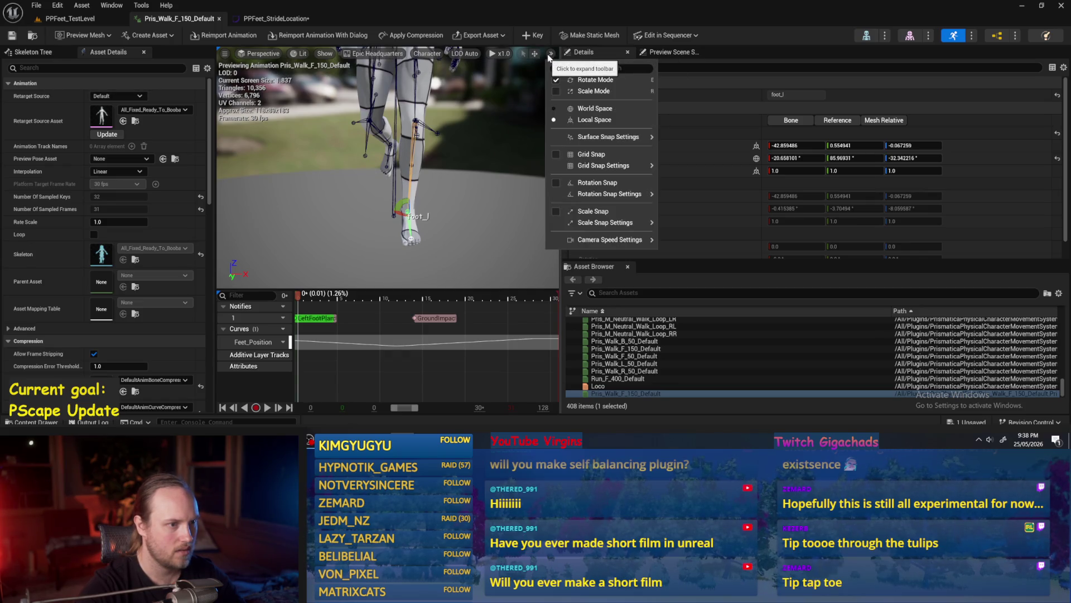
click(466, 206)
click(466, 209)
drag(466, 209, 389, 213)
click(427, 208)
key(ctrl+z)
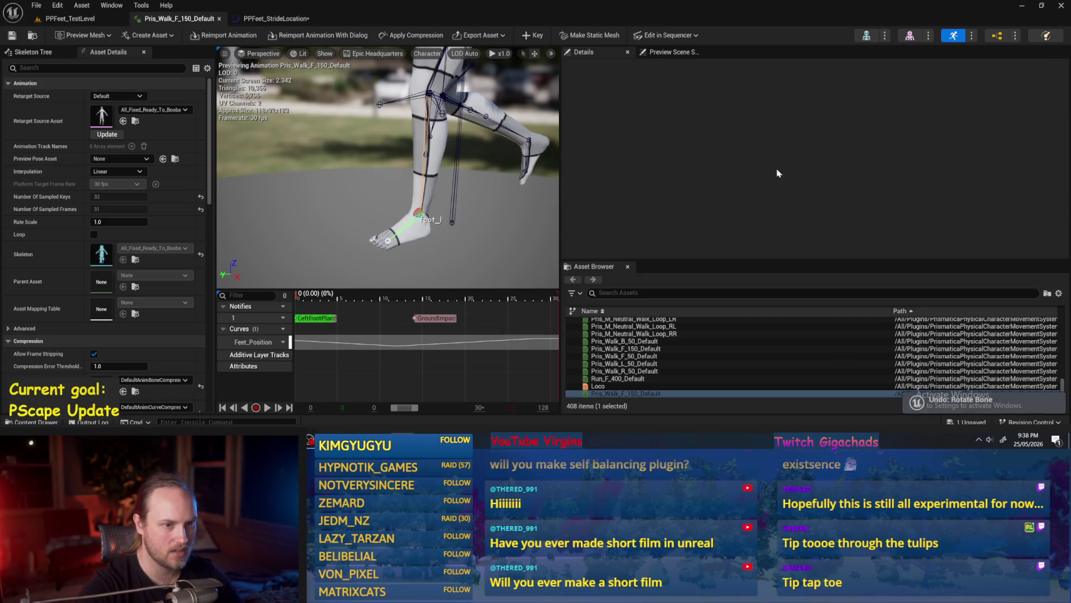
click(409, 234)
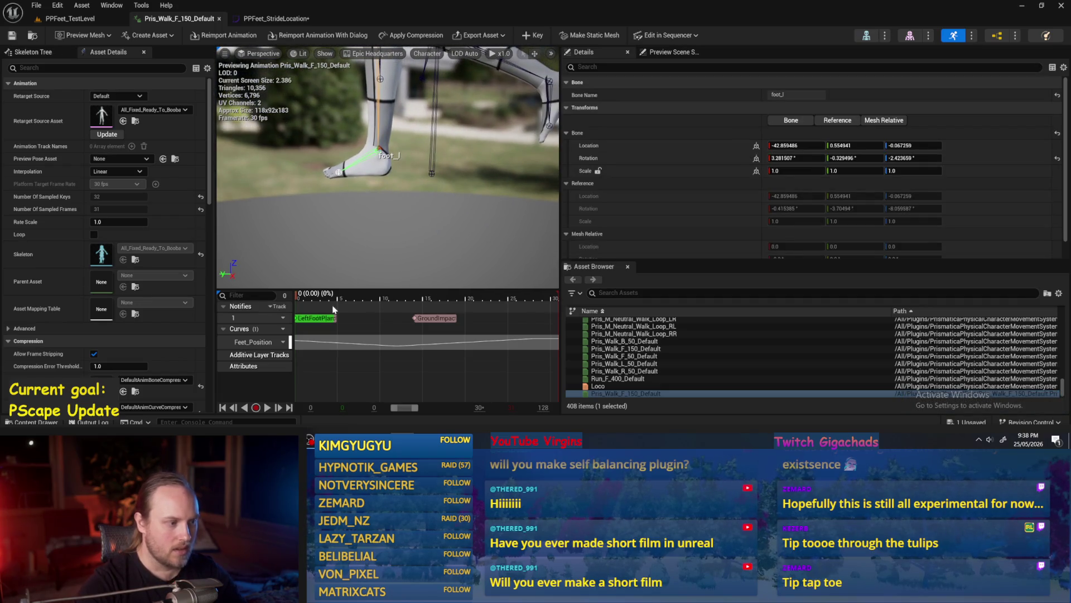
Step: Scrub the walk to about frame 8 (0.33 s), then open PPFeet_StrideLocation
mouse_move(299, 300)
mouse_down()
mouse_move(415, 297)
mouse_move(290, 298)
mouse_up()
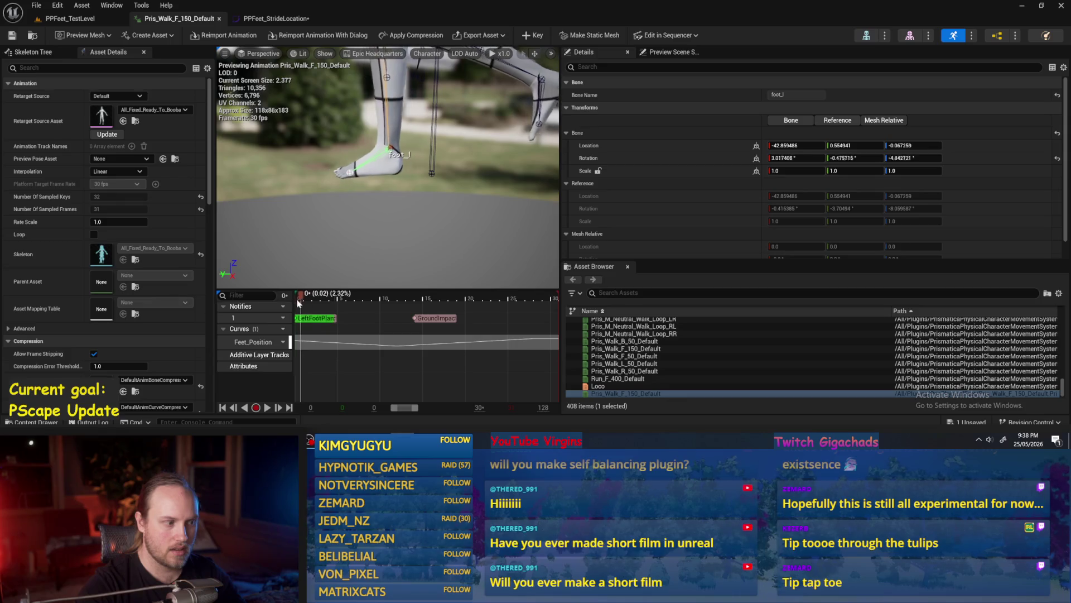
scroll(362, 218, down, 5)
mouse_move(299, 297)
mouse_down()
mouse_move(399, 300)
mouse_move(379, 296)
mouse_move(418, 204)
mouse_up()
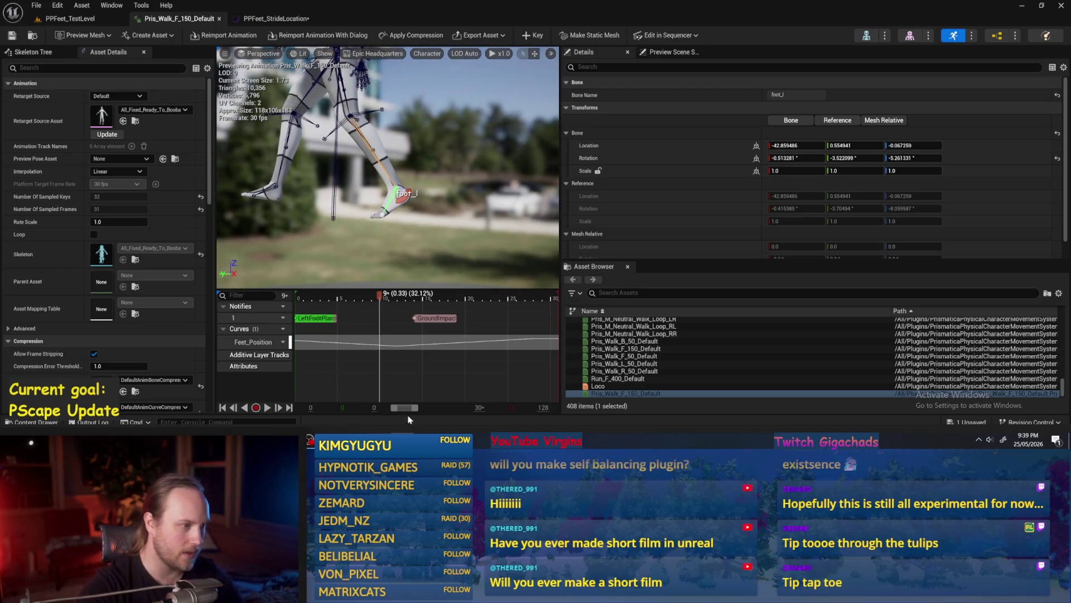
click(279, 19)
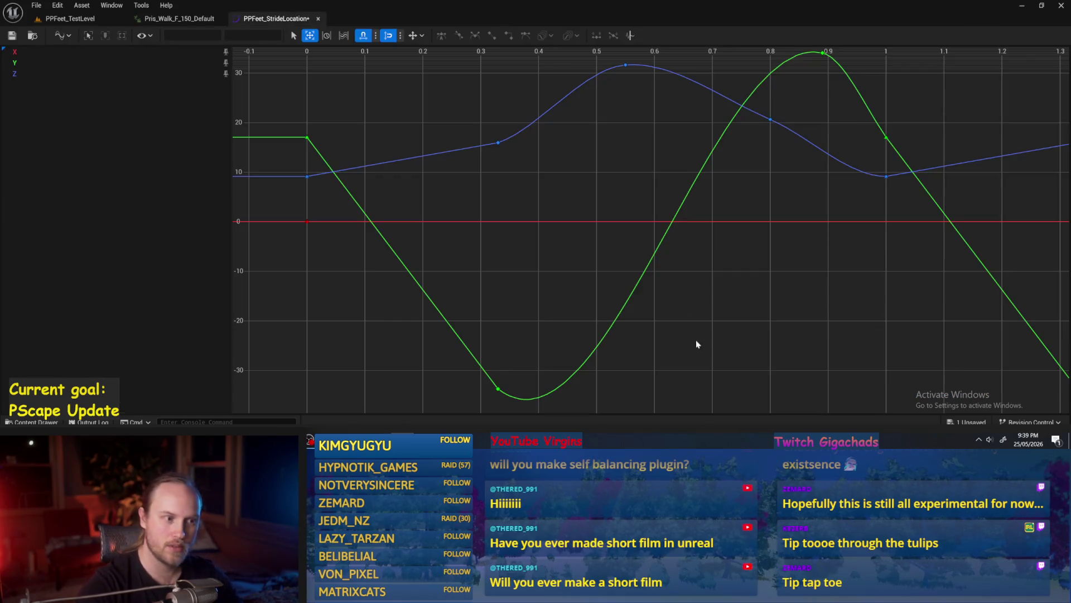
Step: Add a red X-curve key at 0.33 with value 45, then return to the walk animation
right_click(427, 225)
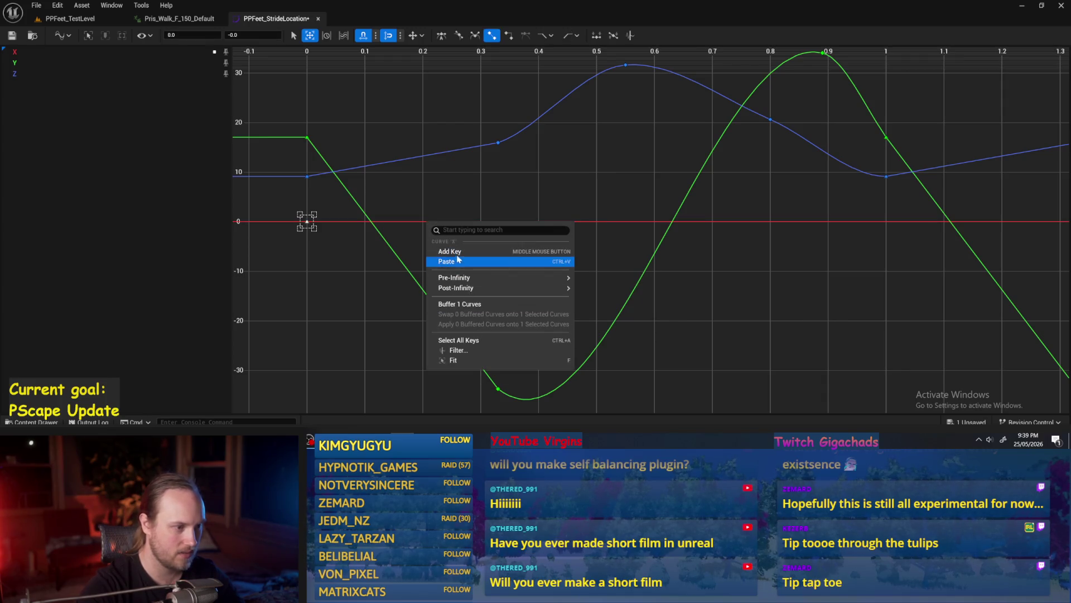
click(449, 249)
click(190, 35)
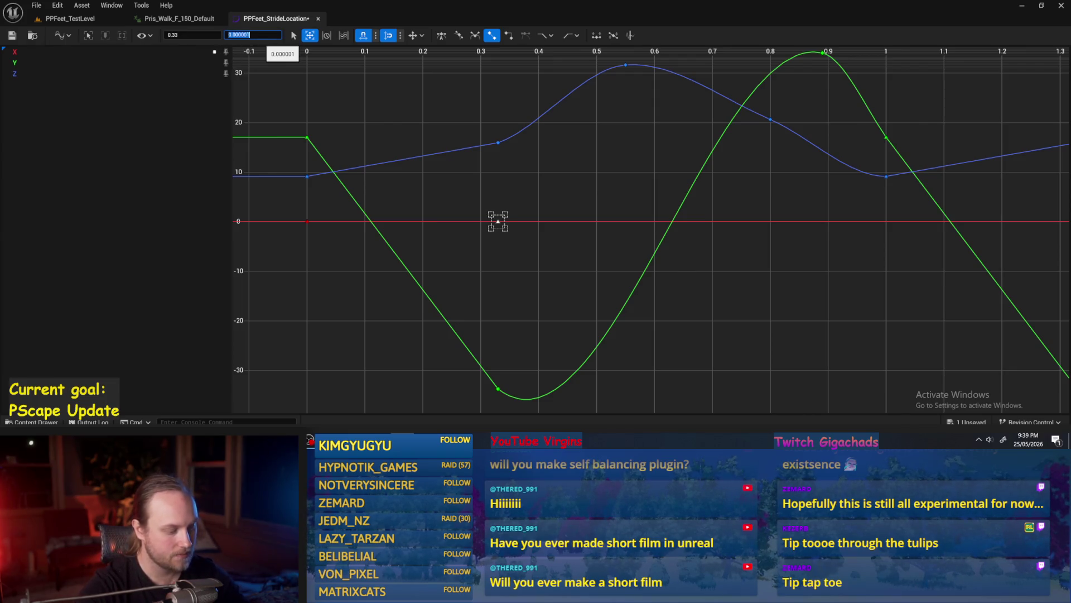
text(45)
key(Return)
key(a)
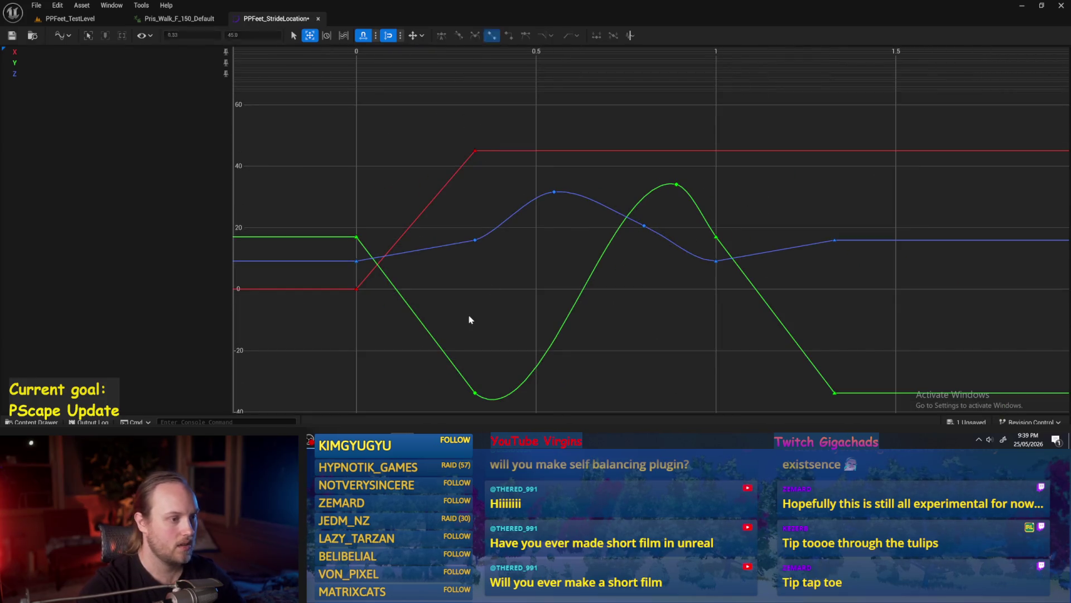
click(155, 20)
drag(404, 206, 404, 193)
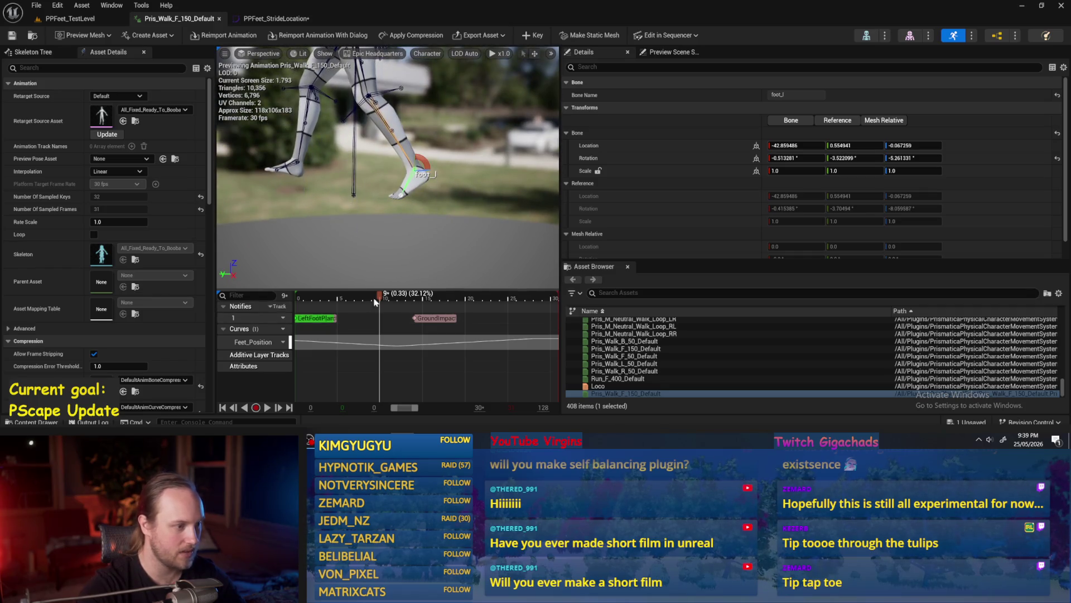
Step: Scrub the walk to frame 16 (0.55 s), then reopen the PPFeet_StrideLocation curve
mouse_move(378, 300)
mouse_down()
mouse_move(446, 304)
mouse_move(437, 303)
mouse_up()
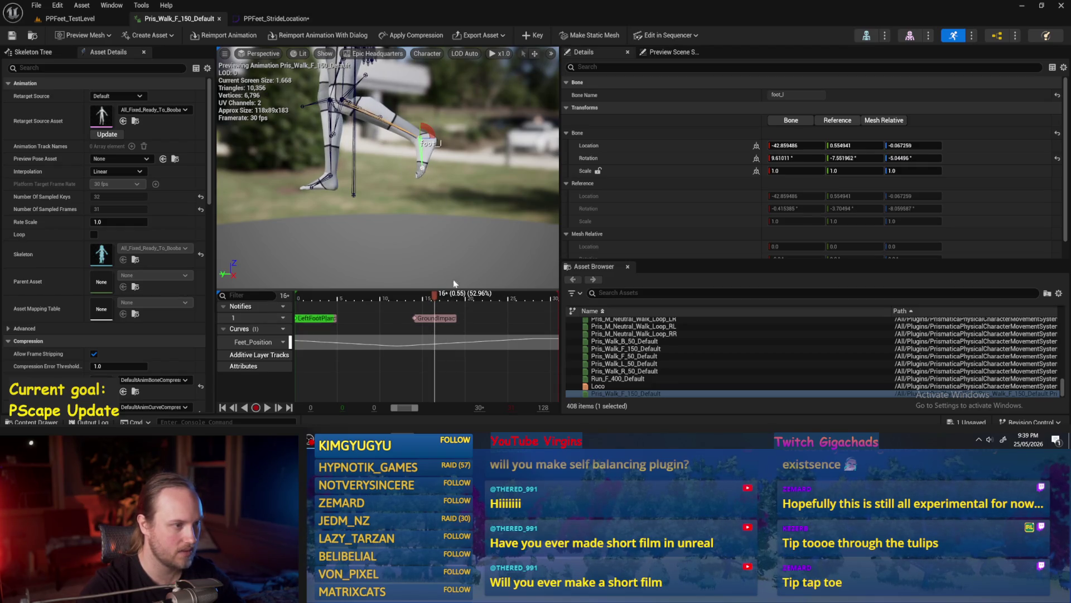
scroll(455, 283, down, 4)
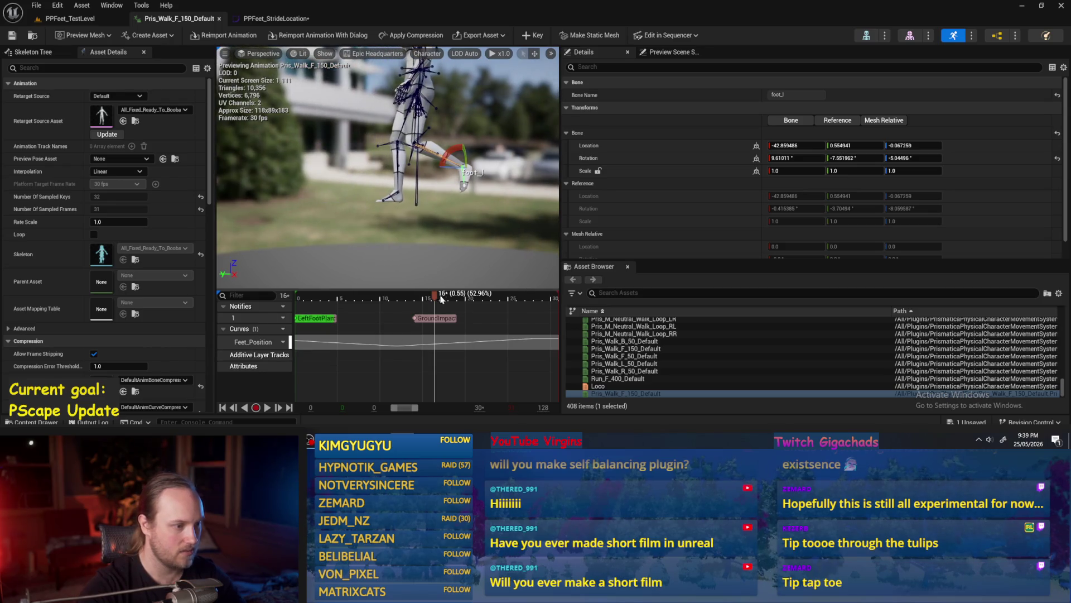
click(275, 23)
Step: Add a red X-curve key at 0.55 s with value 80, then return to the walk animation
right_click(552, 151)
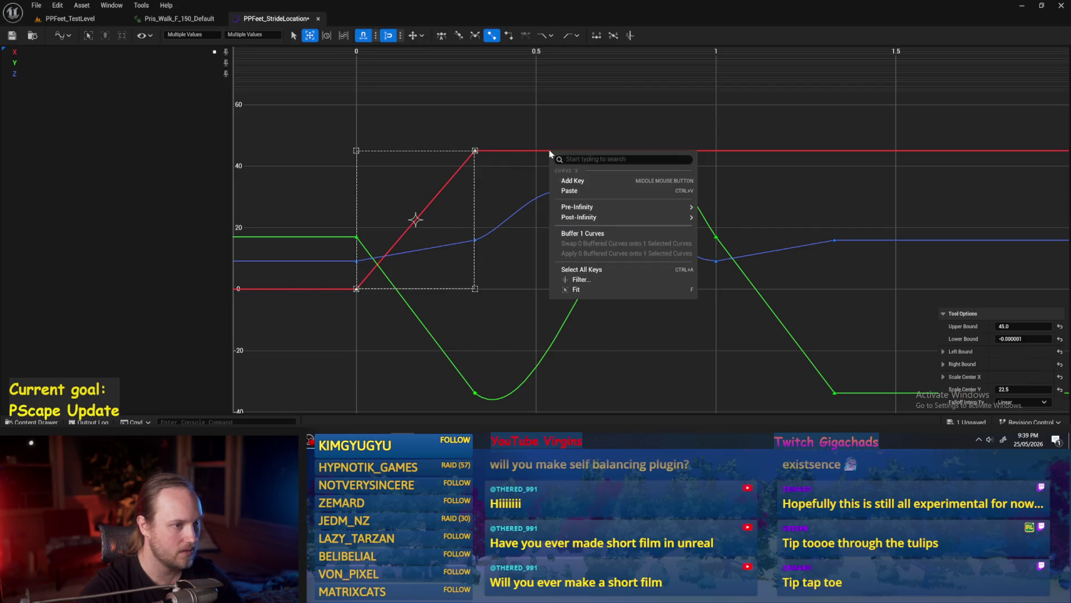
click(571, 162)
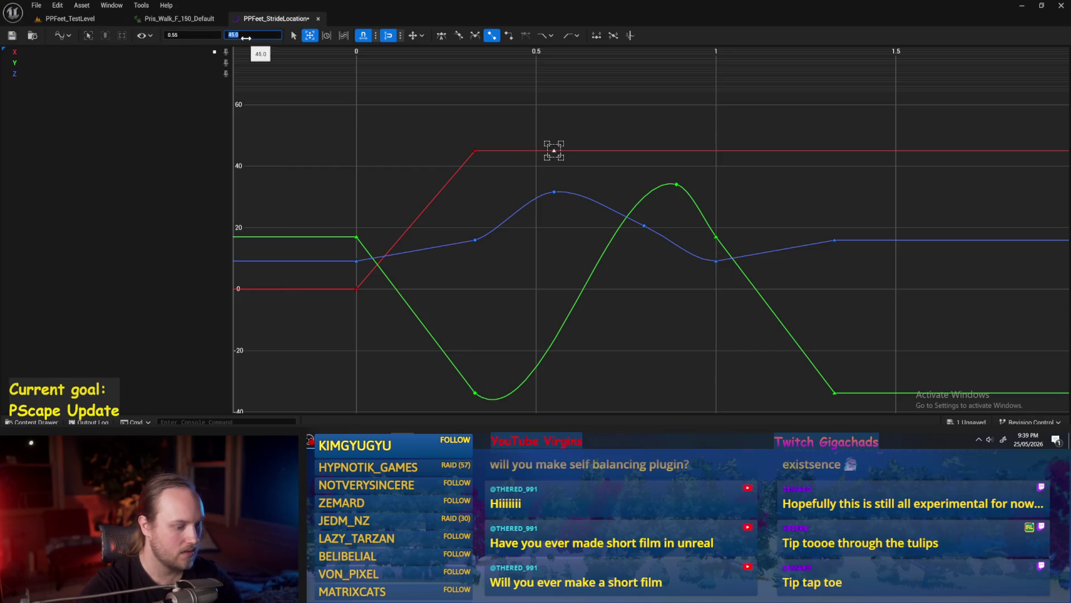
text(0)
key(Return)
key(f)
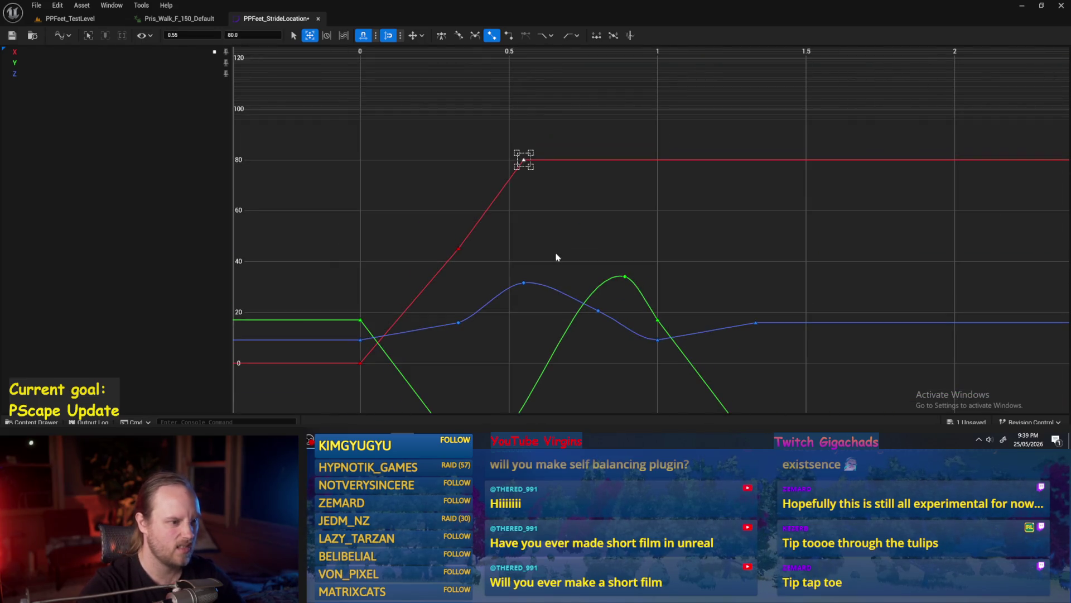
key(Escape)
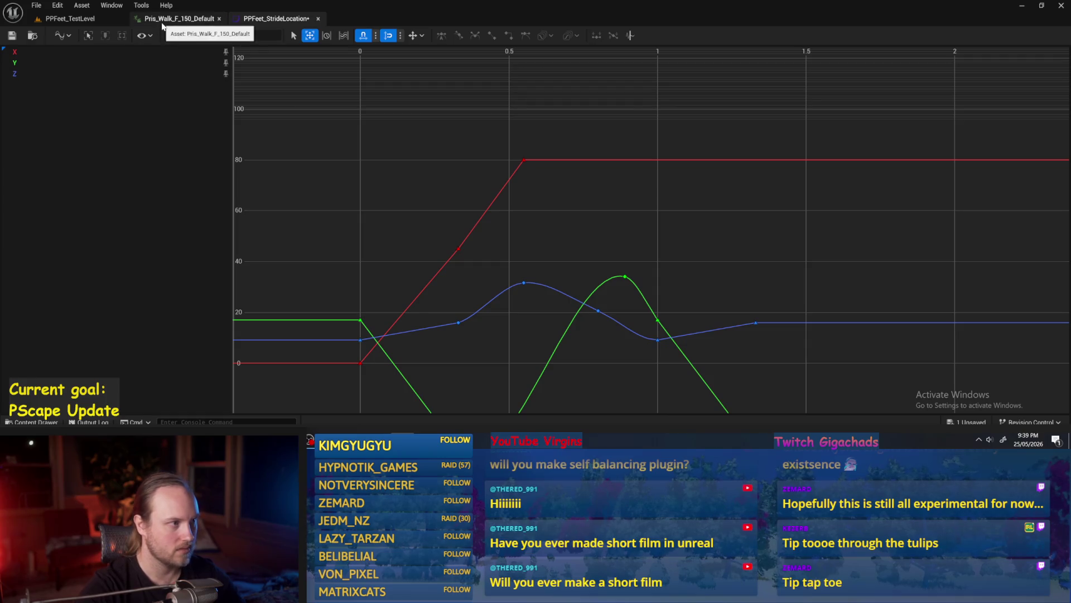
click(162, 23)
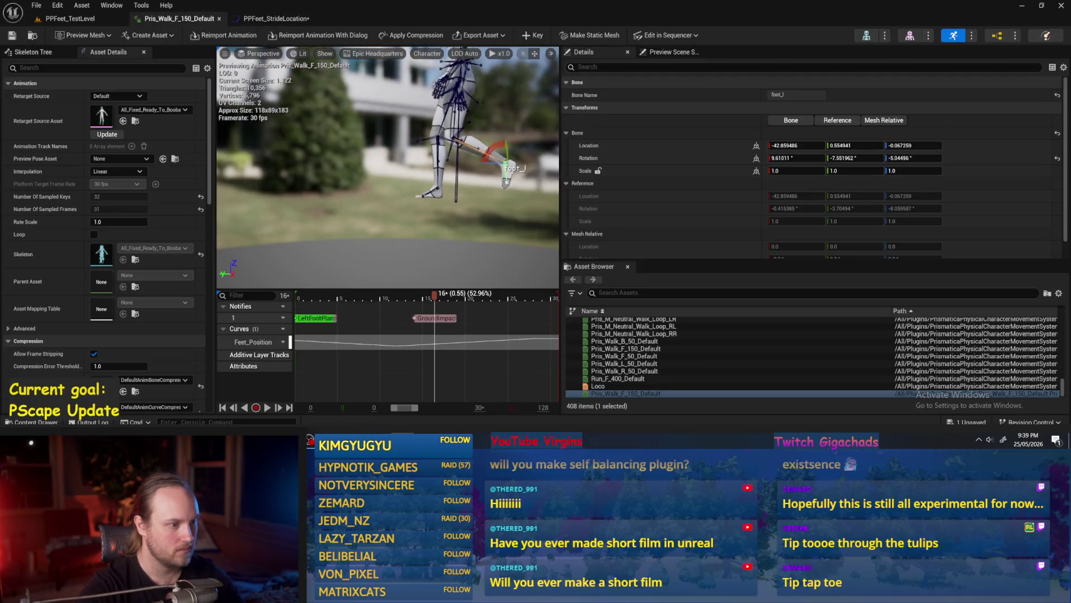
Step: Scrub the Pris_Walk_F_150_Default animation to about 0.90 s, then return to the stride curves
mouse_move(436, 300)
mouse_down()
mouse_move(538, 303)
mouse_move(525, 304)
mouse_up()
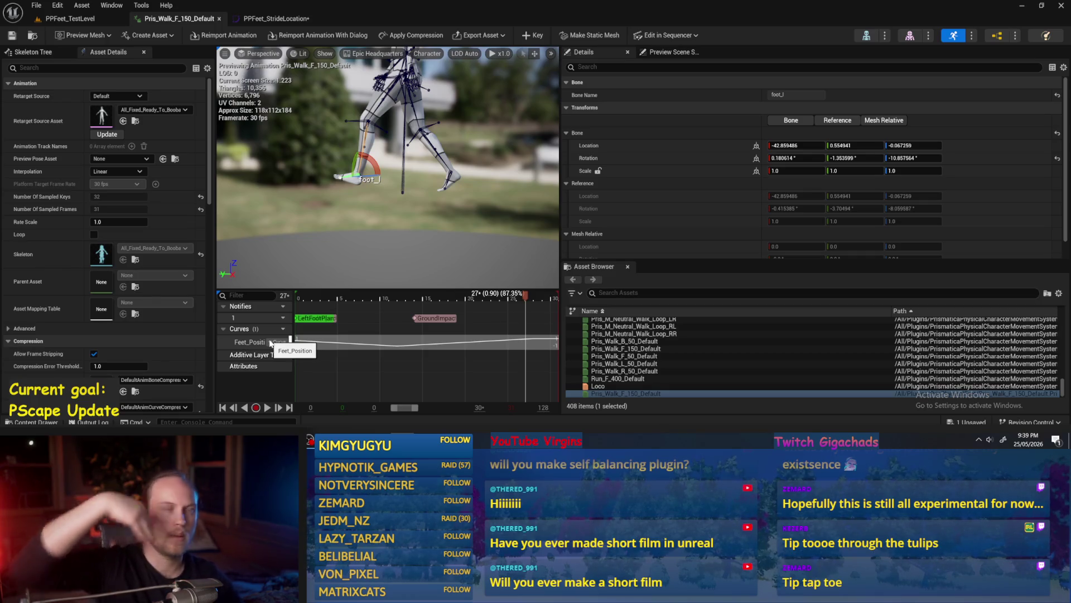
click(274, 19)
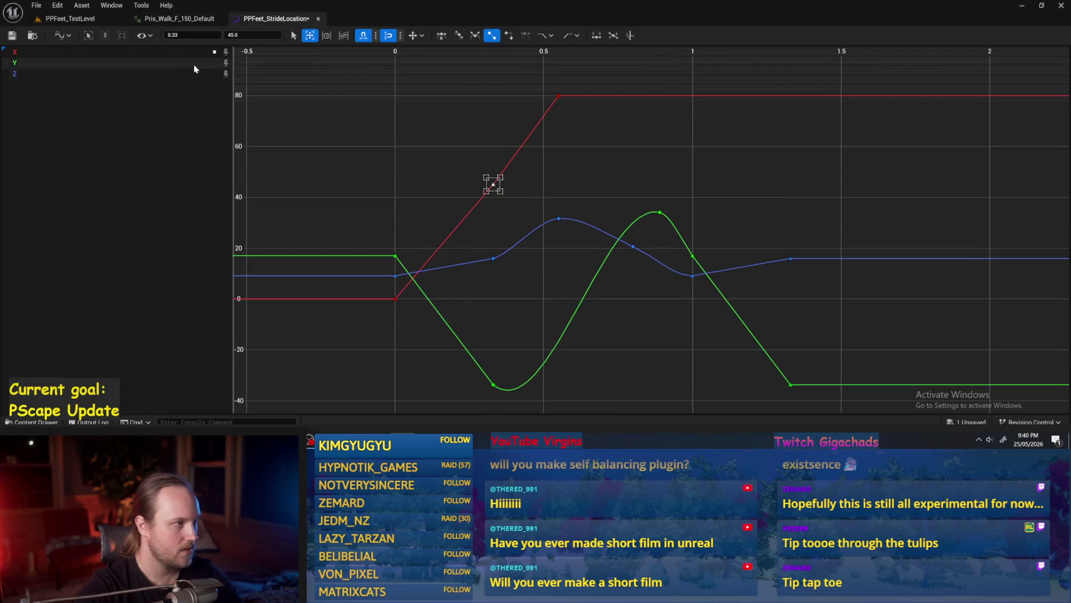
Step: Set the red X keys to -45 at 0.33 s, -80 at 0.55 s and 10 at 0.9 s
text(-)
key(Return)
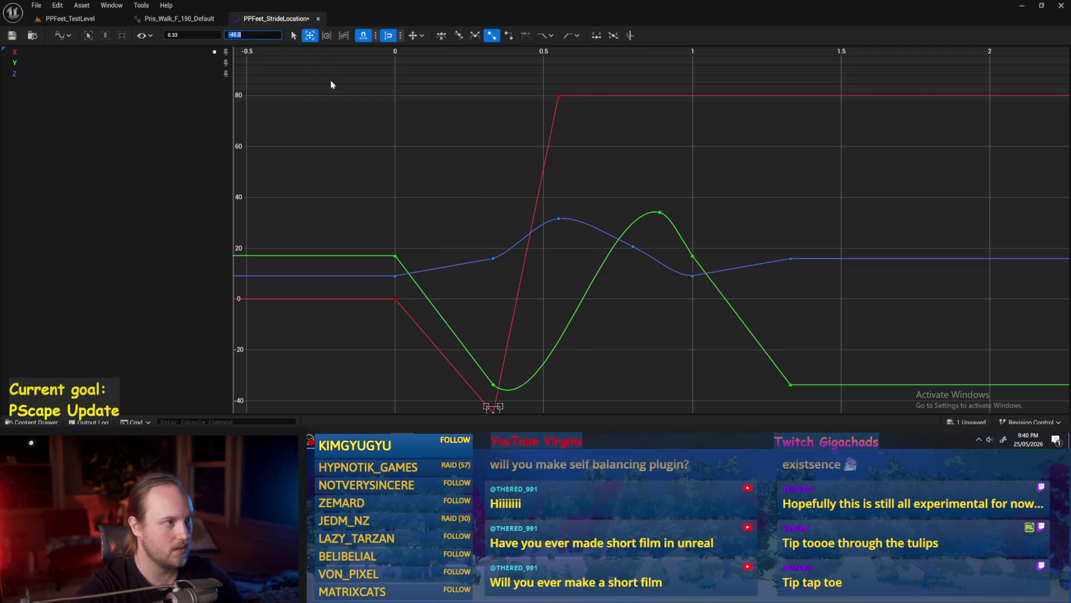
drag(519, 75, 519, 76)
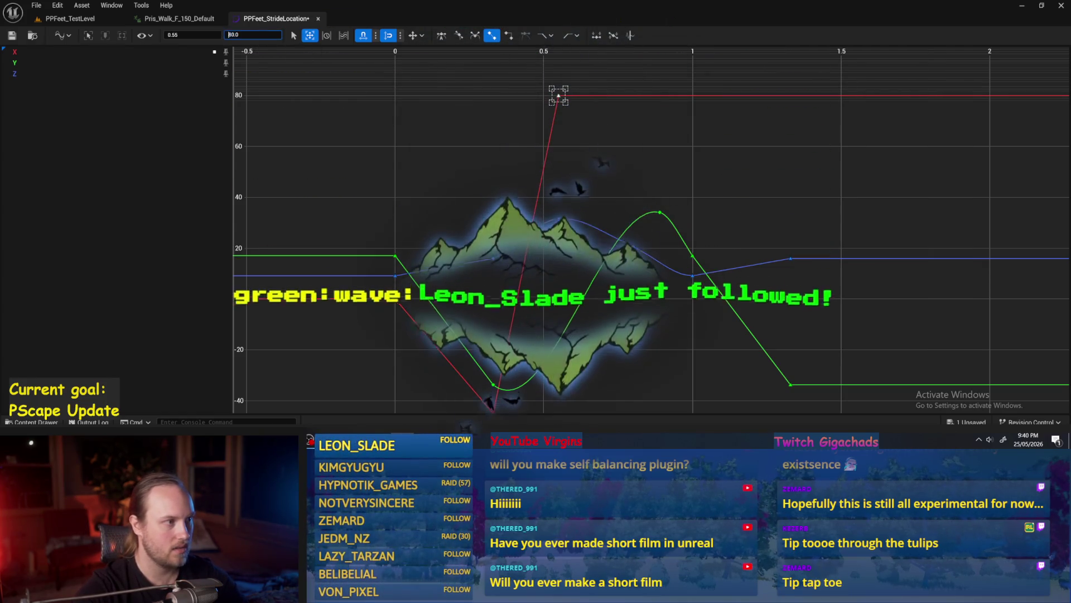
text(-)
key(Return)
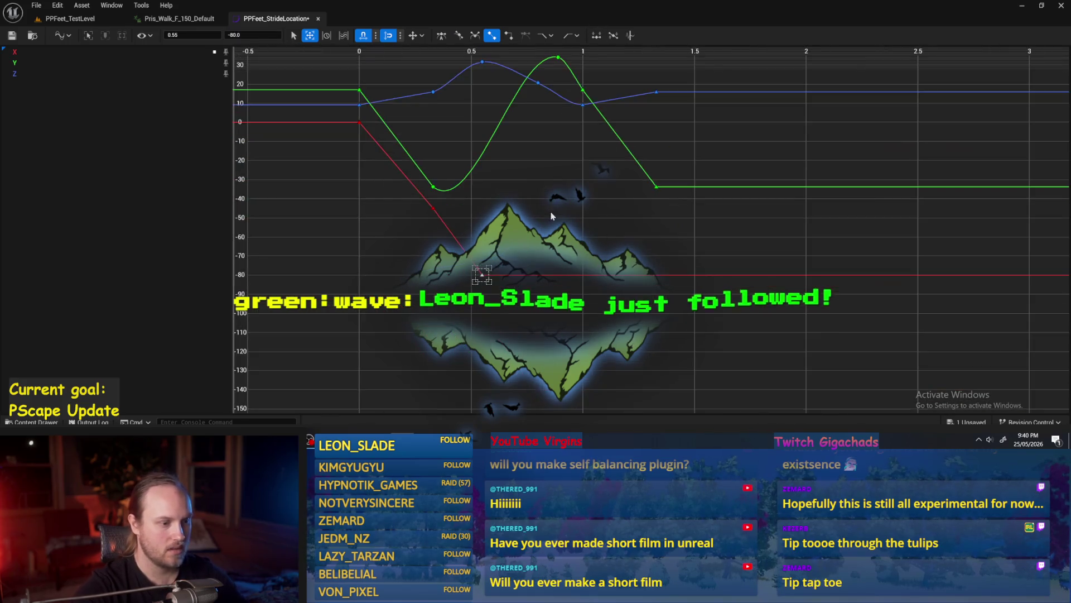
click(560, 275)
right_click(560, 276)
text(0.9)
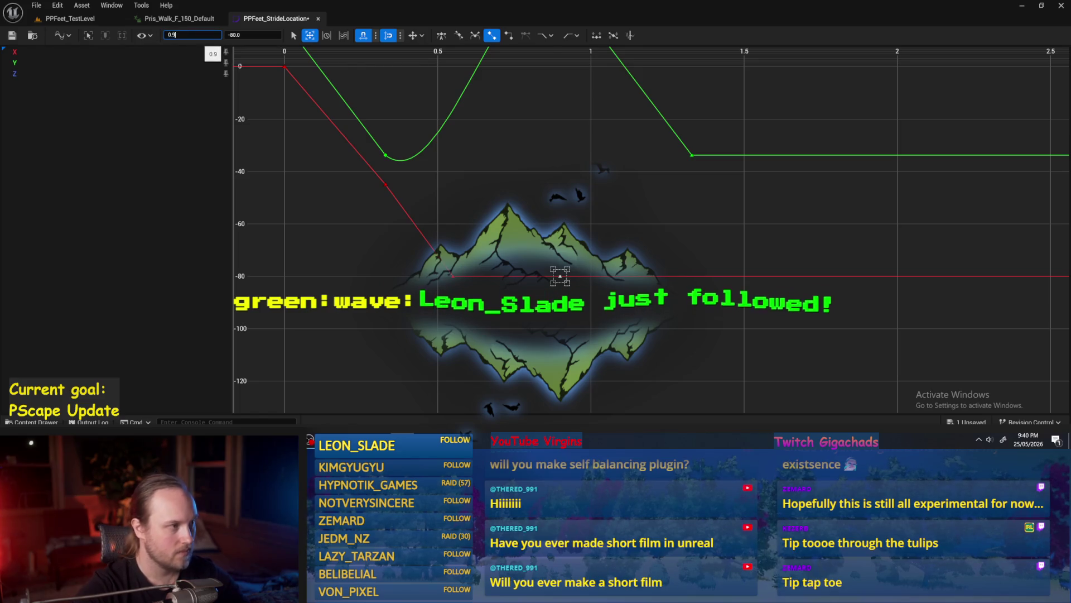
click(249, 35)
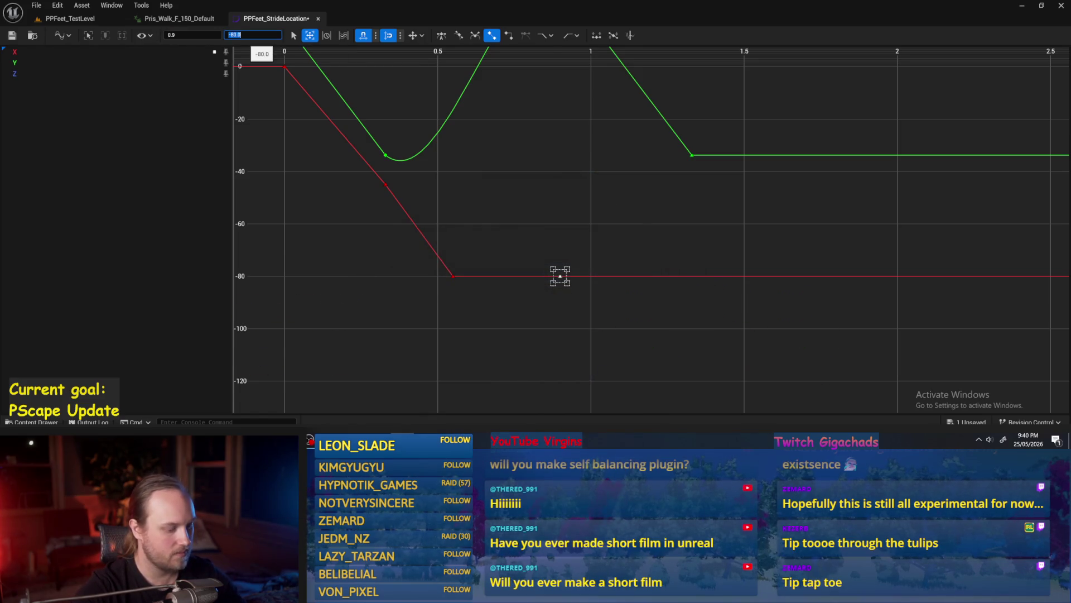
text(10)
key(Return)
key(f)
click(622, 228)
Step: Add a key on the red X curve at 1.0 s with a value of 0
right_click(678, 179)
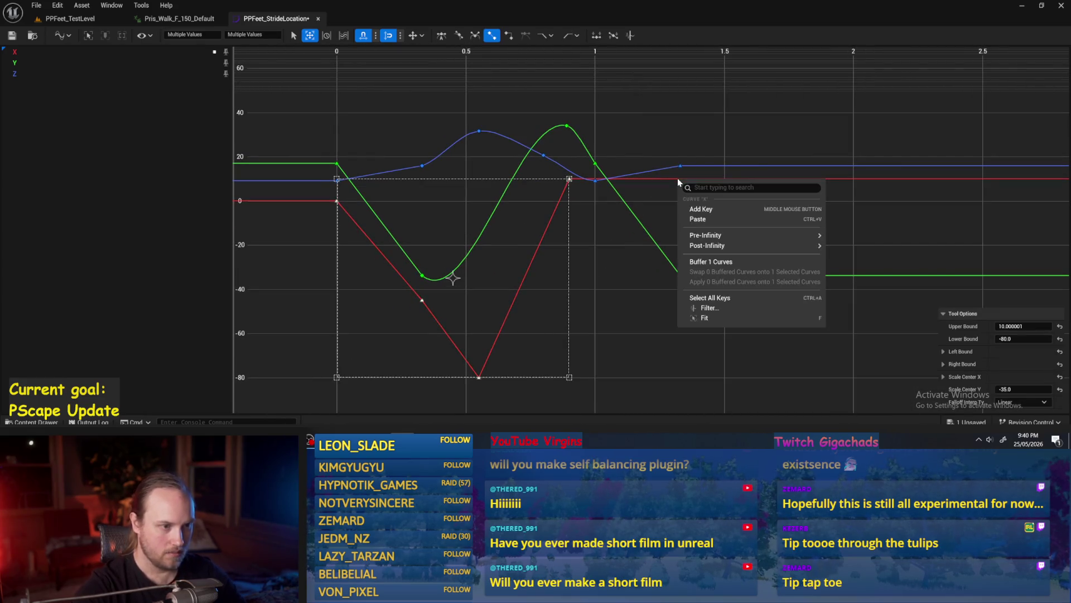
click(698, 211)
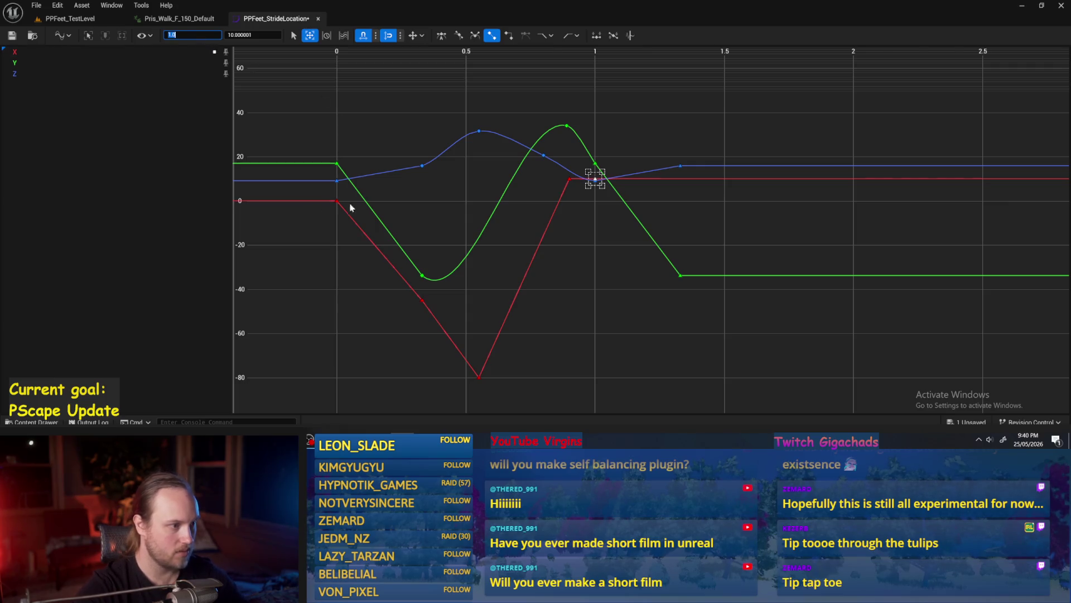
click(597, 180)
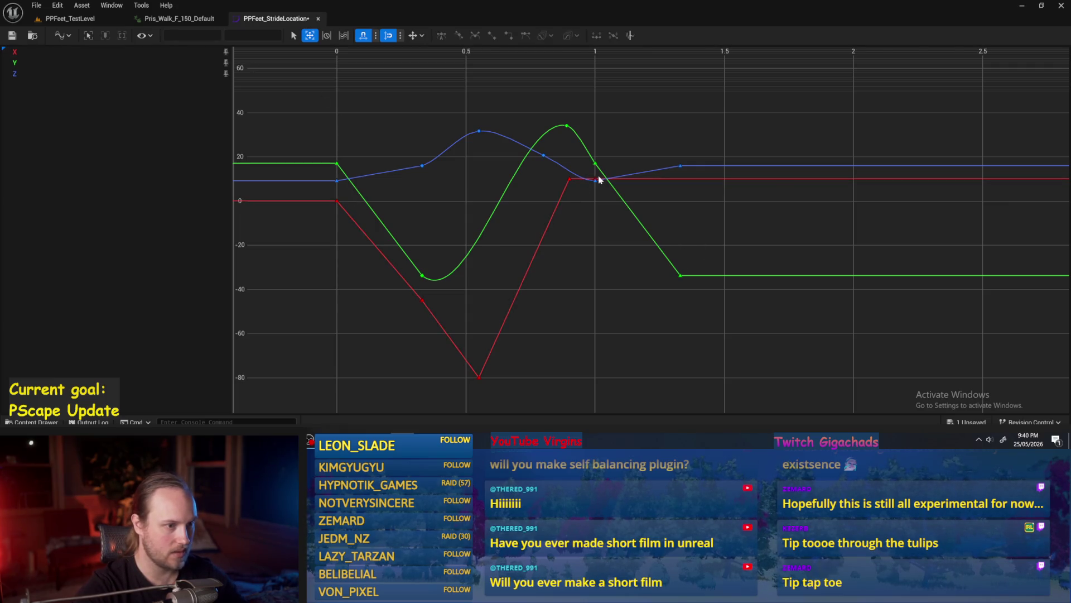
click(595, 179)
text(0)
key(Return)
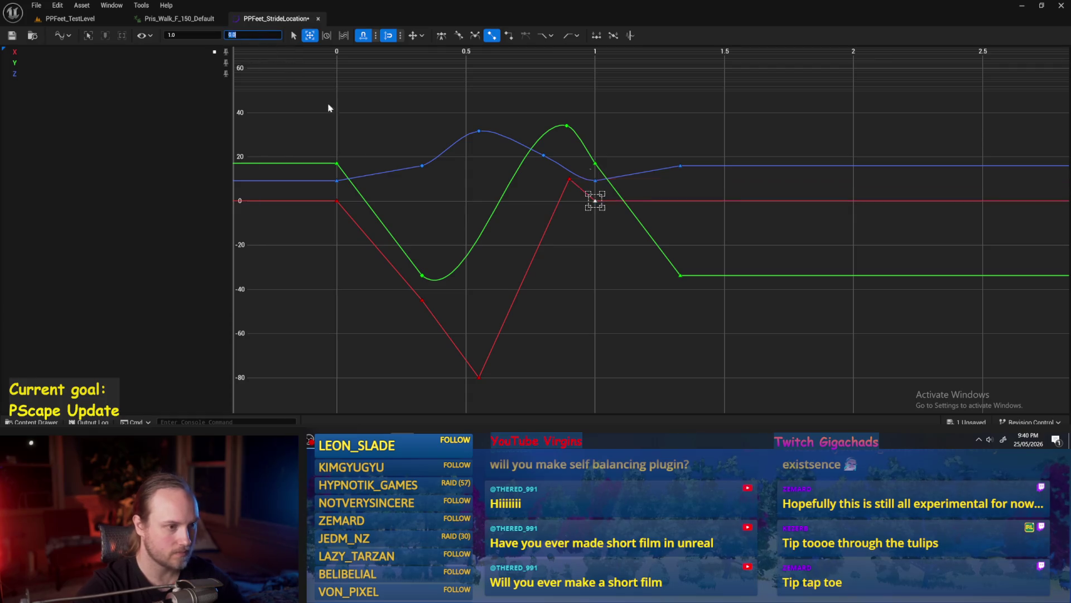
Step: Add another red key on the flat tail at 1.33 s with a value of -45
right_click(679, 208)
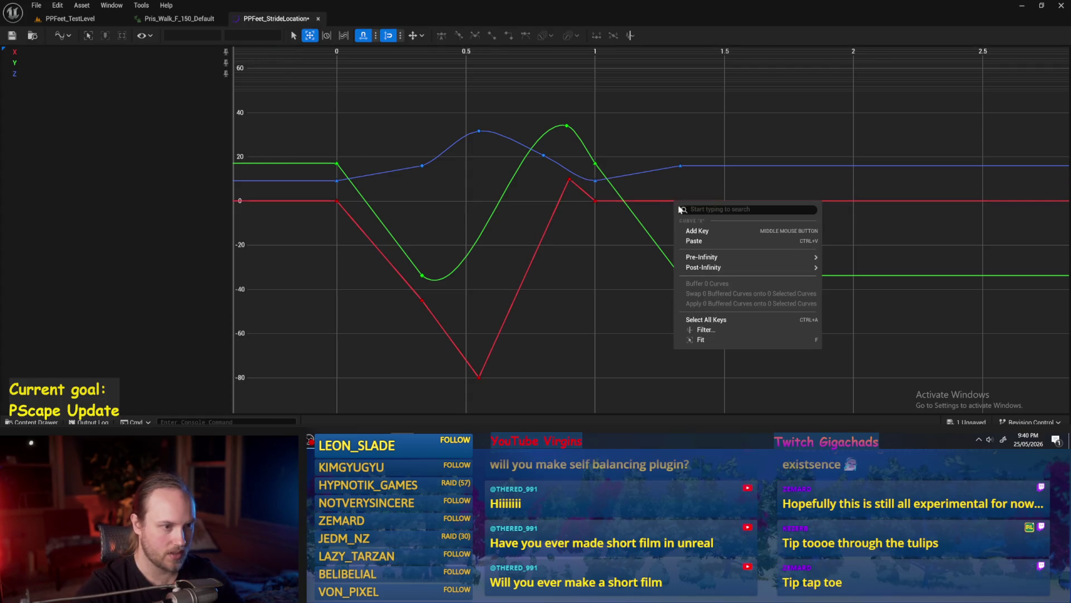
click(697, 231)
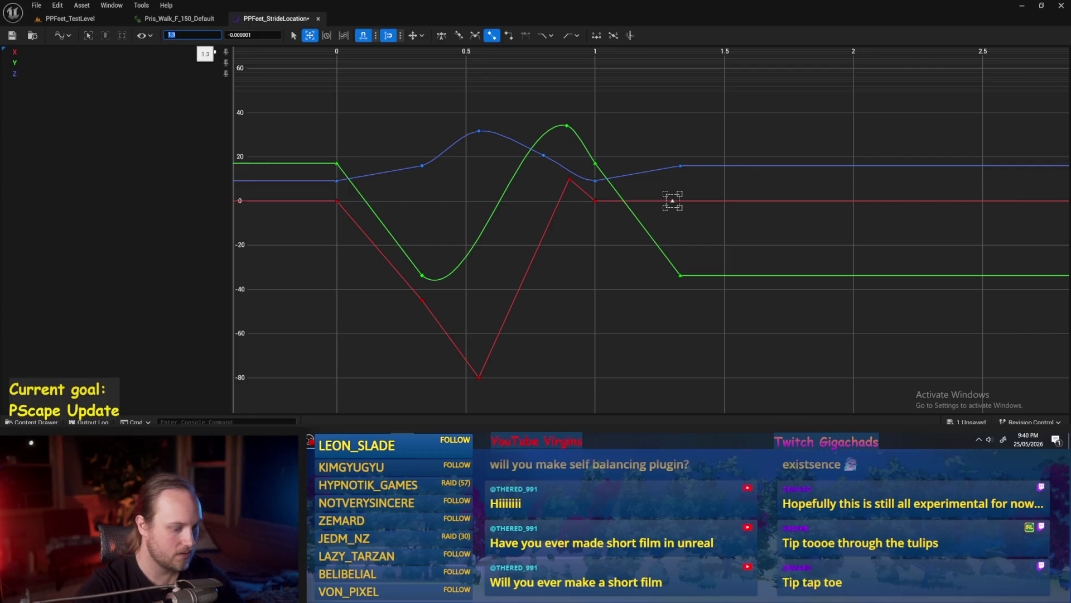
click(194, 34)
text(1.33)
key(Return)
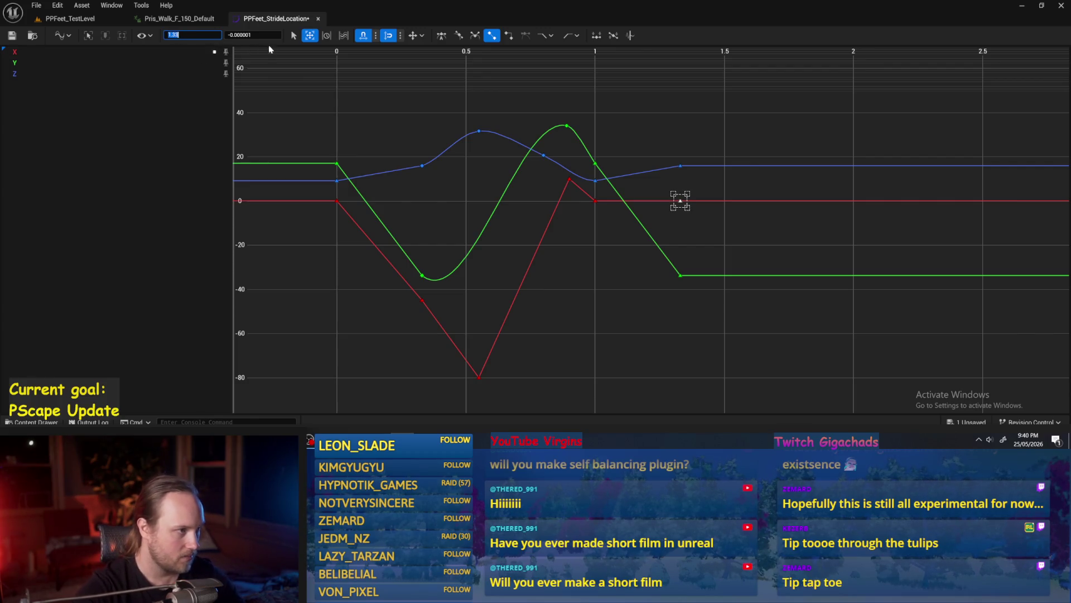
click(422, 299)
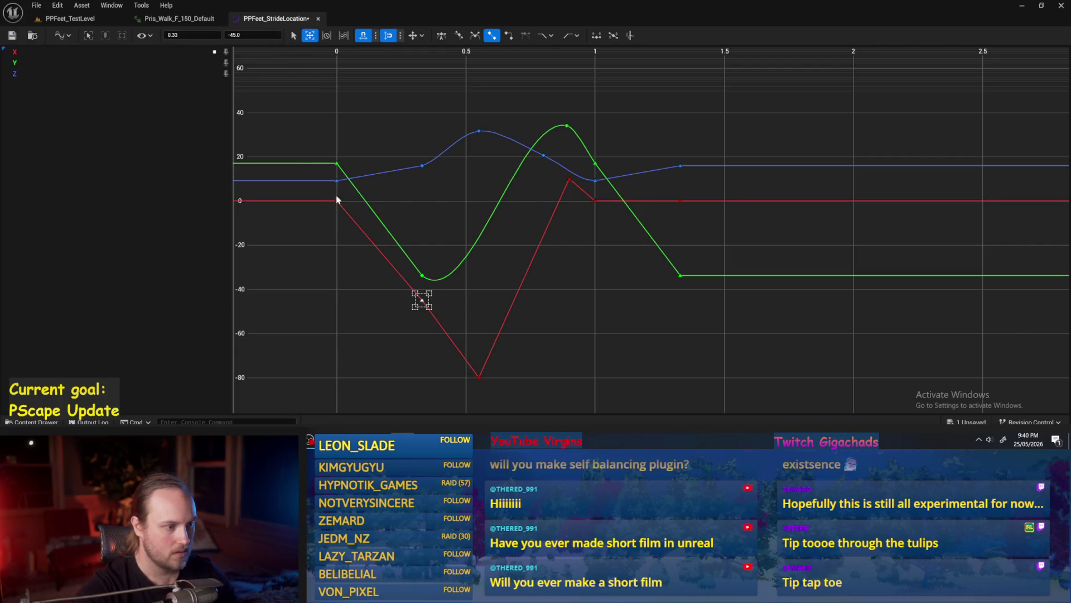
click(680, 200)
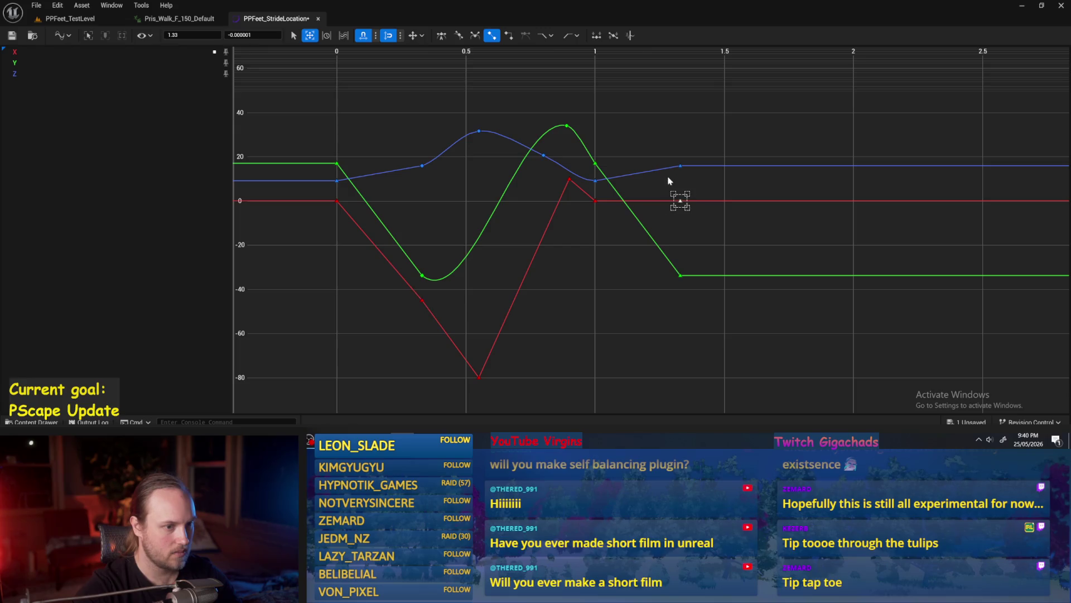
text(-45)
key(Return)
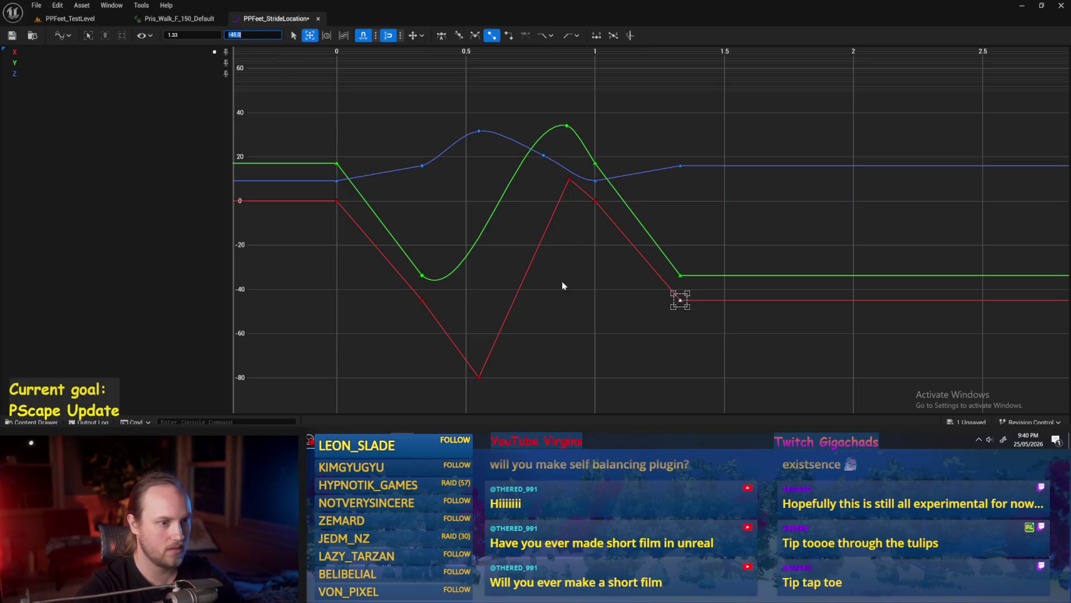
click(598, 306)
key(f)
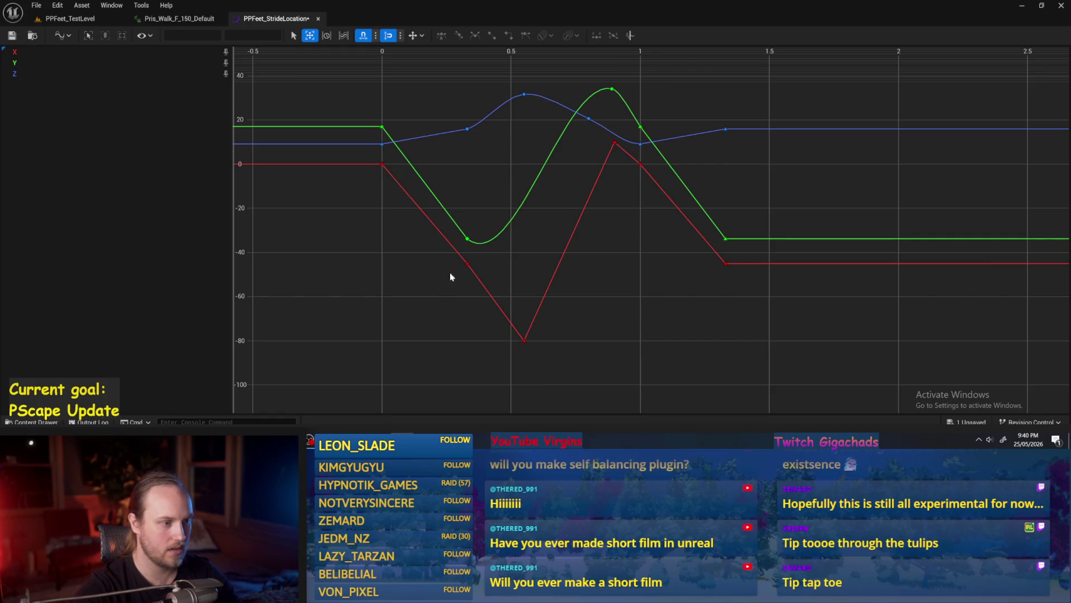
Step: Give the red keys at 0.33, 0.55 and 0.9 s smooth auto tangents
drag(435, 246, 577, 379)
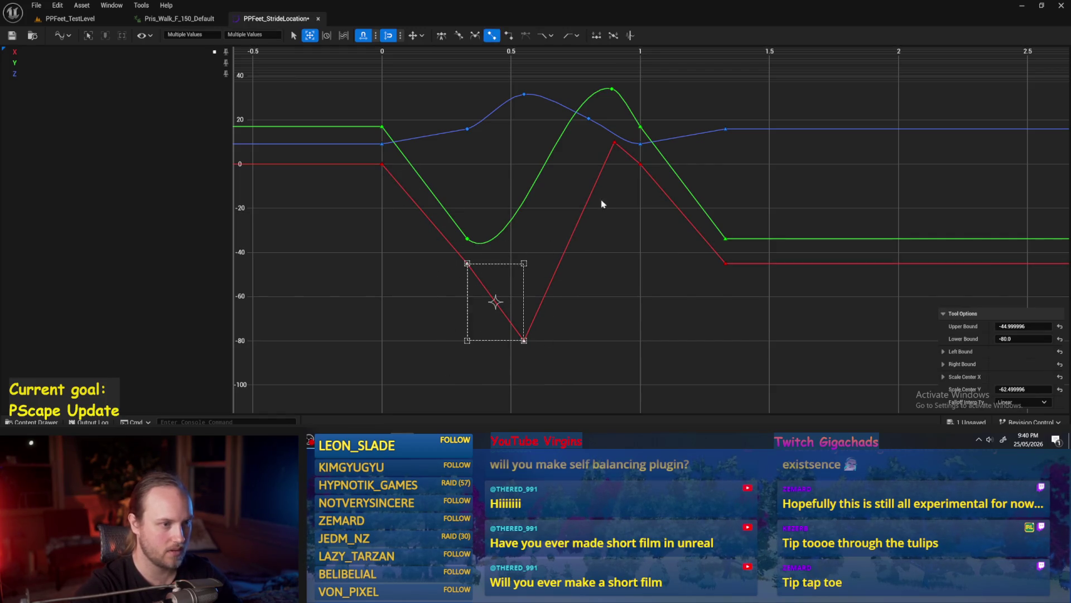
drag(607, 145, 610, 143)
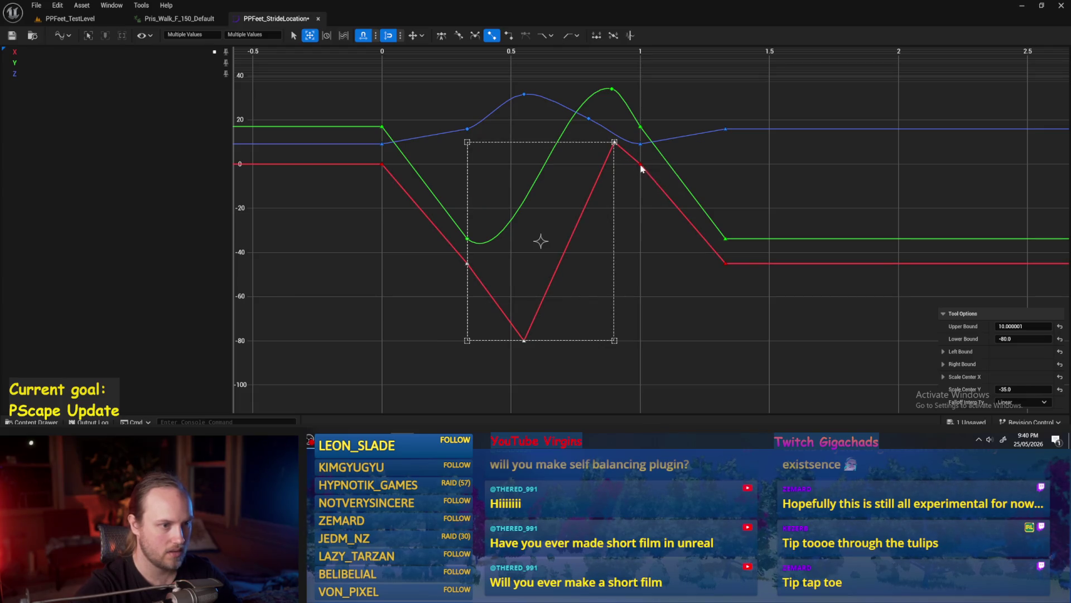
right_click(524, 260)
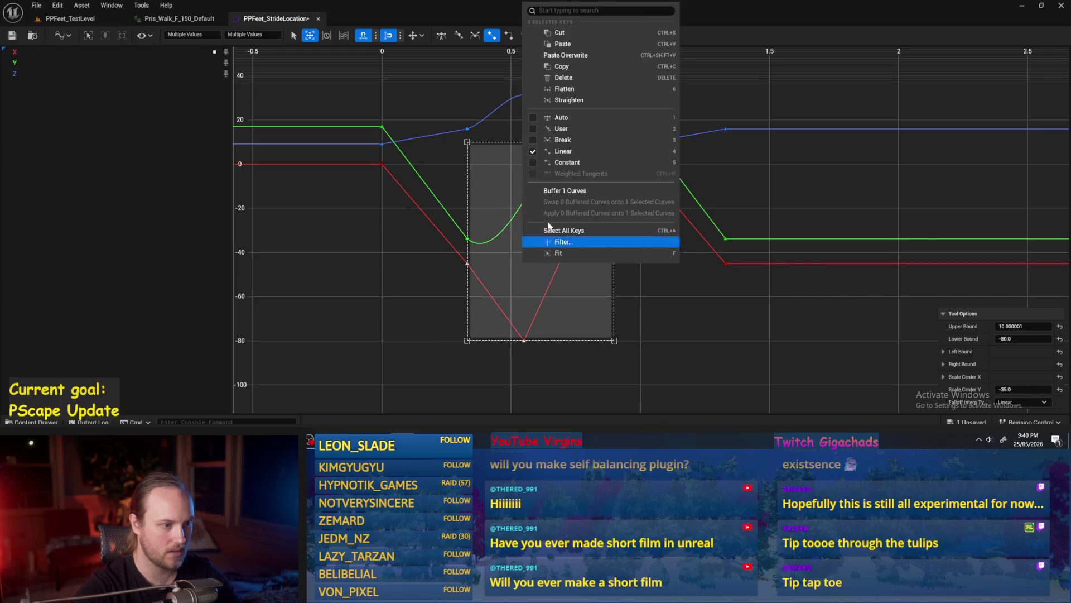
click(563, 119)
click(688, 369)
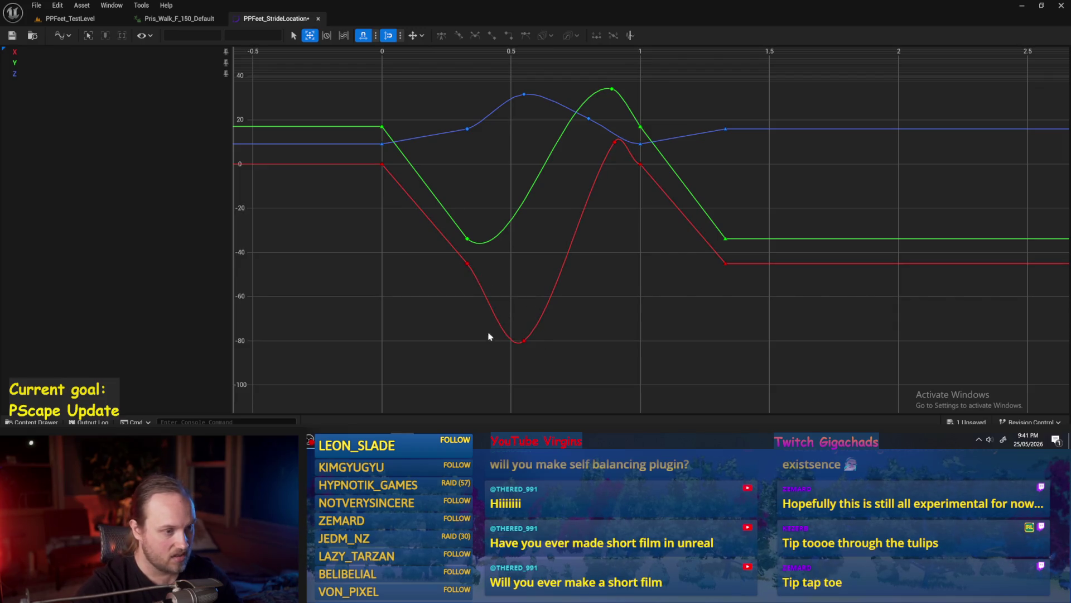
Step: Angle the tangents of the red keys at 1.0, 0.9 and 0.55 s to reshape the peak and dip
click(640, 164)
mouse_move(611, 167)
mouse_down()
mouse_move(610, 136)
mouse_move(628, 115)
mouse_up()
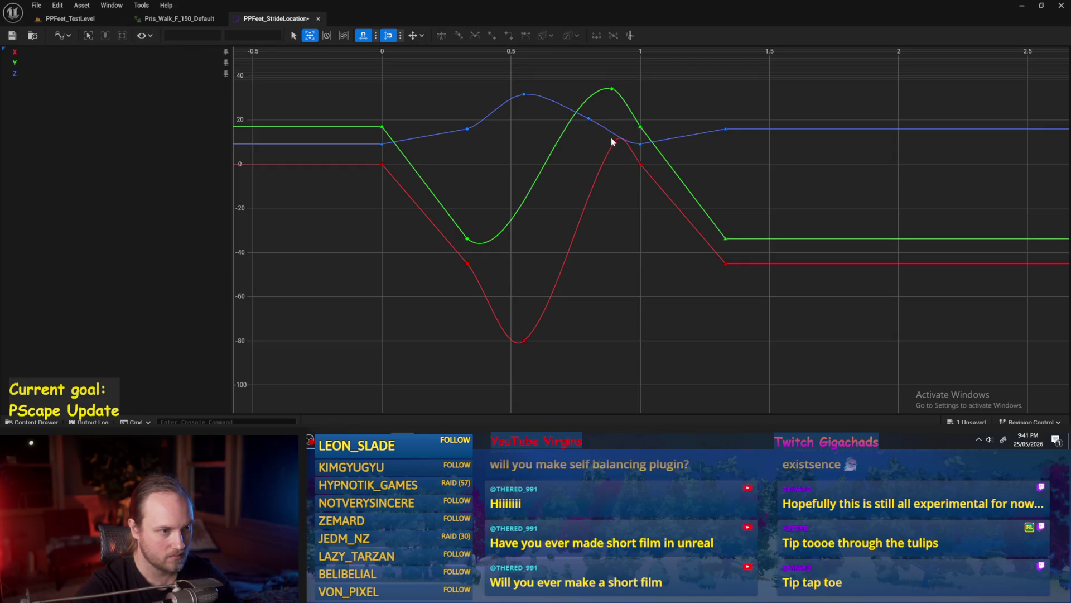
click(615, 141)
drag(639, 128, 643, 139)
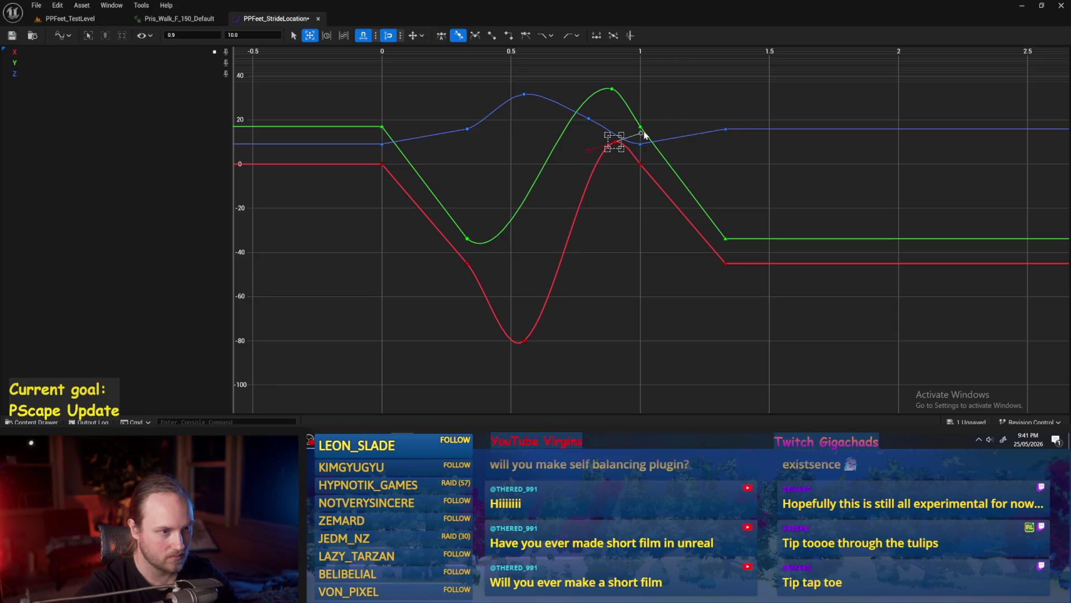
click(524, 340)
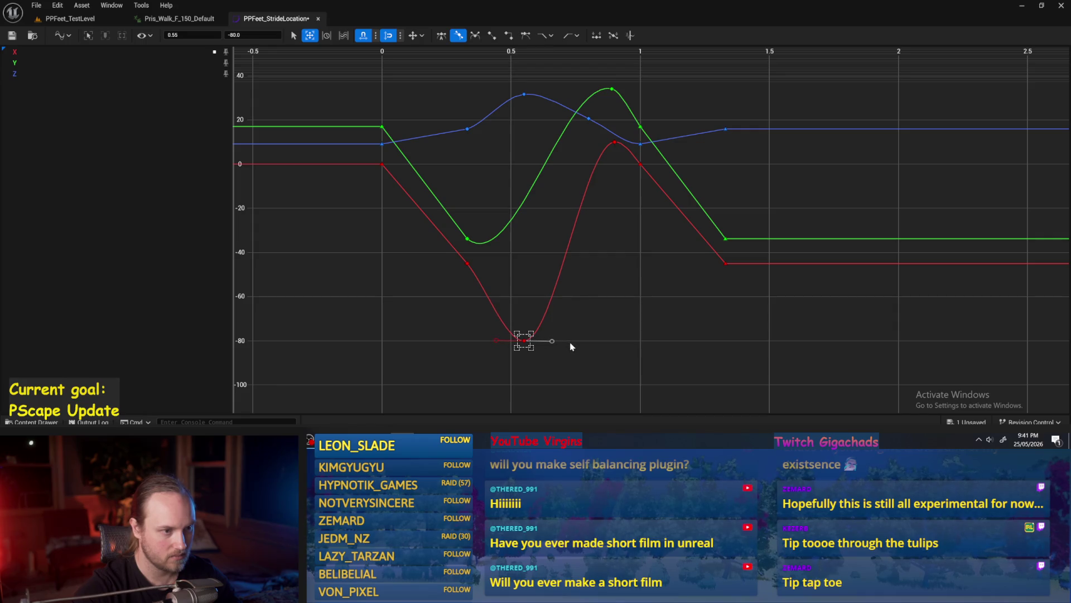
mouse_move(570, 346)
mouse_down()
mouse_move(562, 382)
mouse_move(598, 322)
mouse_up()
Step: Switch the red key at 0.33 s (value -45) to User tangents
click(467, 262)
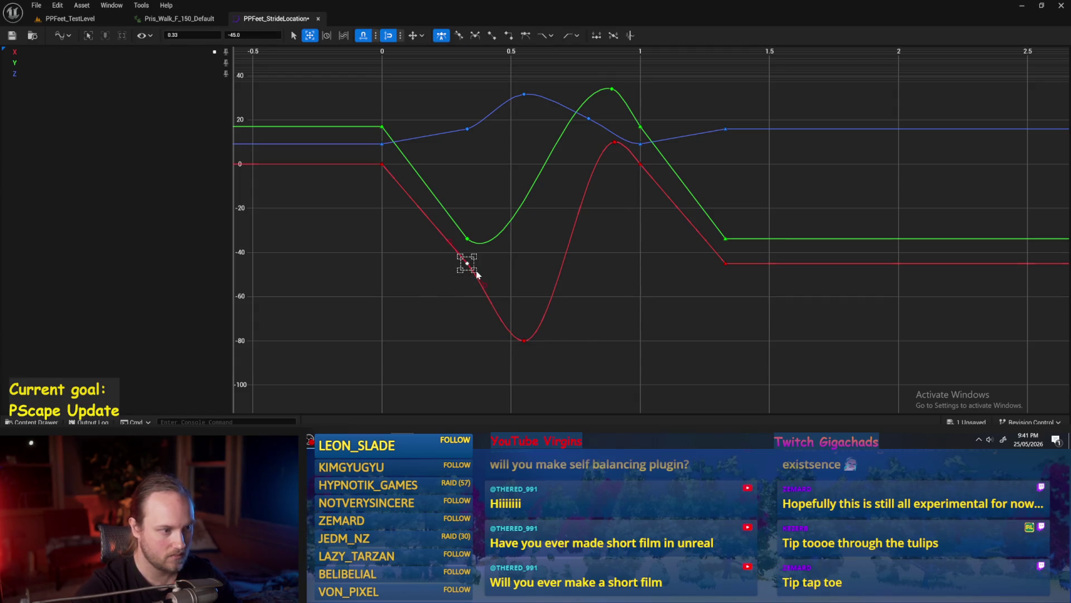
click(485, 284)
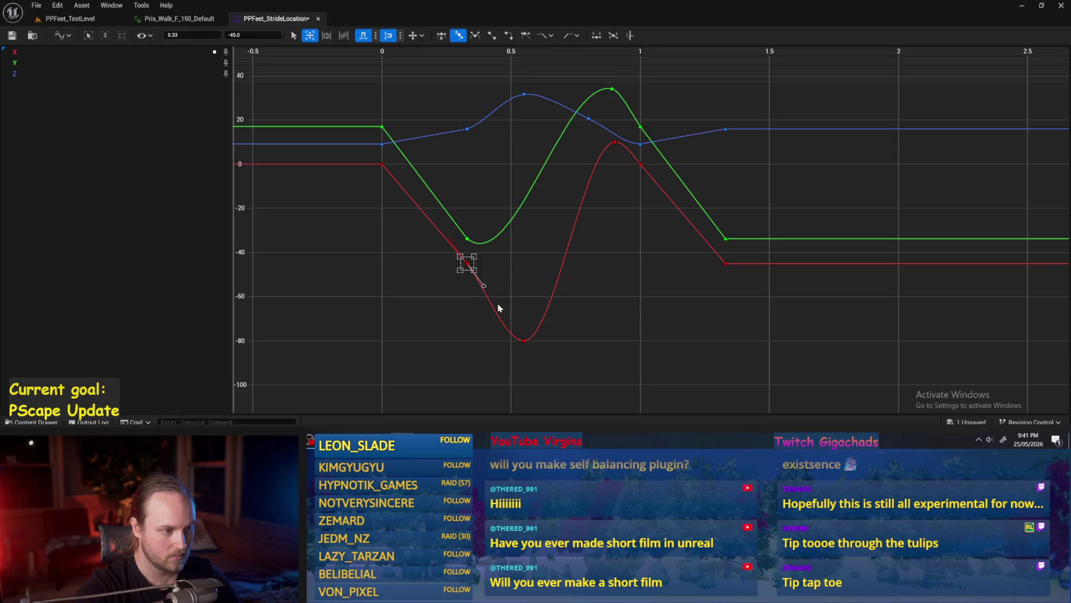
click(566, 311)
scroll(567, 273, down, 2)
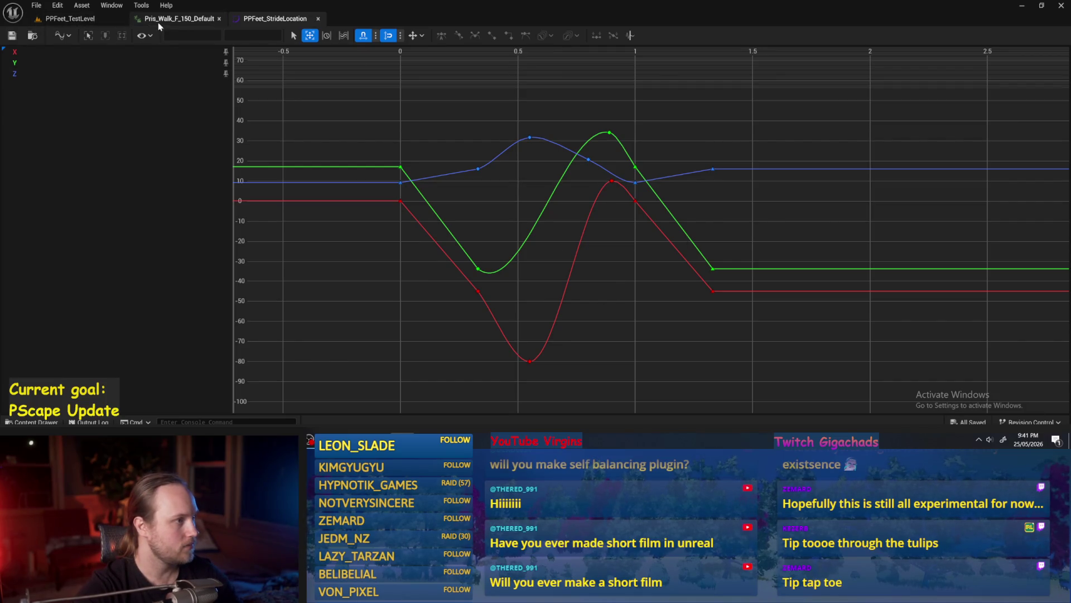
Step: Switch to PPFeet_TestLevel and save all modified assets
key(ctrl+shift+Tab)
key(ctrl+shift+Tab)
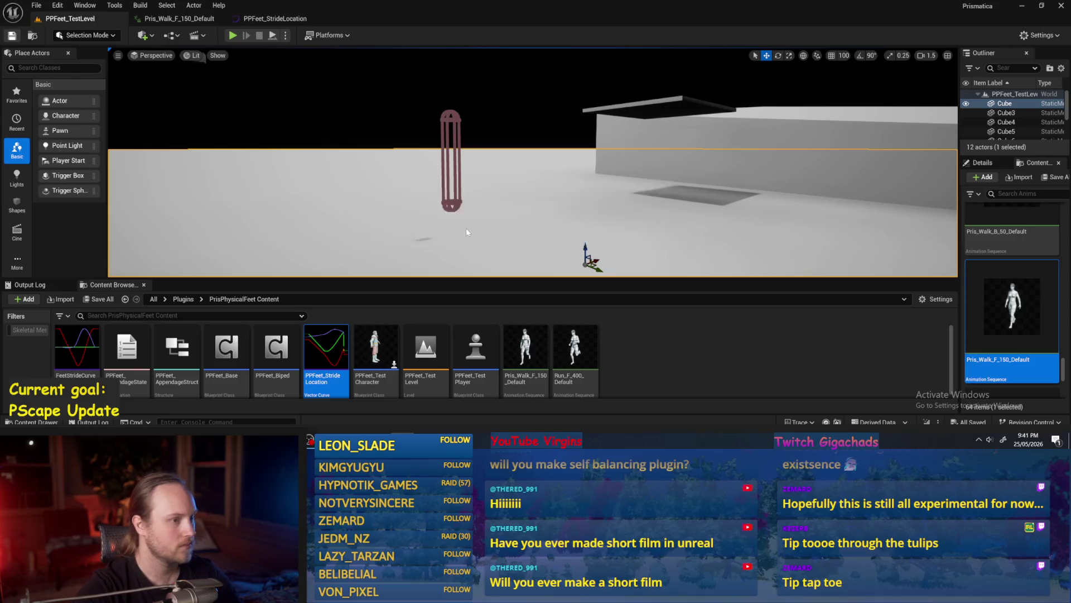
drag(466, 232, 391, 235)
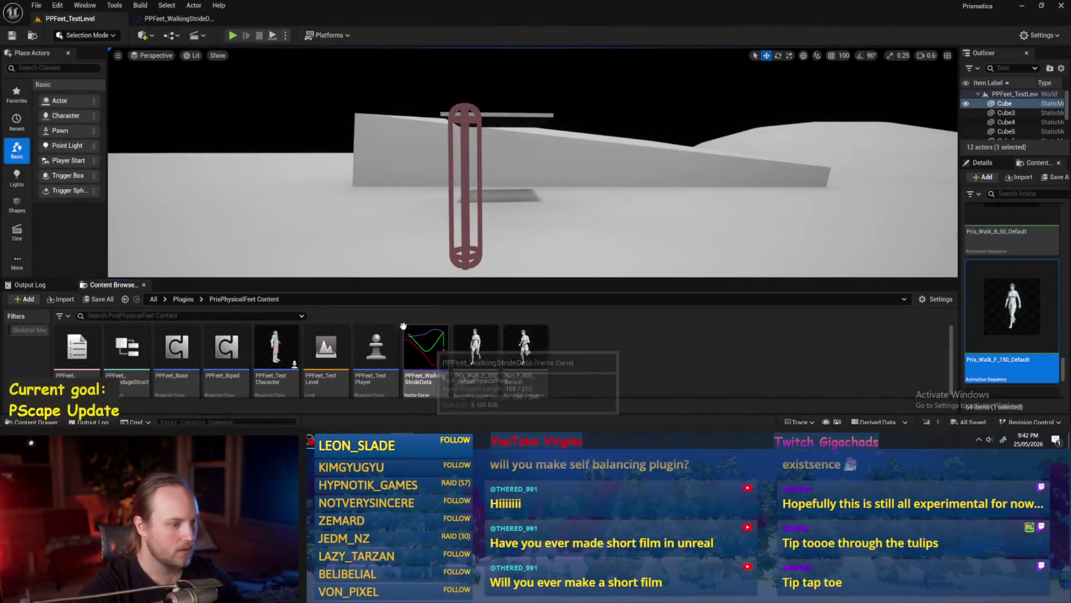
click(36, 5)
click(59, 139)
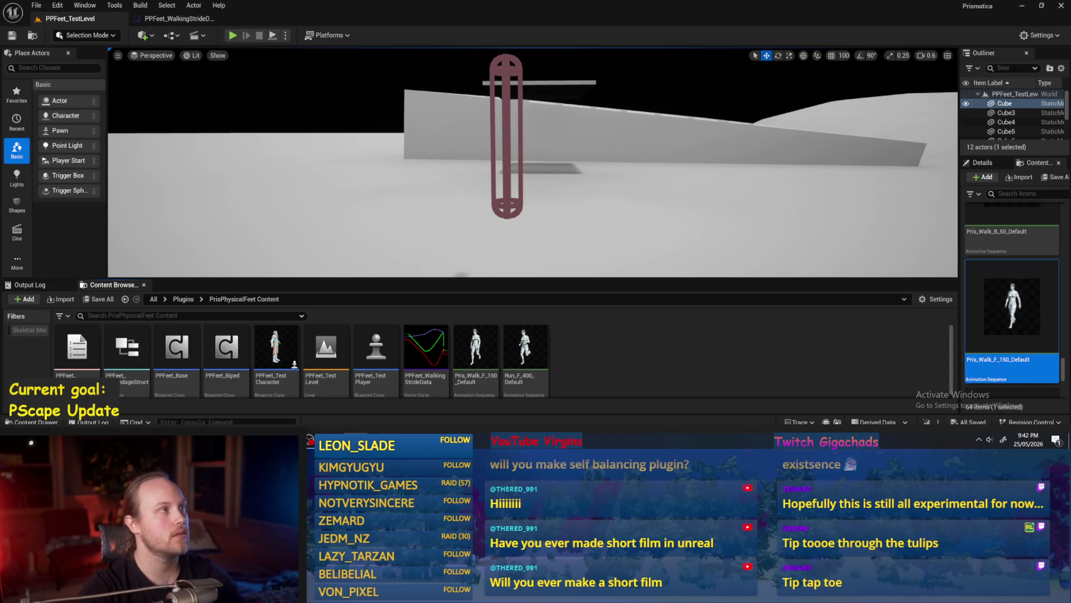
Step: Open the PPFeet_Base Blueprint from the Content Browser
scroll(461, 273, down, 2)
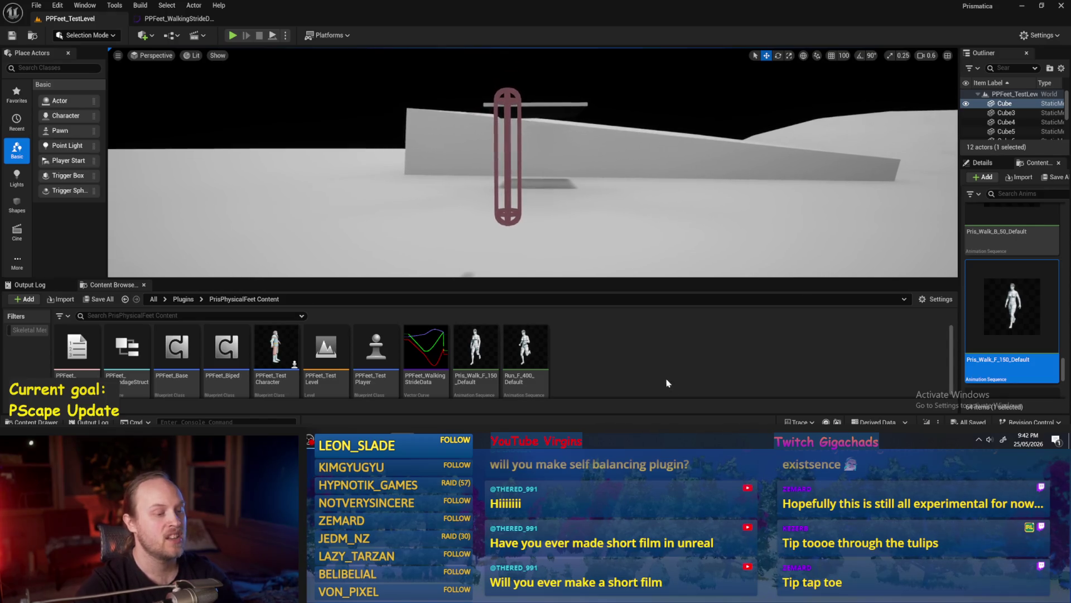
mouse_move(473, 361)
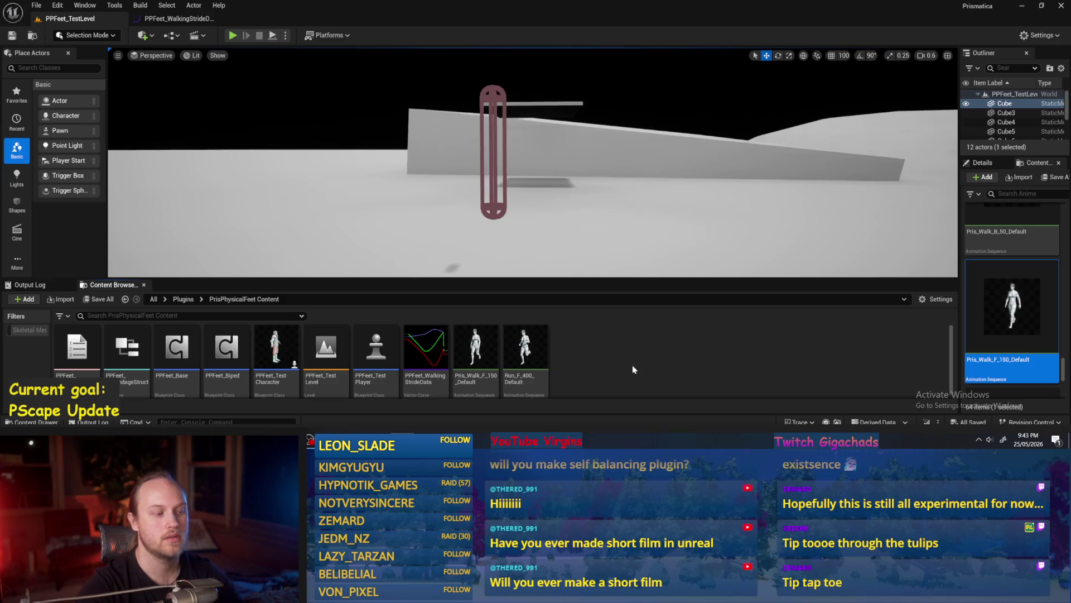
double_click(187, 355)
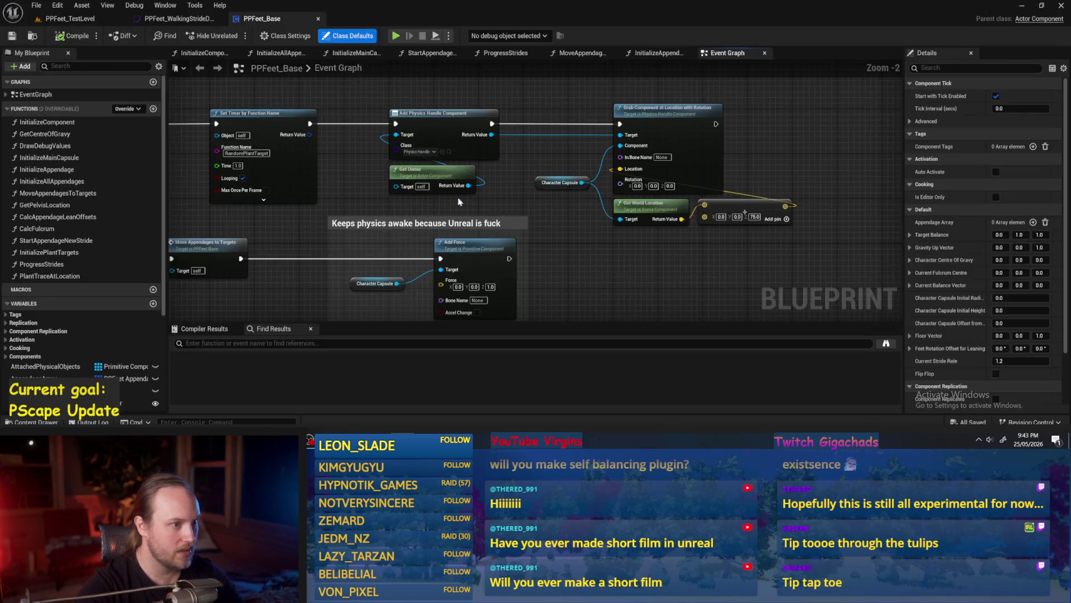
Step: Open the ProgressStrides function graph and move its entry node left
drag(459, 202, 671, 176)
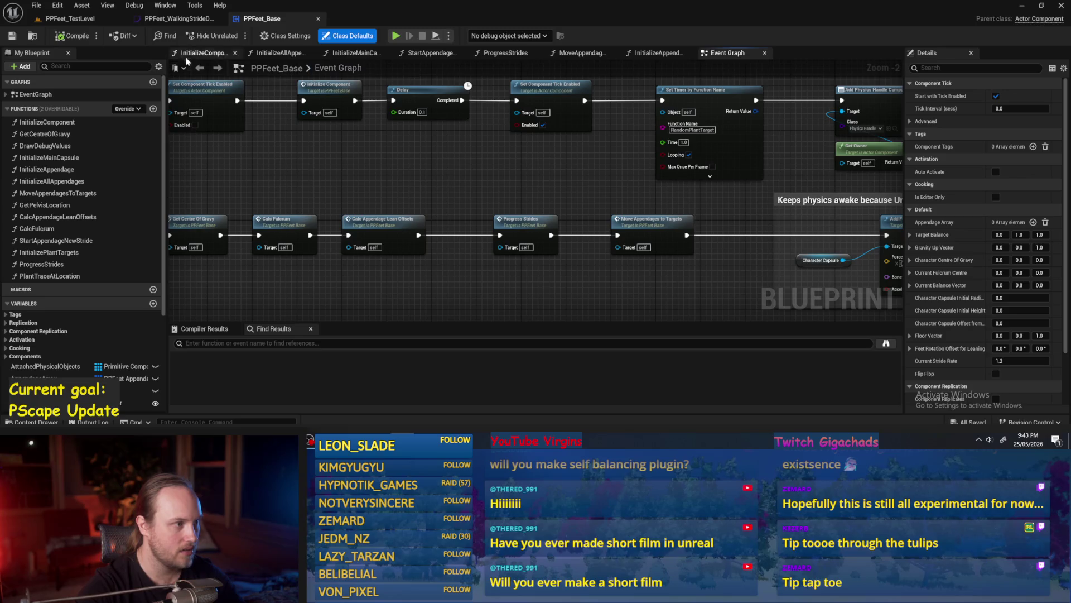
click(34, 95)
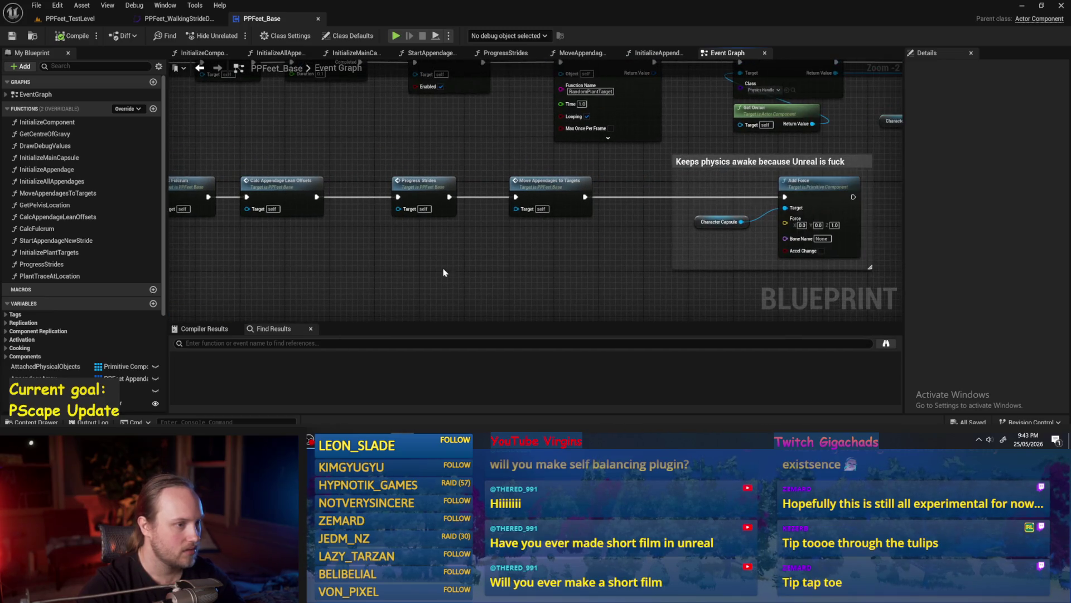
double_click(425, 192)
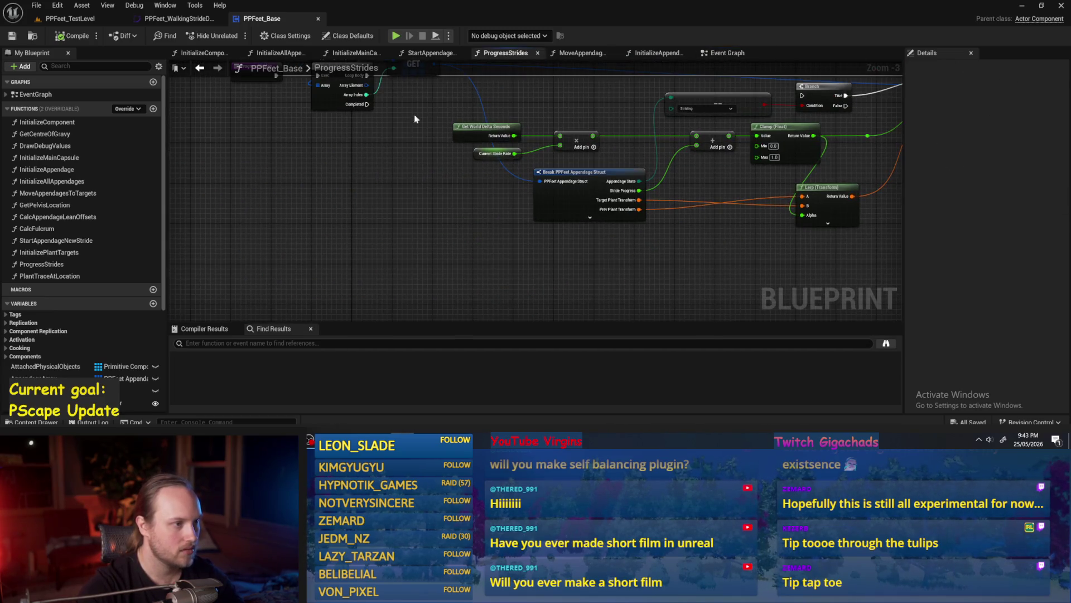
click(300, 201)
mouse_move(300, 202)
mouse_down()
mouse_move(212, 196)
mouse_move(222, 197)
mouse_up()
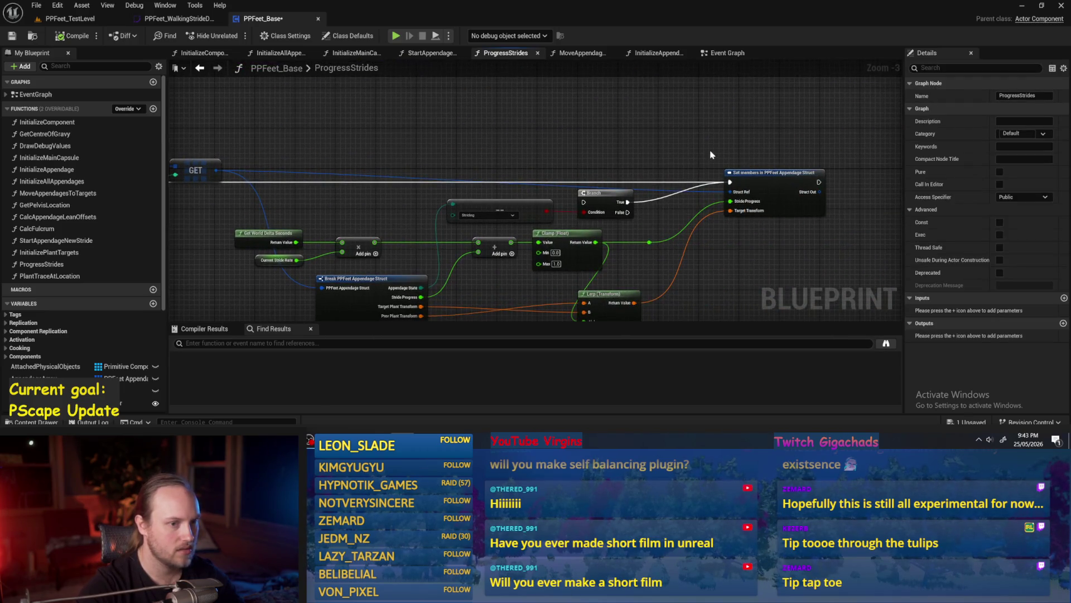
Step: Move the GET node below the For Each Loop node
drag(711, 155, 693, 103)
drag(682, 252, 697, 226)
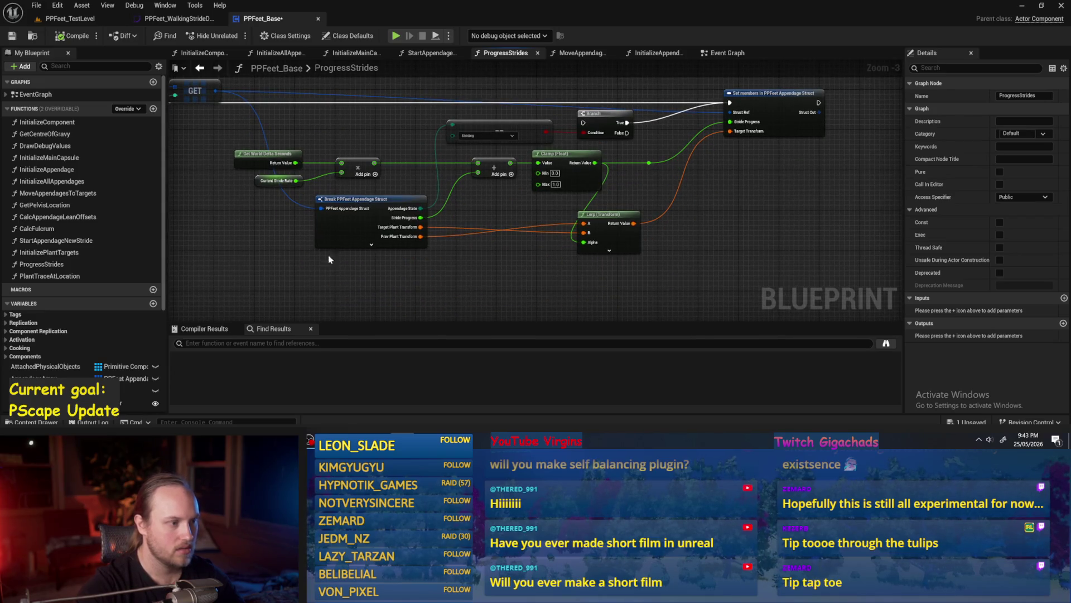
drag(190, 140, 552, 215)
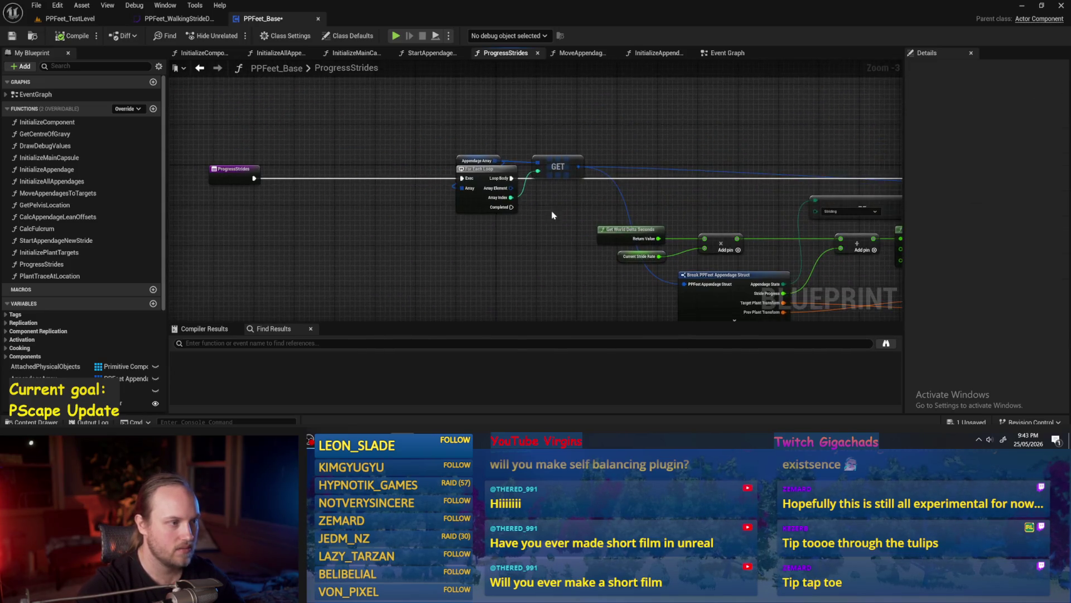
mouse_move(547, 162)
mouse_down()
mouse_move(536, 262)
mouse_move(473, 186)
mouse_move(563, 117)
mouse_up()
drag(279, 162, 288, 222)
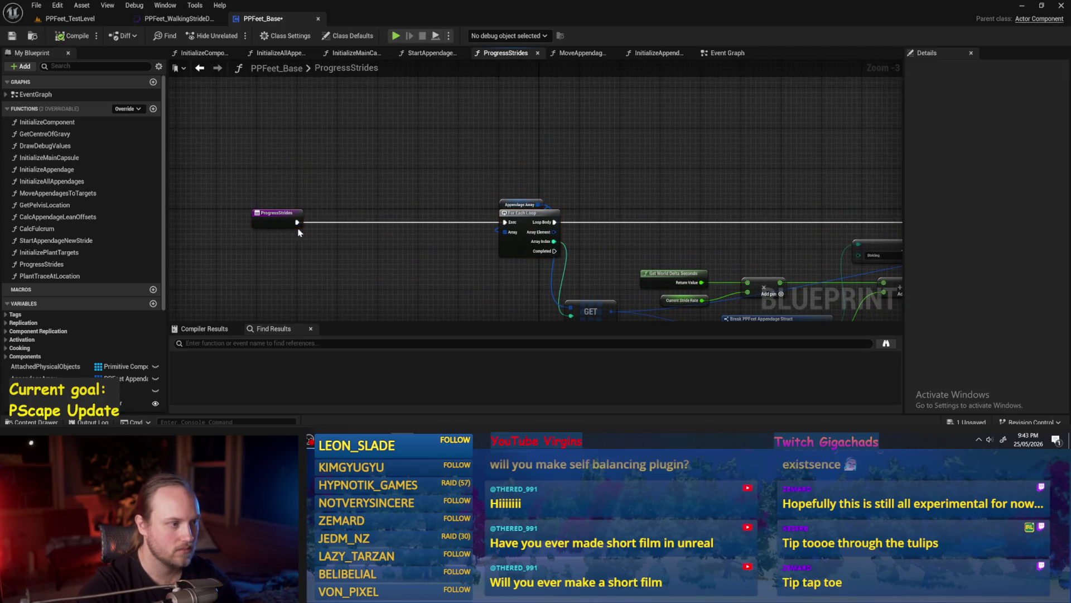
Step: Duplicate the For Each Loop, wire the entry's exec output into the copy, and save
drag(536, 173, 400, 267)
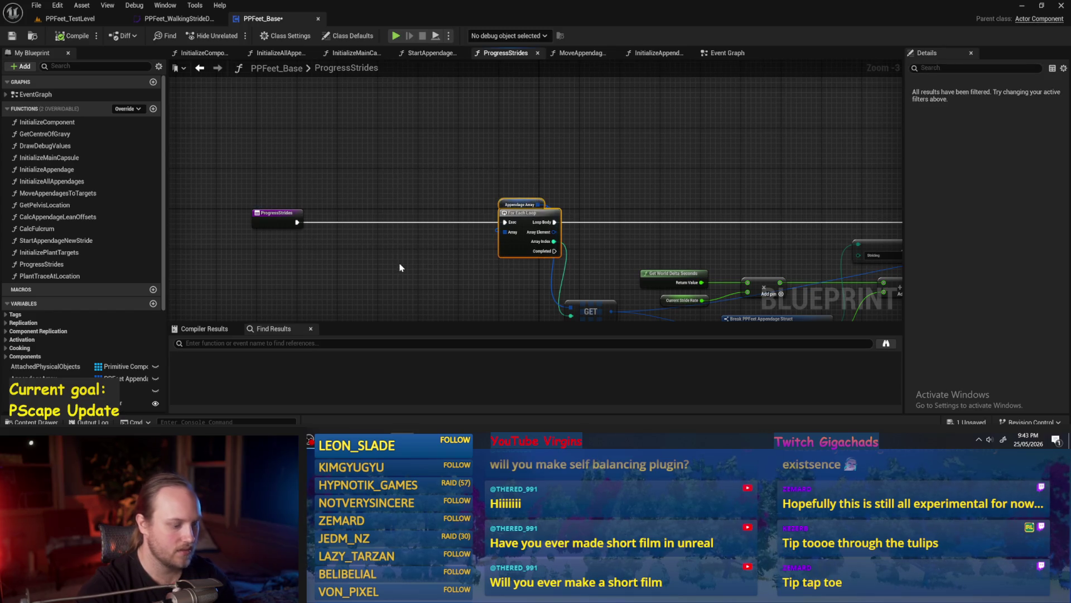
key(ctrl+c)
key(ctrl+v)
drag(442, 135, 459, 169)
mouse_move(314, 254)
mouse_down()
mouse_move(461, 124)
mouse_move(562, 120)
mouse_up()
mouse_move(663, 273)
mouse_down()
mouse_move(545, 221)
mouse_move(547, 211)
mouse_move(564, 258)
mouse_up()
click(505, 203)
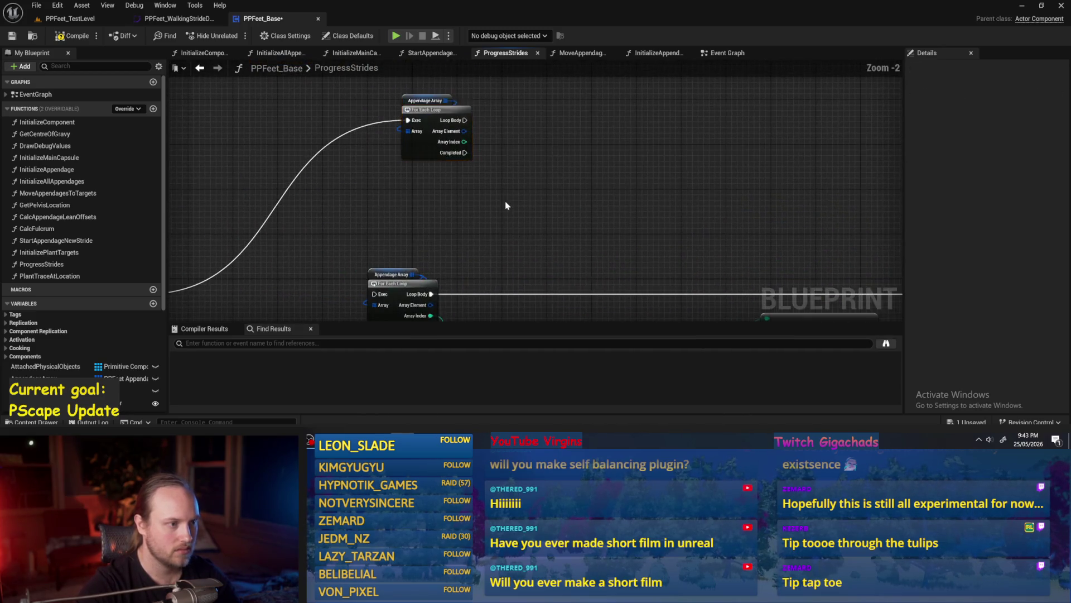
scroll(504, 204, up, 1)
click(6, 37)
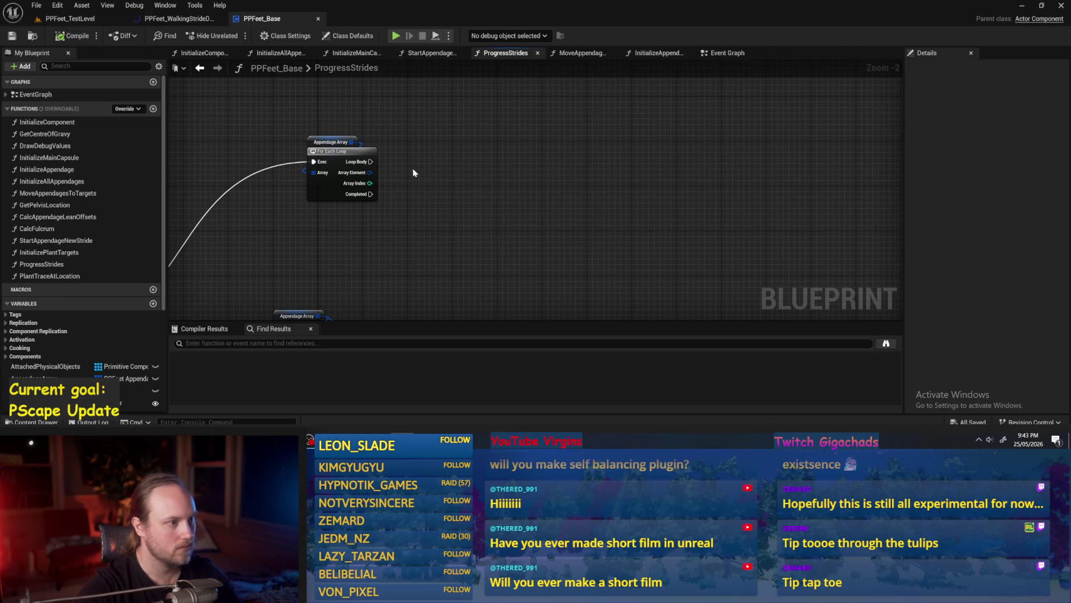
Step: Move the copied For Each Loop node up and to the left
drag(477, 173, 500, 131)
mouse_move(552, 188)
mouse_down()
mouse_move(612, 124)
mouse_move(641, 234)
mouse_up()
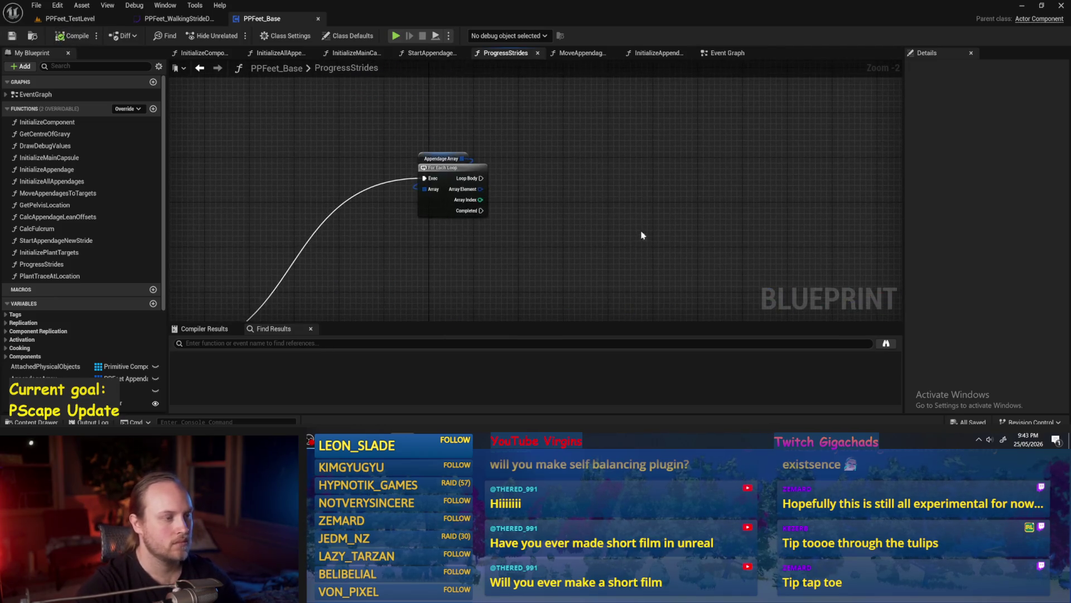
click(443, 218)
scroll(462, 159, down, 2)
drag(463, 159, 441, 141)
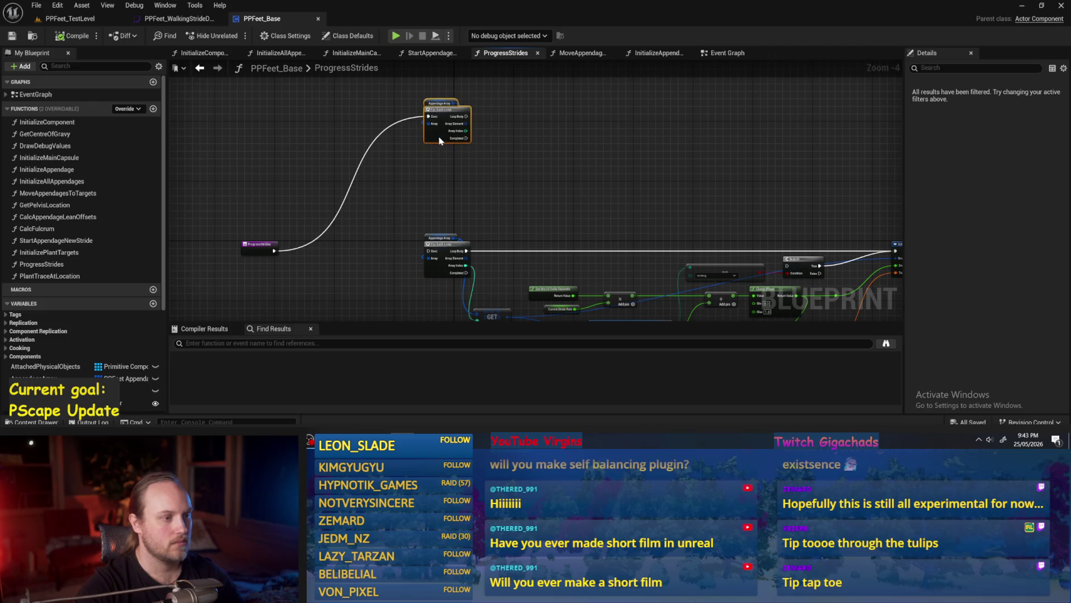
scroll(466, 184, up, 4)
click(467, 189)
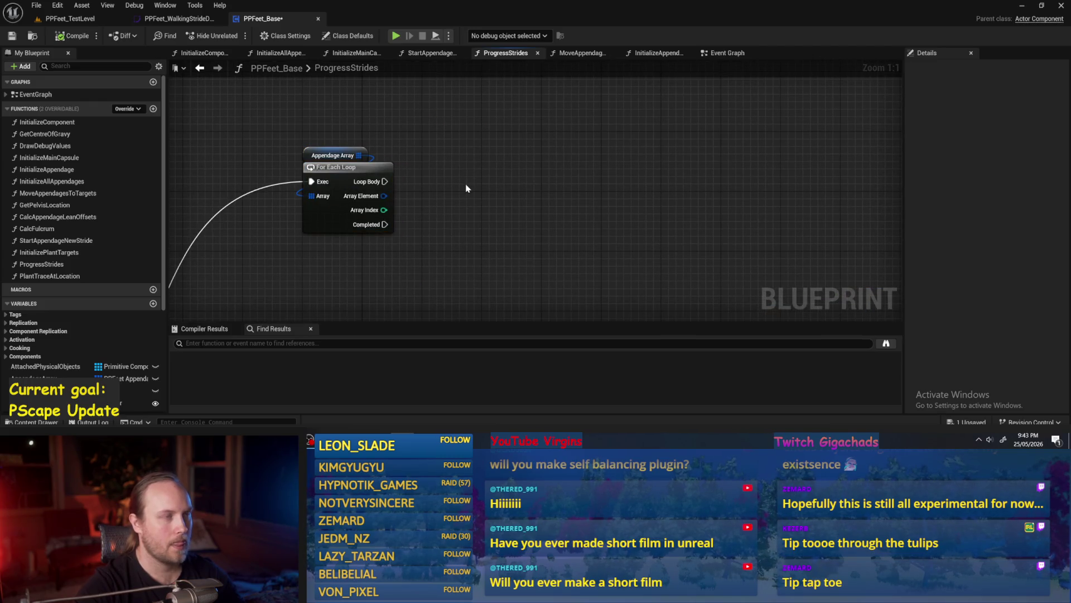
right_click(466, 189)
Step: Wire the loop's Array Element into a new Break PPFeet Appendage Struct node
key(Escape)
scroll(418, 189, down, 4)
scroll(464, 219, up, 3)
scroll(452, 89, up, 1)
scroll(467, 208, down, 1)
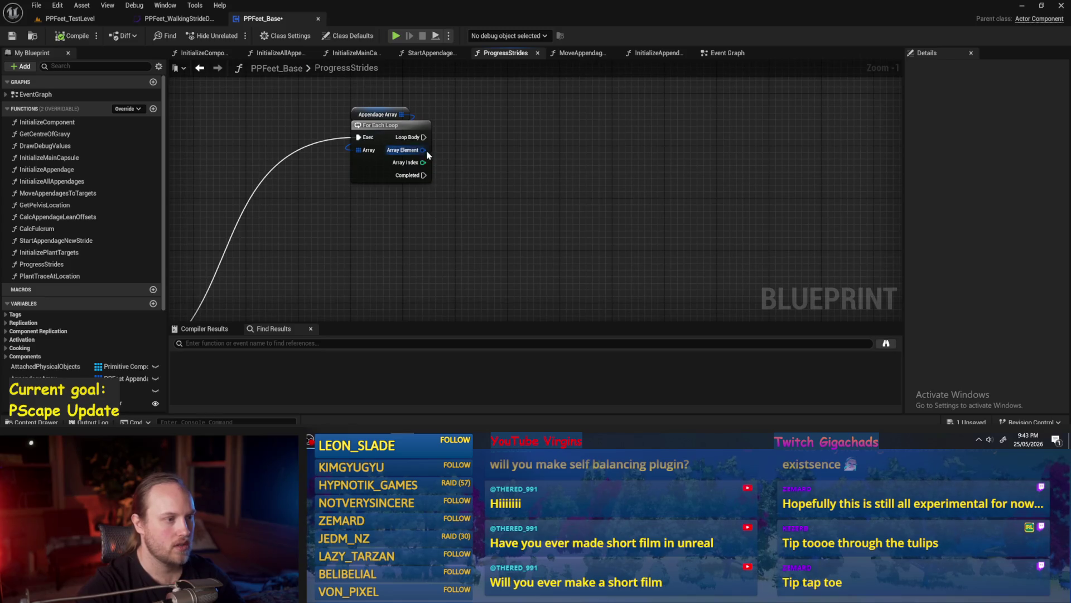
drag(423, 150, 495, 167)
text(bre)
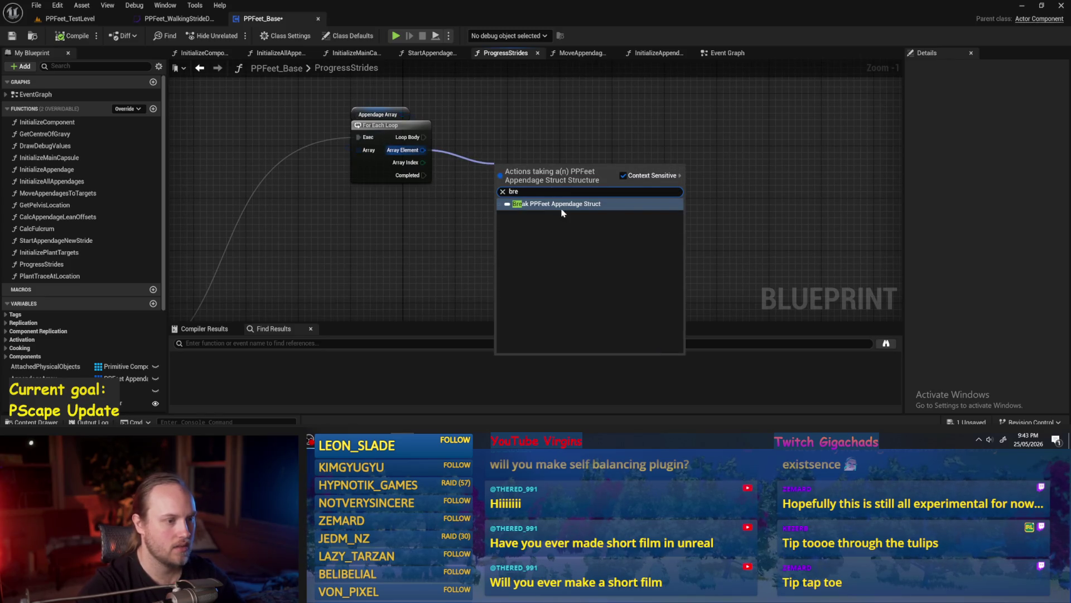
click(557, 206)
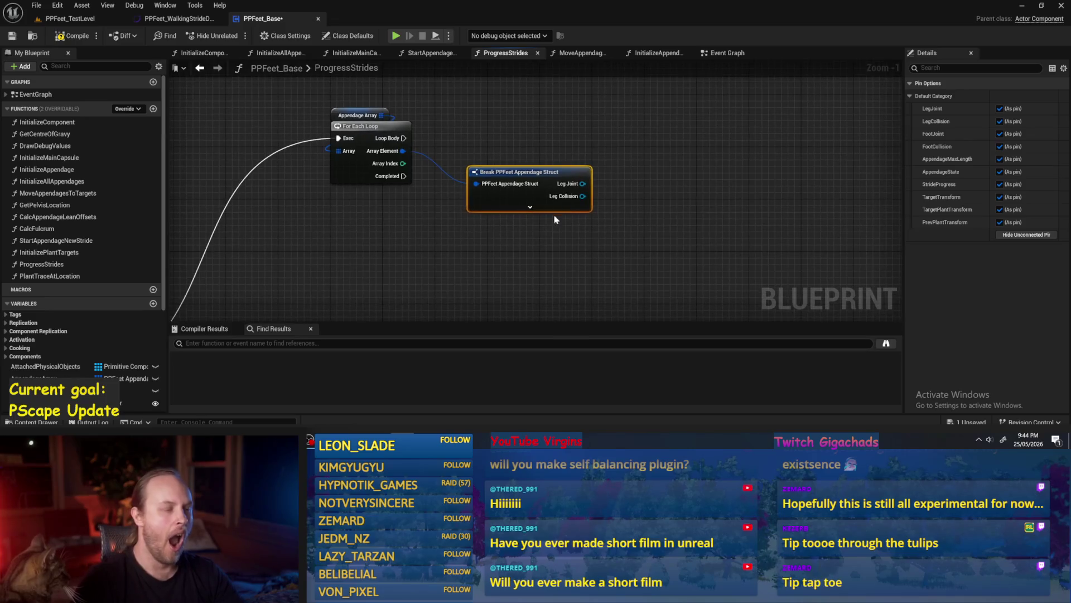
Step: Show all pins on the Break struct node, move it up and right, and save
click(530, 206)
mouse_move(536, 174)
mouse_down()
mouse_move(547, 142)
mouse_move(587, 192)
mouse_move(510, 172)
mouse_move(659, 221)
mouse_move(640, 242)
mouse_up()
scroll(635, 230, up, 1)
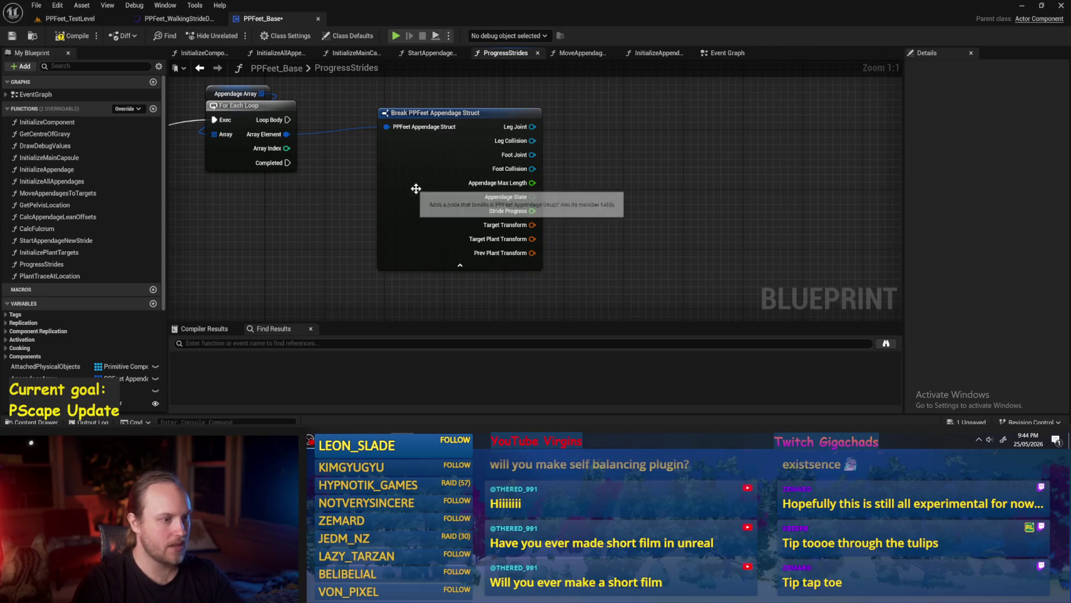
click(424, 200)
drag(247, 84, 282, 106)
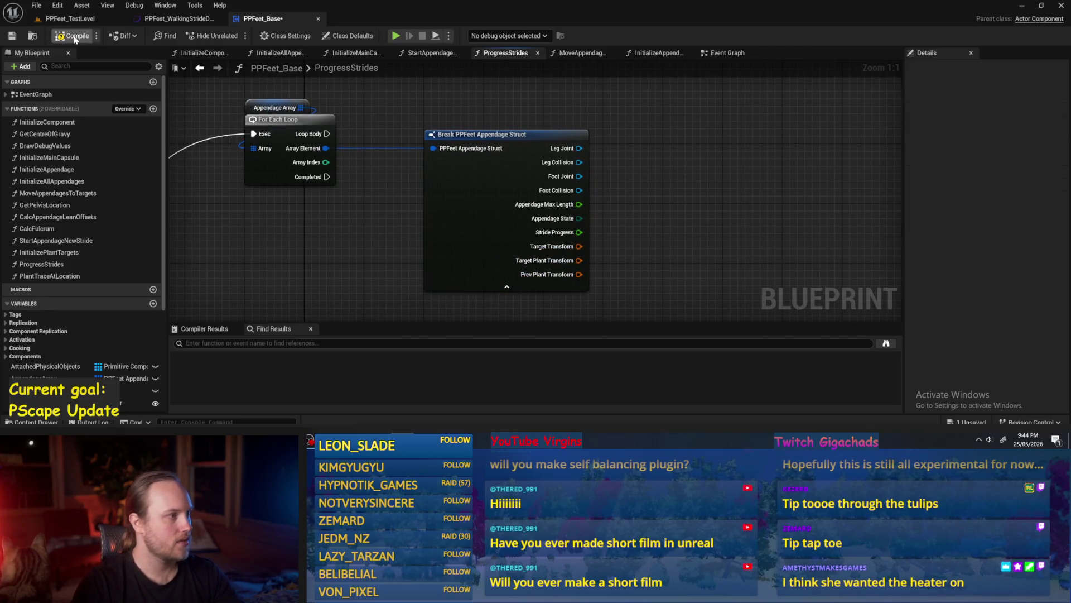
click(12, 35)
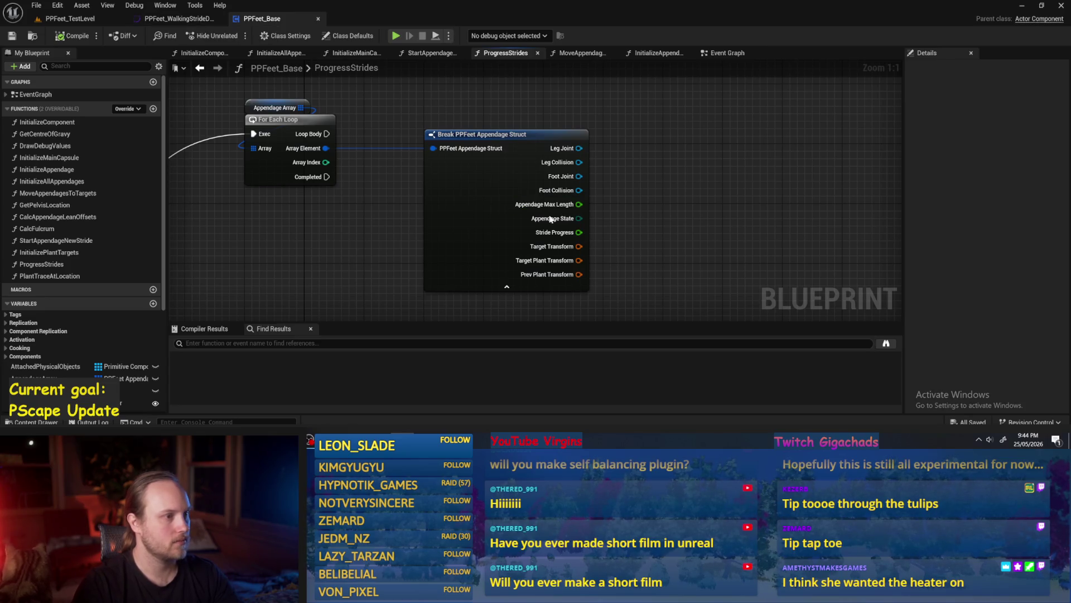
Step: Undo the recent edits in the ProgressStrides graph
drag(751, 201, 679, 203)
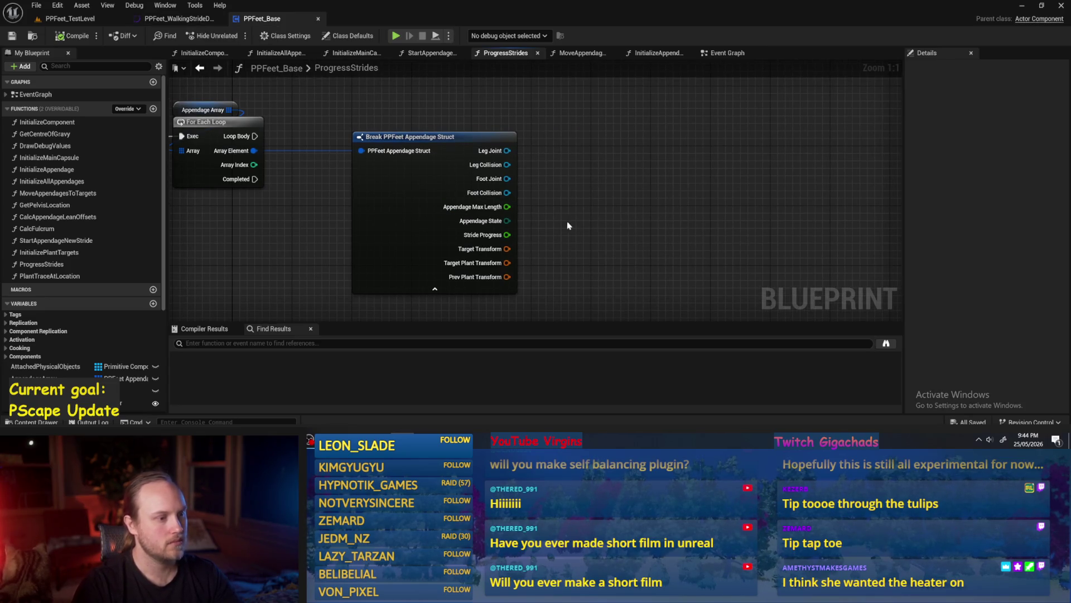
drag(568, 225, 596, 206)
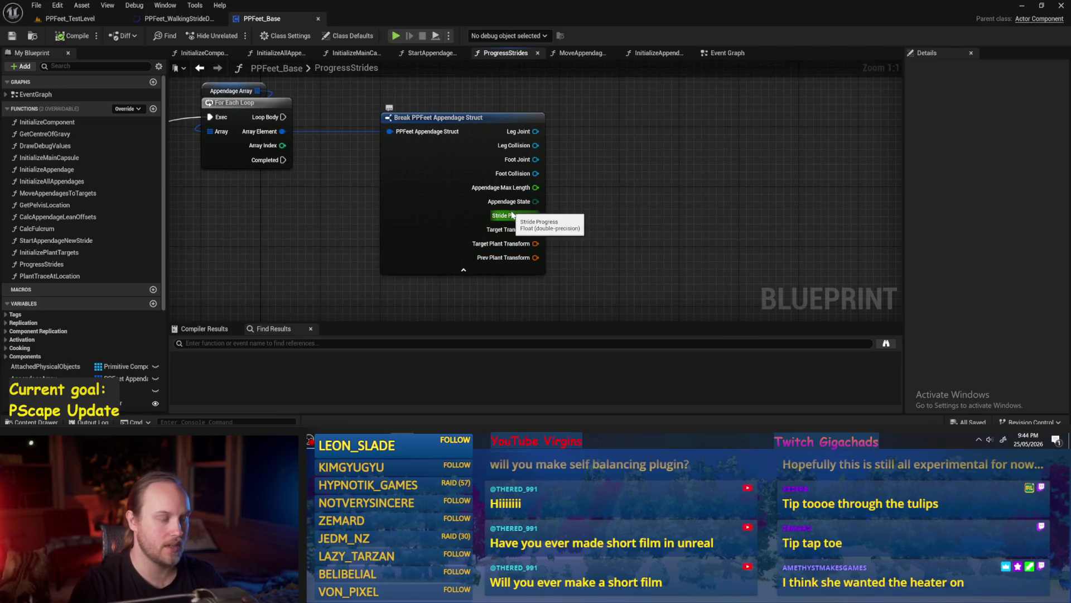
mouse_move(647, 221)
mouse_down()
mouse_move(582, 150)
mouse_move(462, 172)
mouse_move(551, 179)
mouse_move(524, 105)
mouse_up()
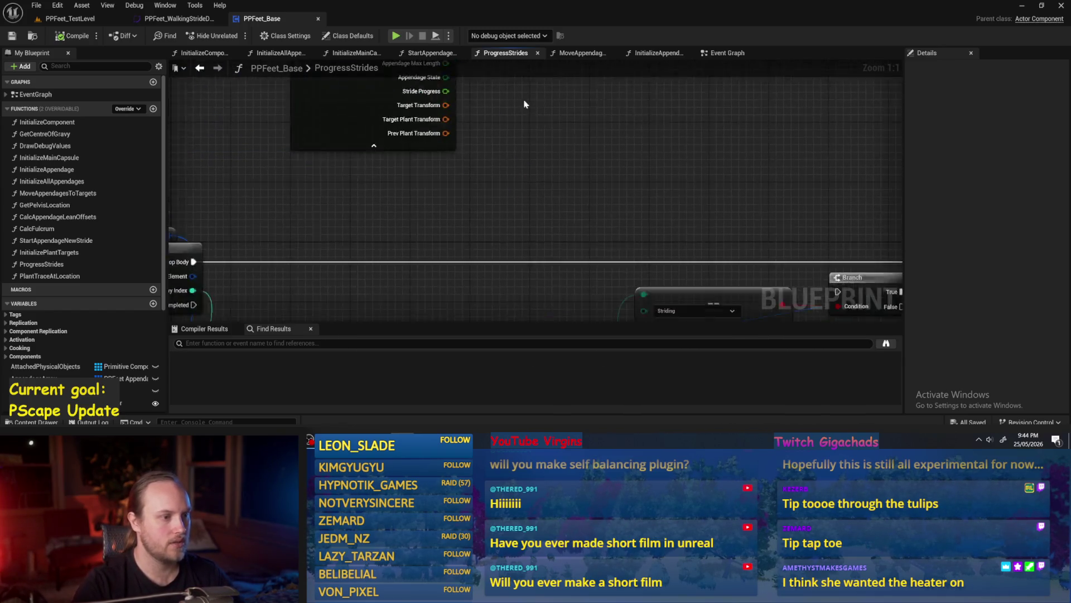
scroll(524, 104, down, 2)
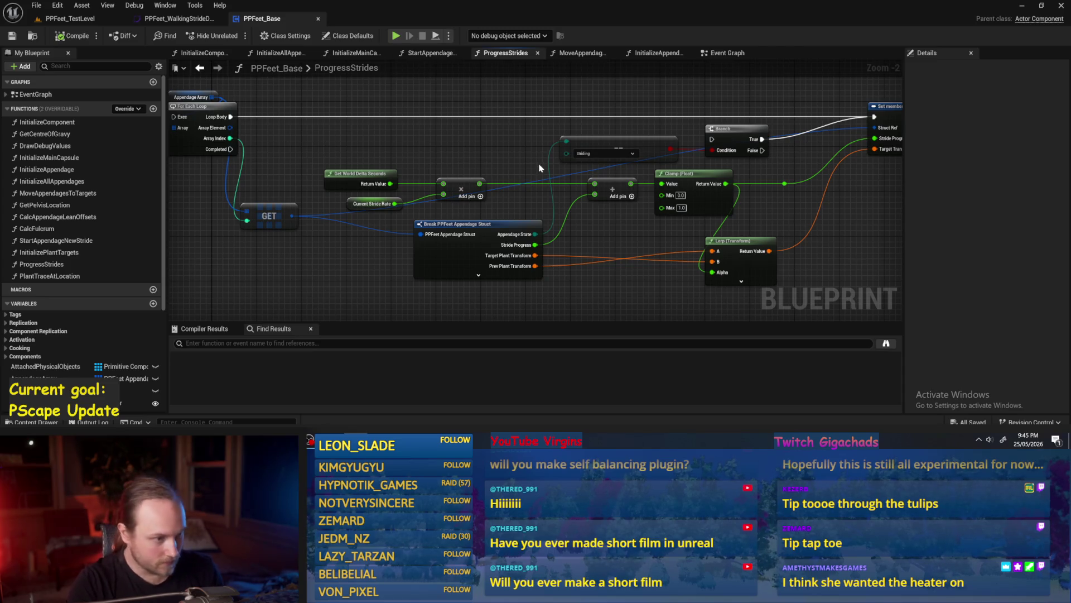
key(ctrl+z)
key(ctrl+z)
key(ctrl+z)
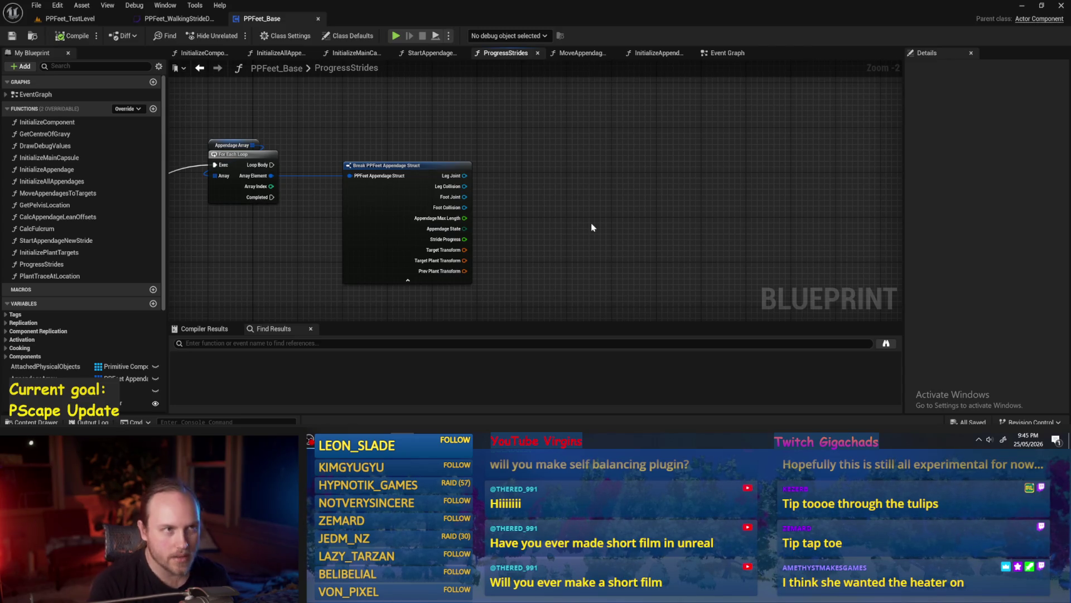
Step: Move the Break PPFeet Appendage Struct node down beside the loop
mouse_move(591, 223)
mouse_down()
mouse_move(663, 115)
mouse_move(656, 139)
mouse_up()
mouse_move(575, 211)
mouse_down()
mouse_move(614, 253)
mouse_move(647, 220)
mouse_move(631, 252)
mouse_up()
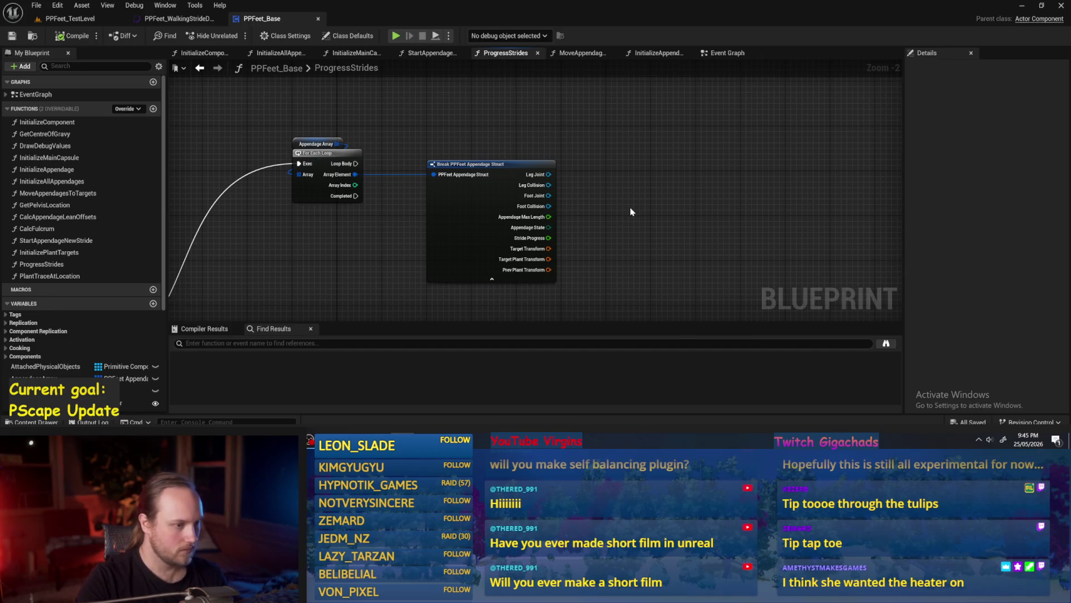
drag(630, 212, 593, 170)
drag(483, 163, 479, 189)
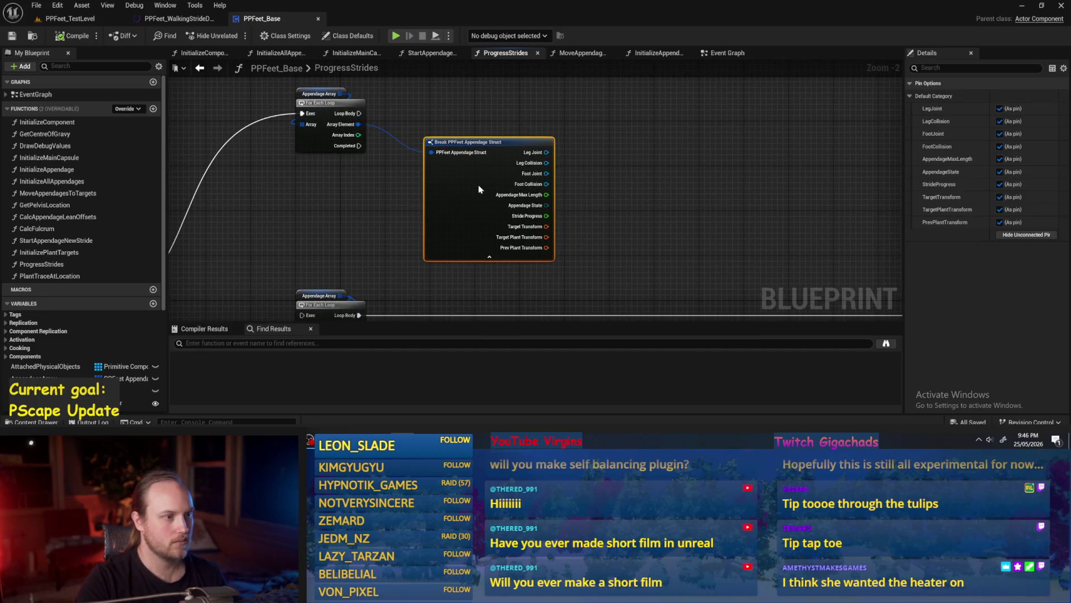
Step: Add a Get World Location node fed by the Break struct's Leg Joint pin
click(662, 203)
scroll(674, 129, down, 2)
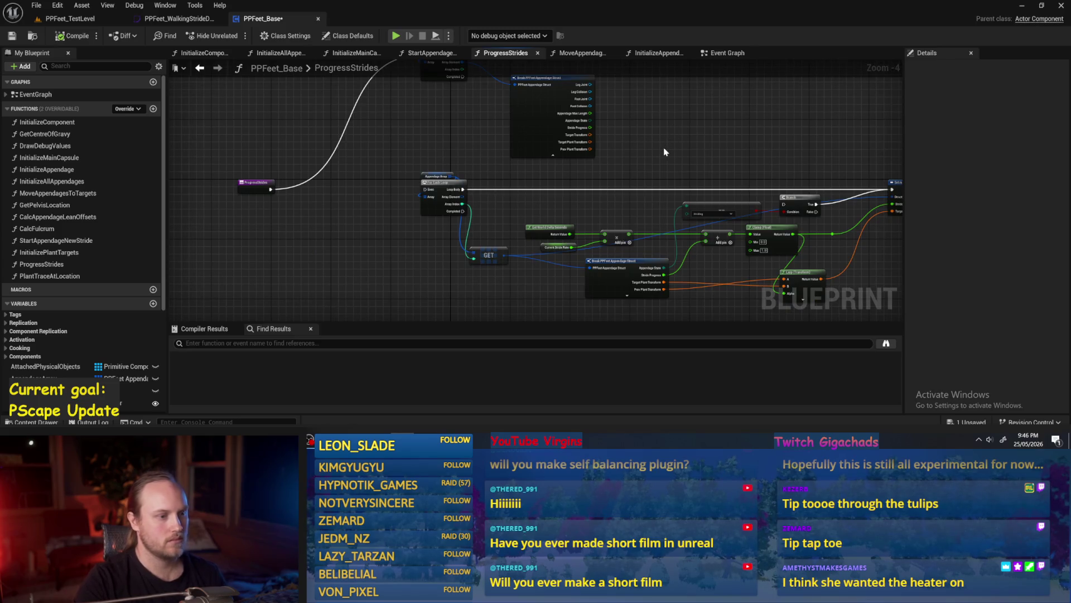
scroll(664, 152, up, 2)
click(495, 202)
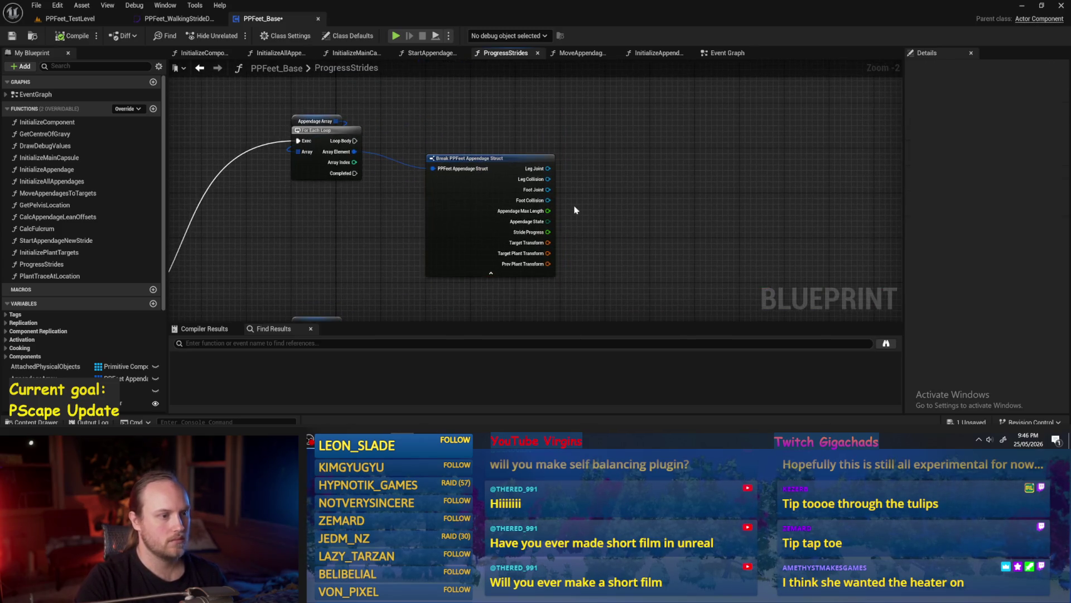
mouse_move(548, 168)
mouse_down()
mouse_move(617, 172)
mouse_move(559, 129)
mouse_move(558, 144)
mouse_up()
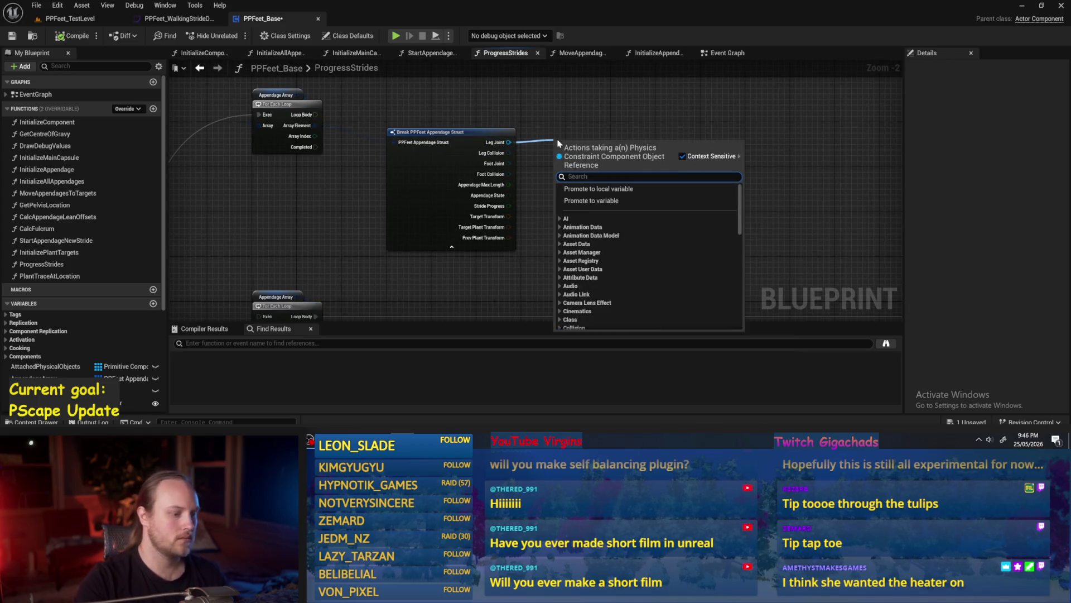
text(get locatiu)
key(BackSpace)
text(on)
click(595, 217)
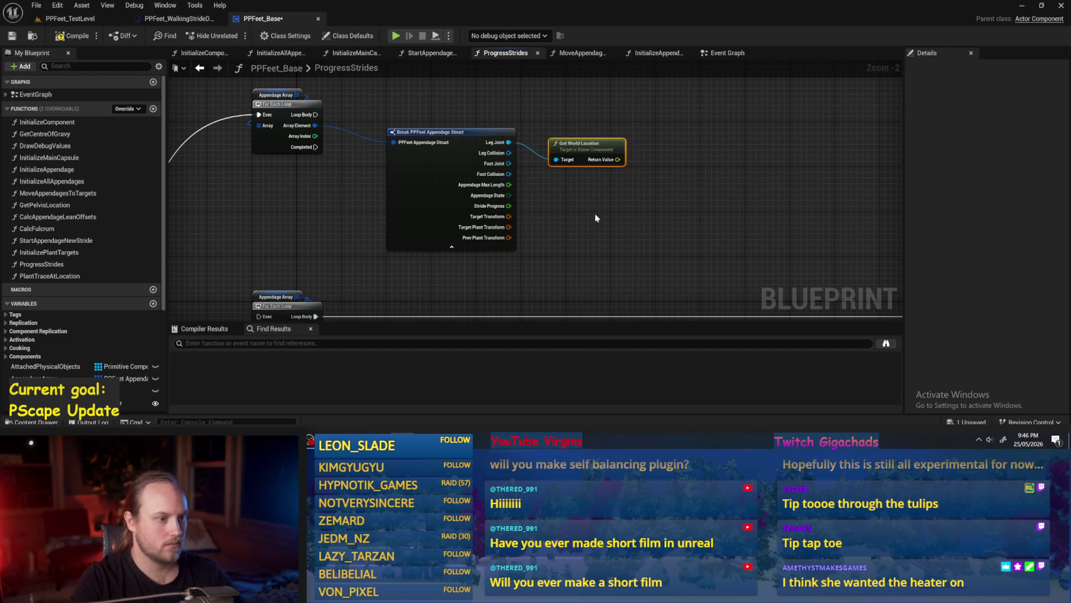
Step: Move the Get World Location node further to the right
scroll(586, 131, up, 1)
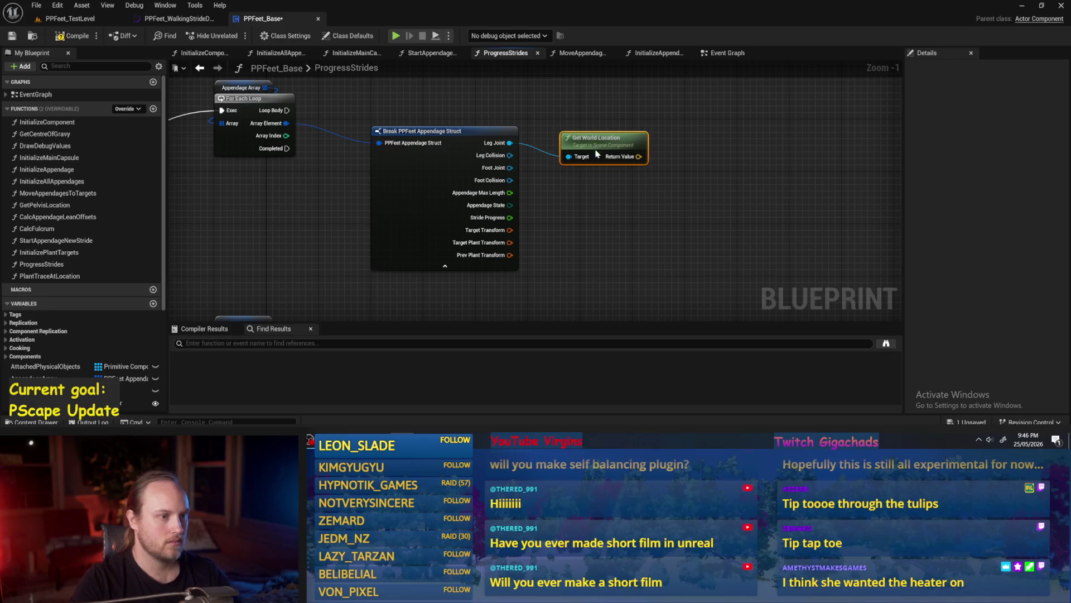
scroll(686, 201, down, 1)
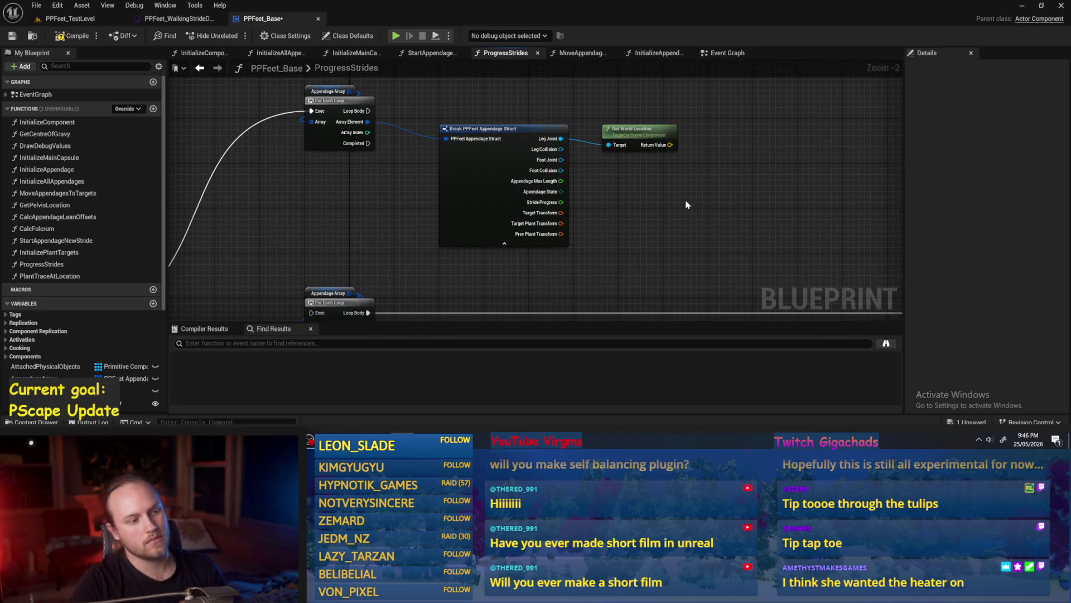
mouse_move(660, 207)
mouse_down()
mouse_move(600, 212)
mouse_move(576, 203)
mouse_up()
drag(562, 140, 622, 133)
drag(595, 196, 577, 189)
click(577, 189)
scroll(98, 193, down, 3)
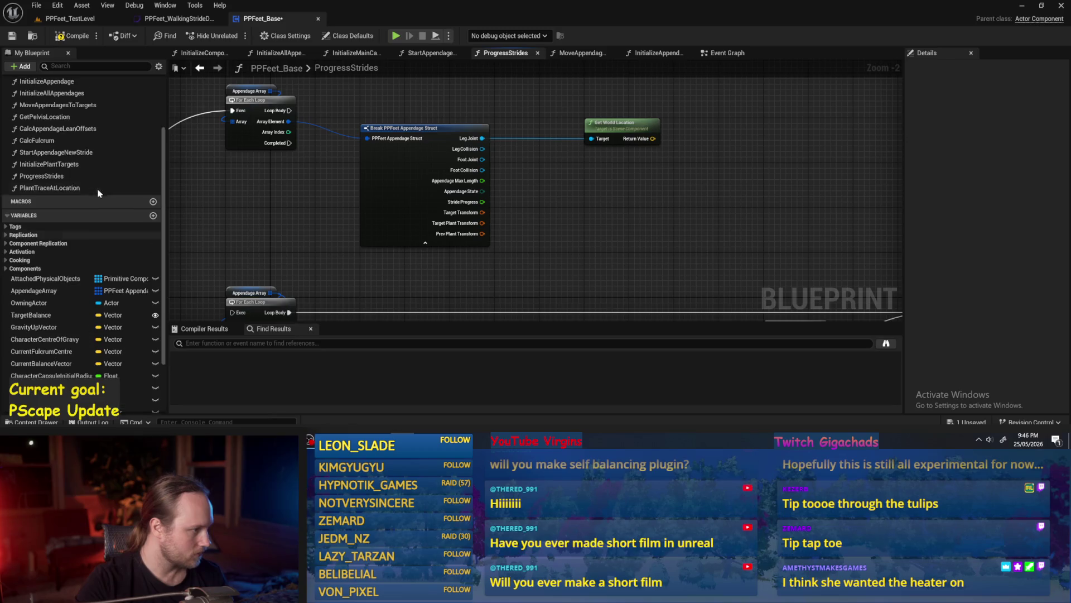
click(153, 216)
text(StrideCurve)
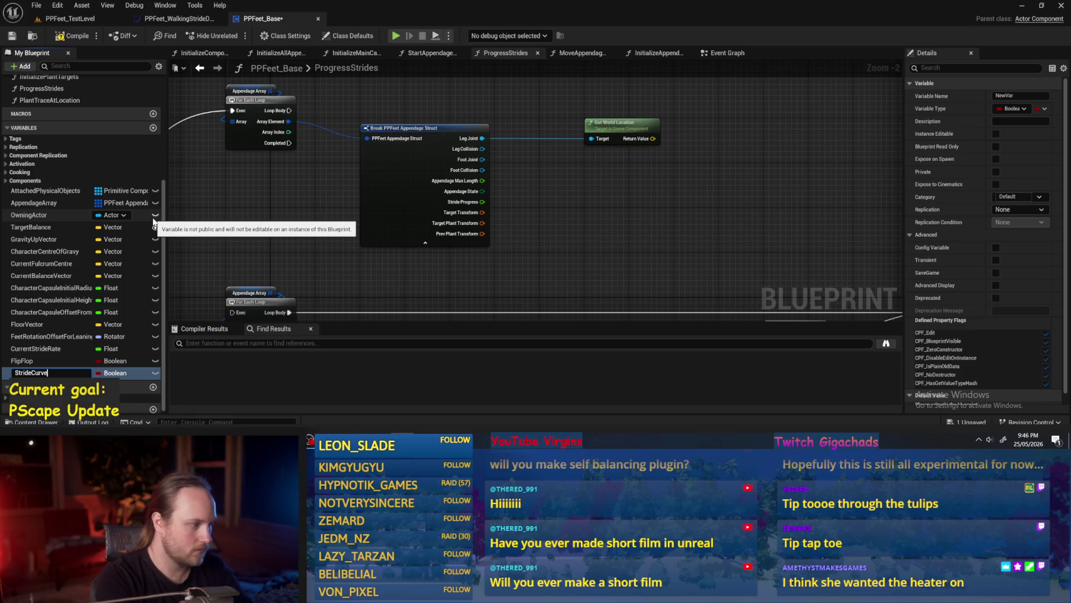
key(Return)
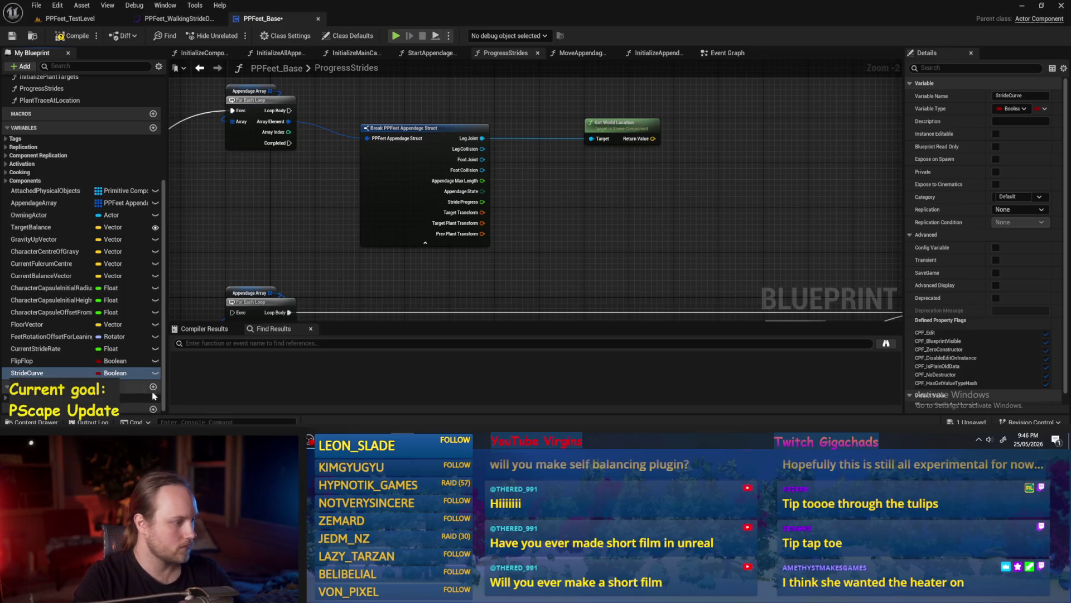
click(116, 372)
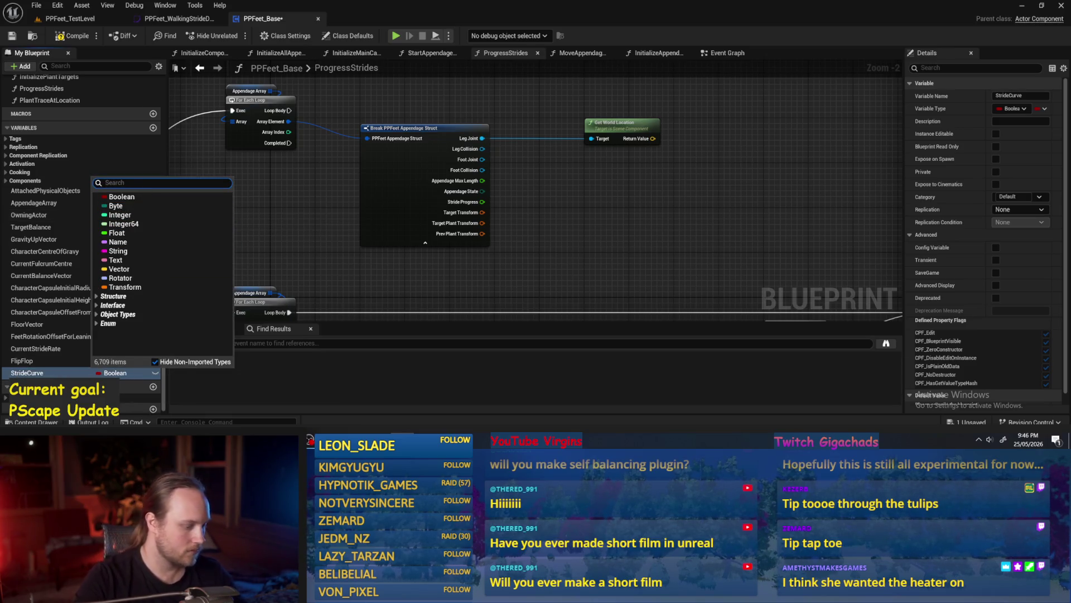
text(curve)
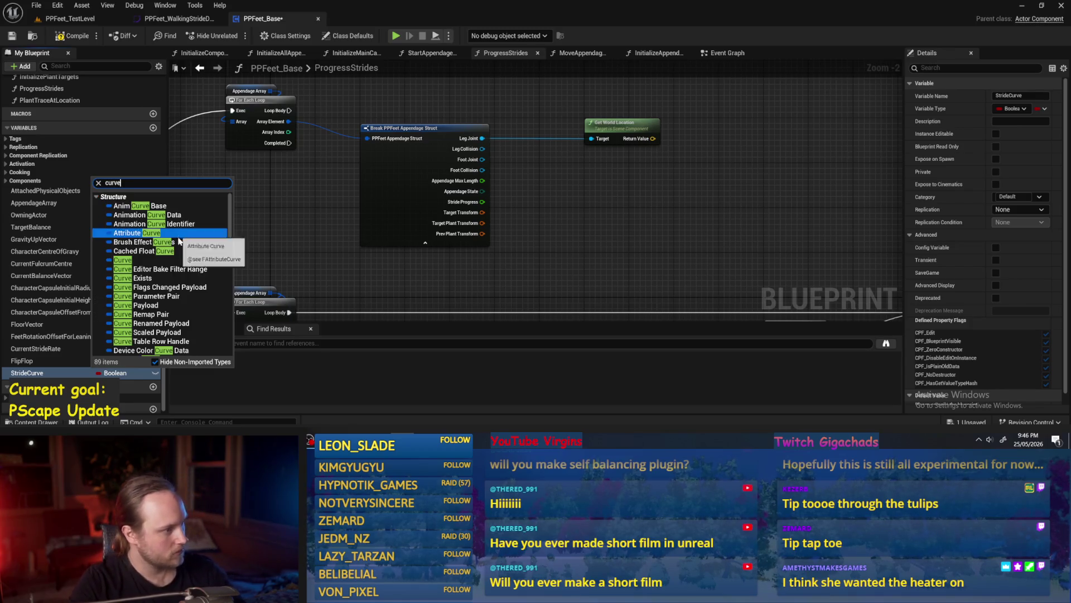
scroll(180, 302, down, 7)
scroll(180, 302, down, 8)
mouse_move(153, 283)
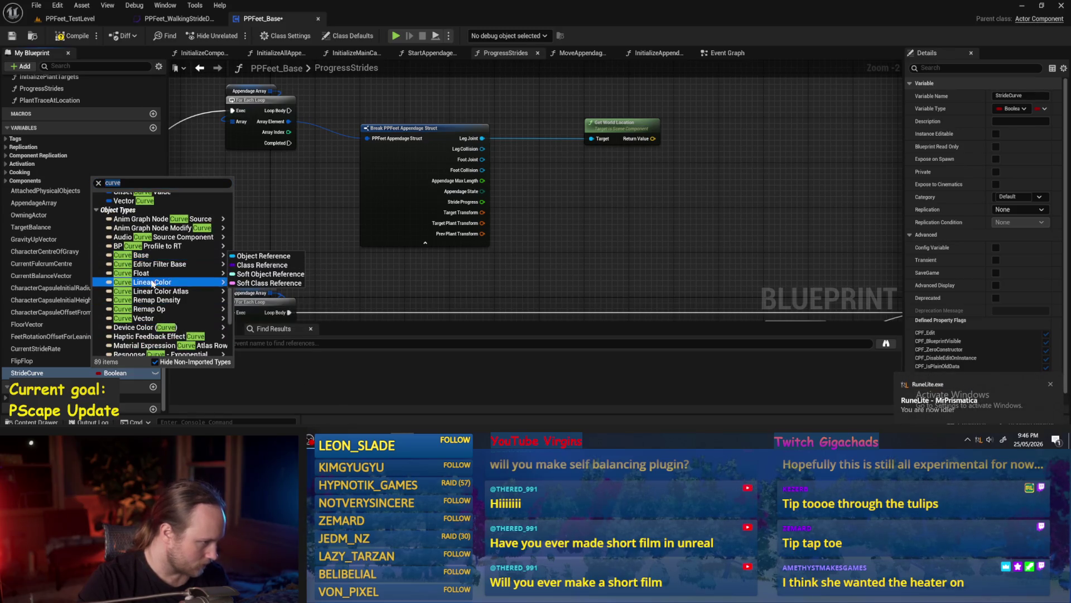
click(249, 321)
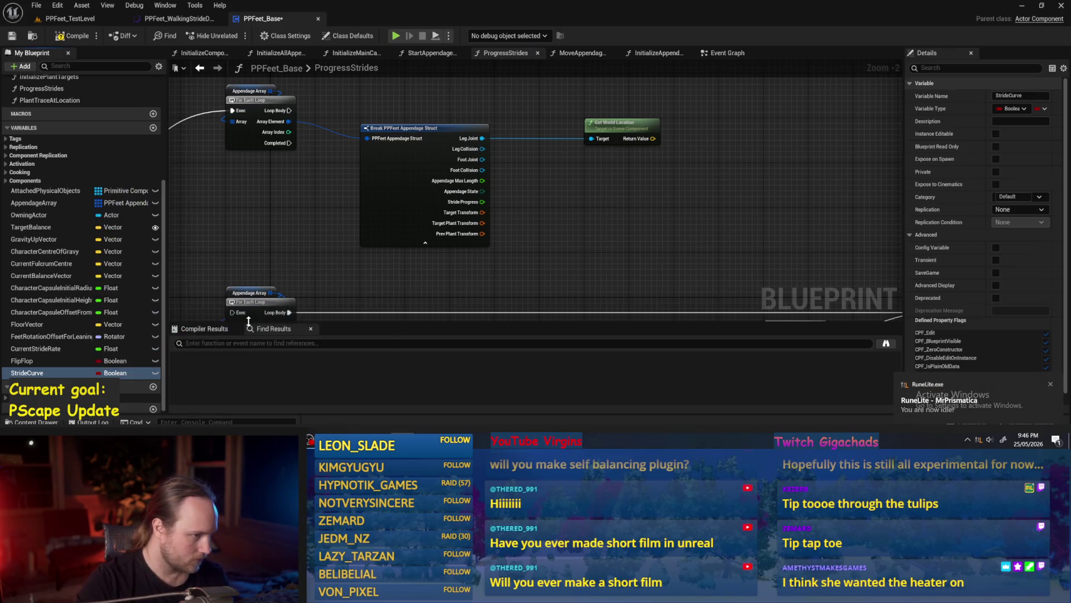
click(71, 34)
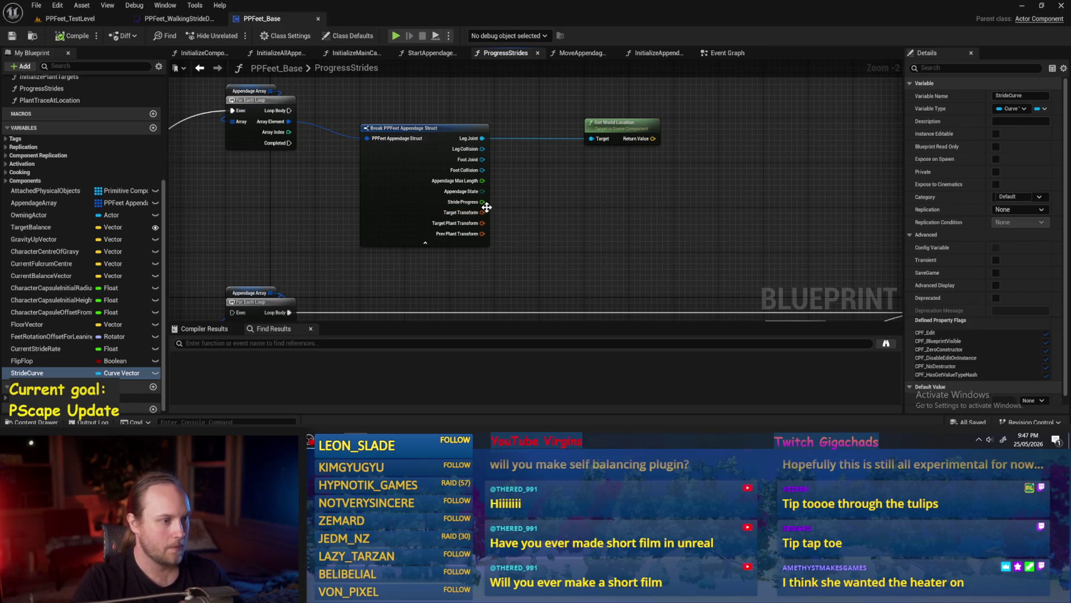
drag(608, 172, 587, 186)
drag(607, 144, 585, 87)
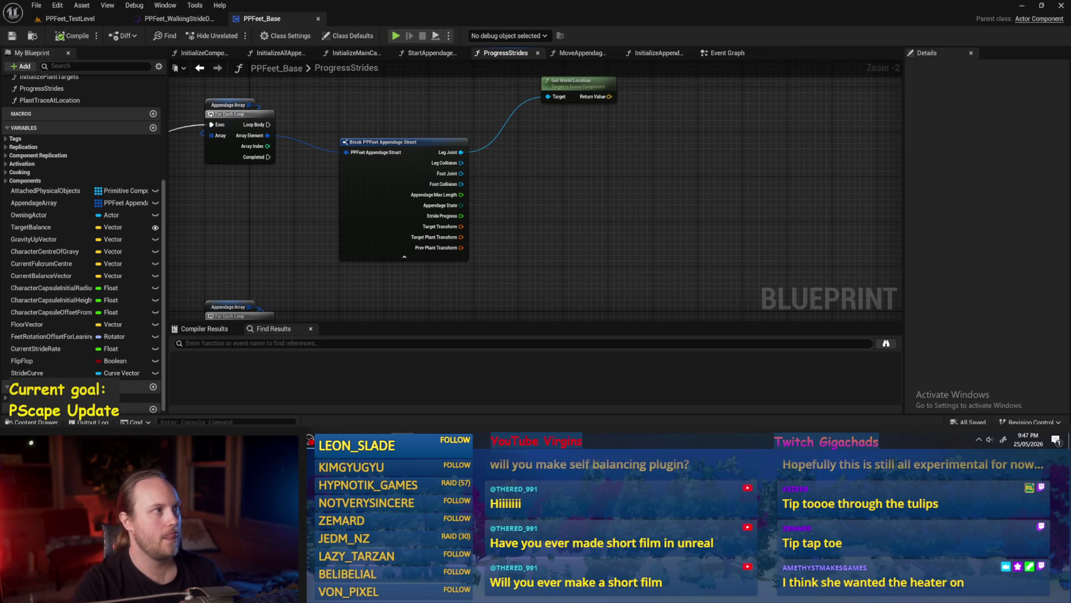
drag(569, 166, 556, 173)
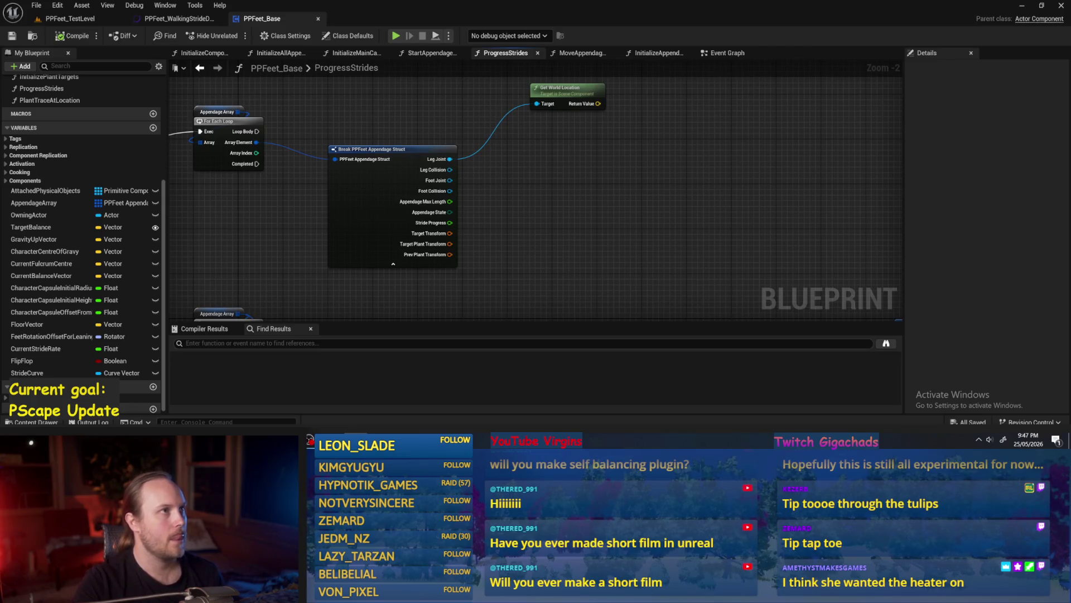
drag(630, 194, 641, 205)
mouse_move(551, 193)
mouse_down()
mouse_move(534, 146)
mouse_move(504, 189)
mouse_up()
click(26, 372)
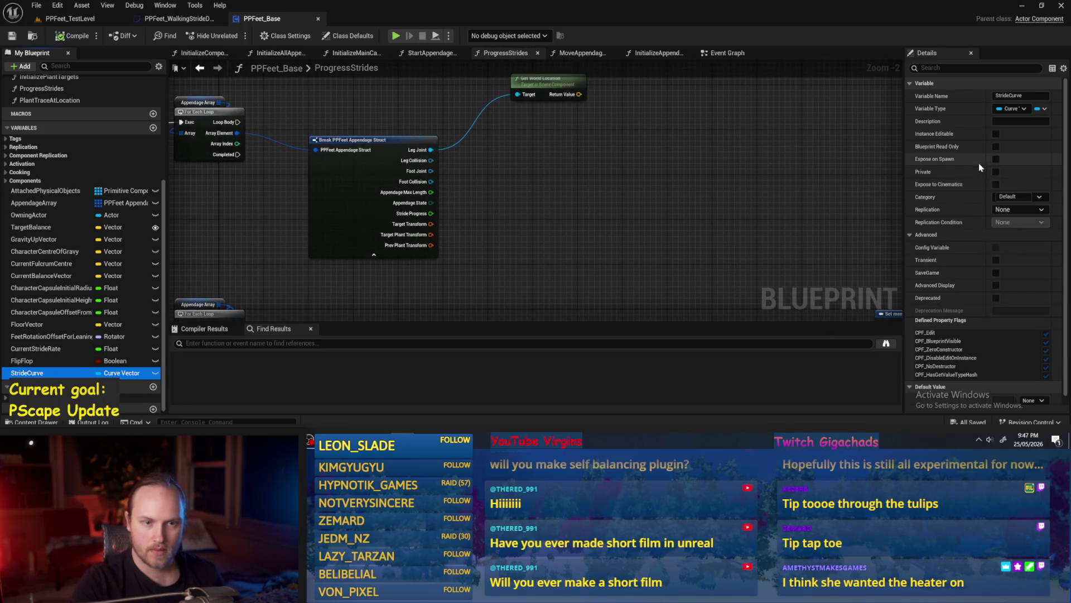
scroll(999, 357, down, 1)
click(1031, 385)
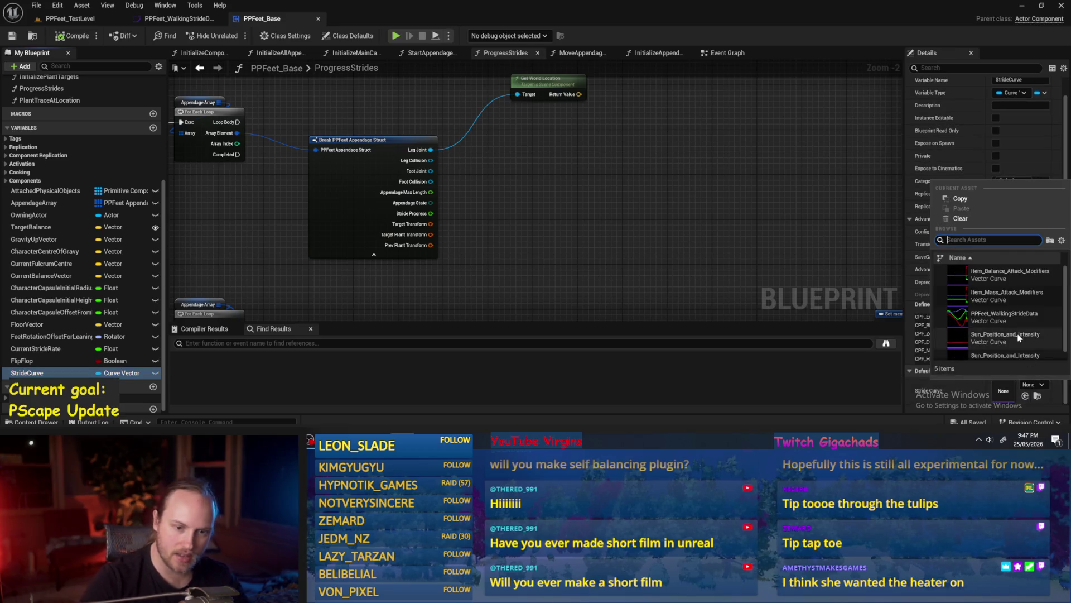
click(1004, 318)
drag(597, 211, 593, 258)
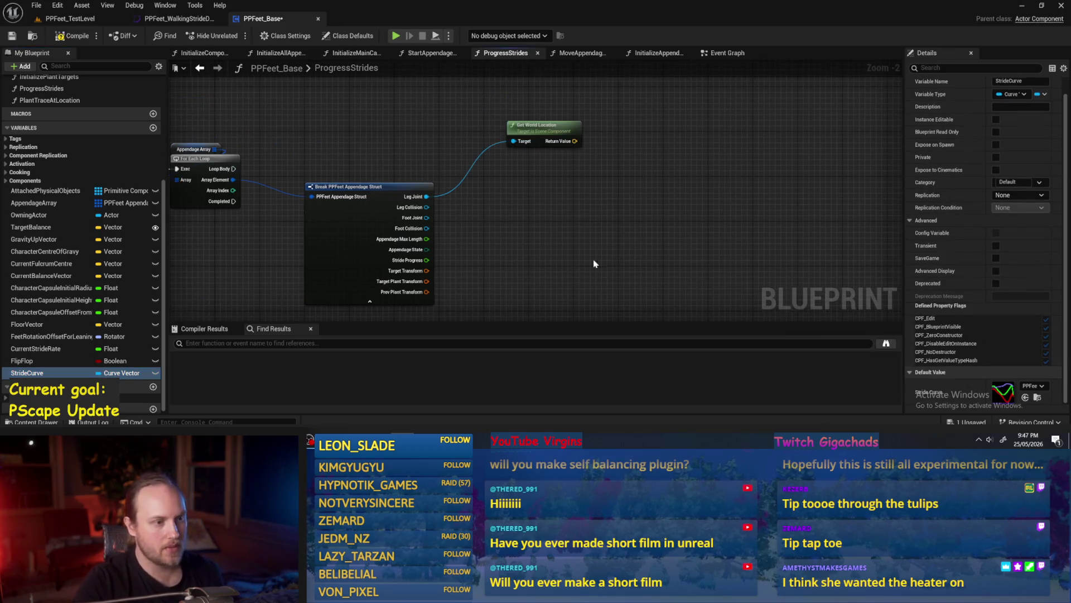
key(ctrl+s)
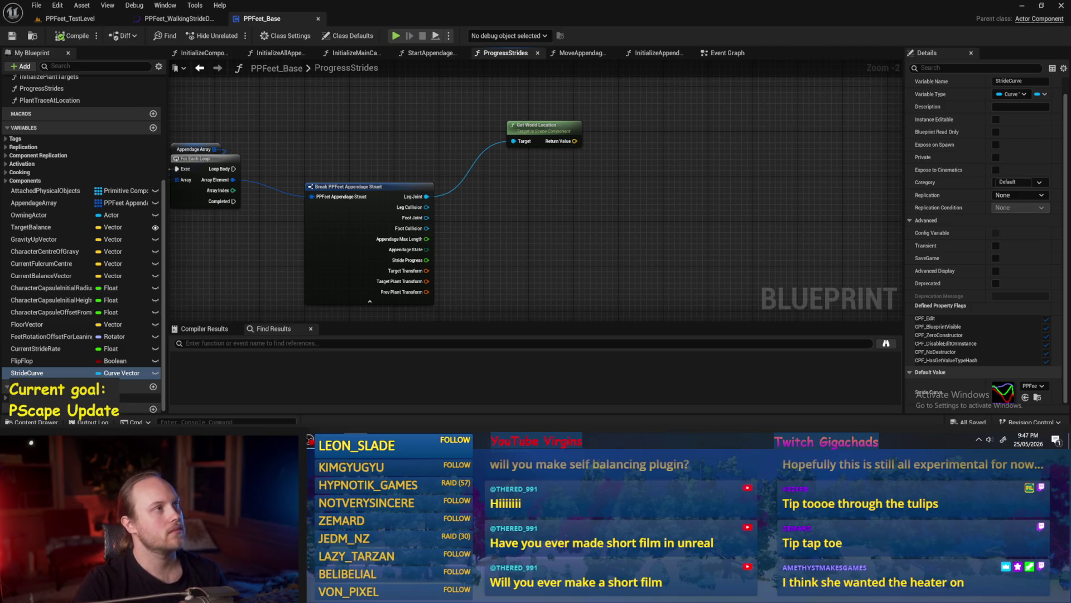
drag(598, 198, 557, 209)
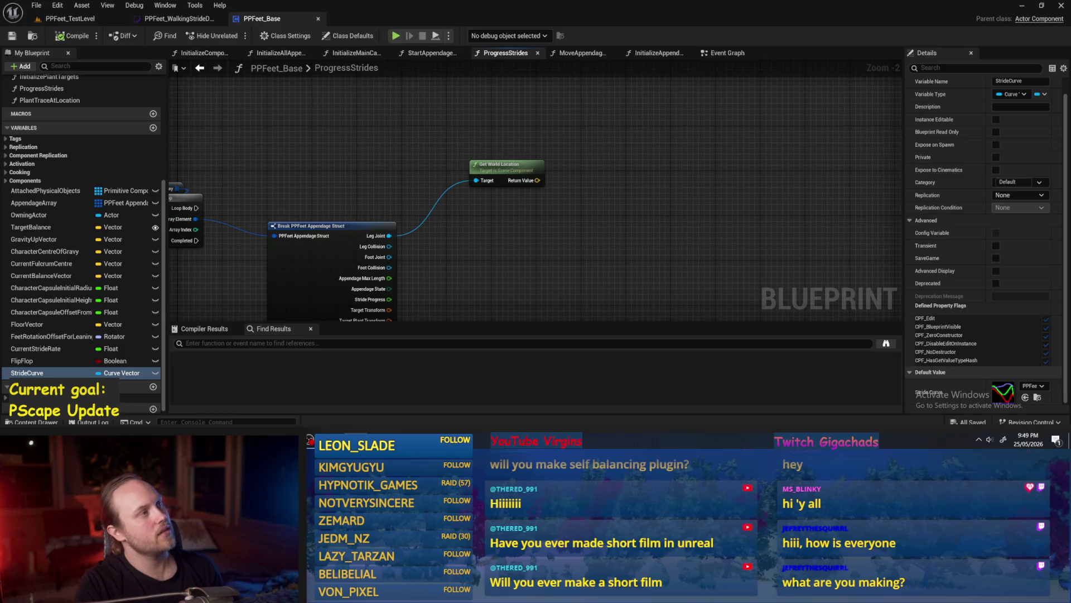
Step: Move the For Each Loop, Break struct and Get World Location nodes together up and left
scroll(558, 246, down, 1)
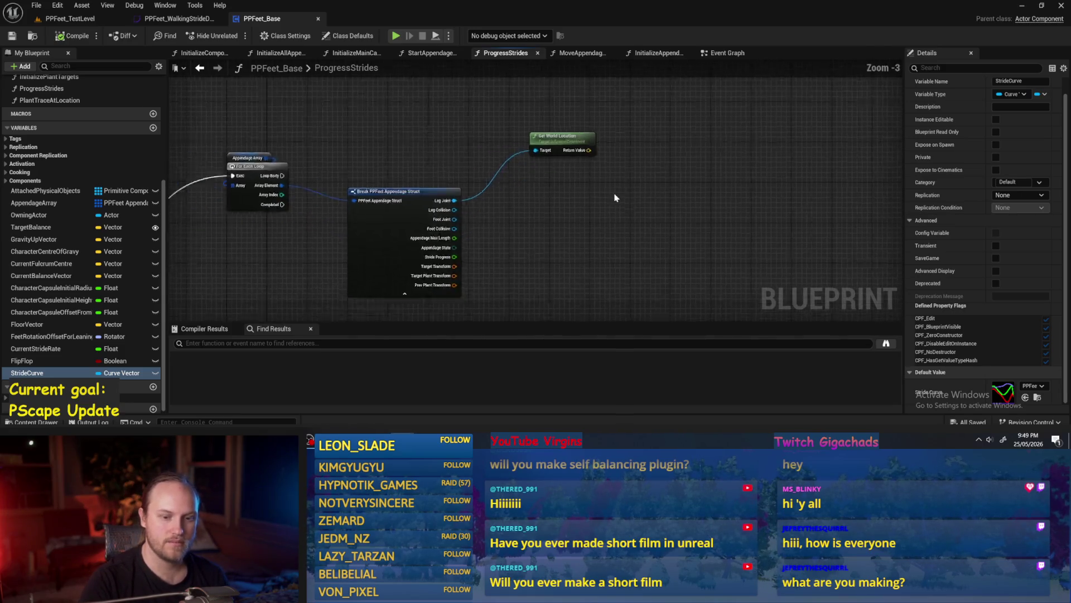
scroll(615, 197, down, 1)
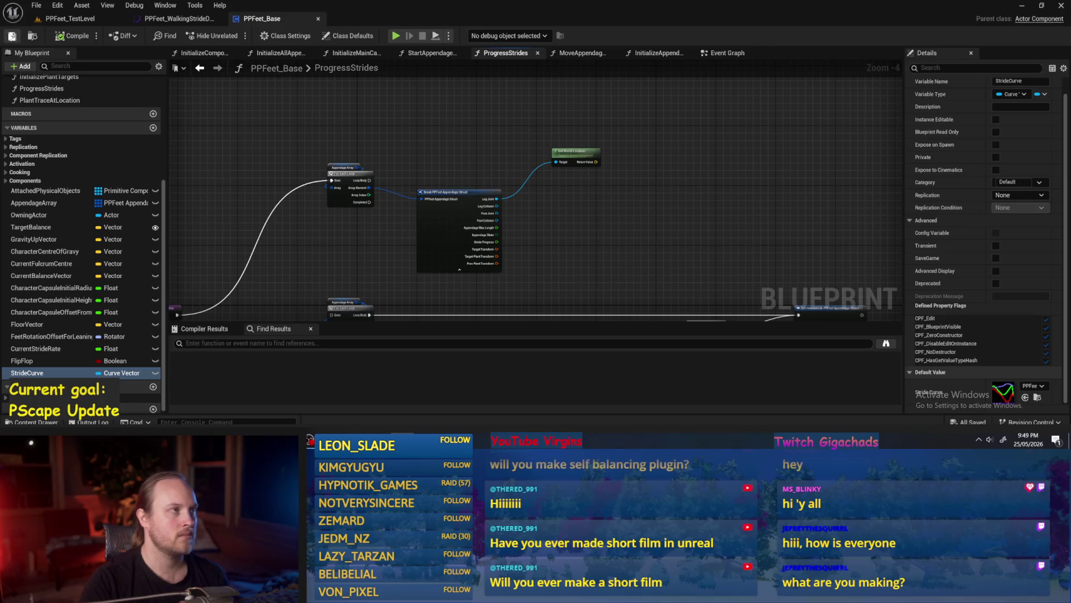
click(12, 37)
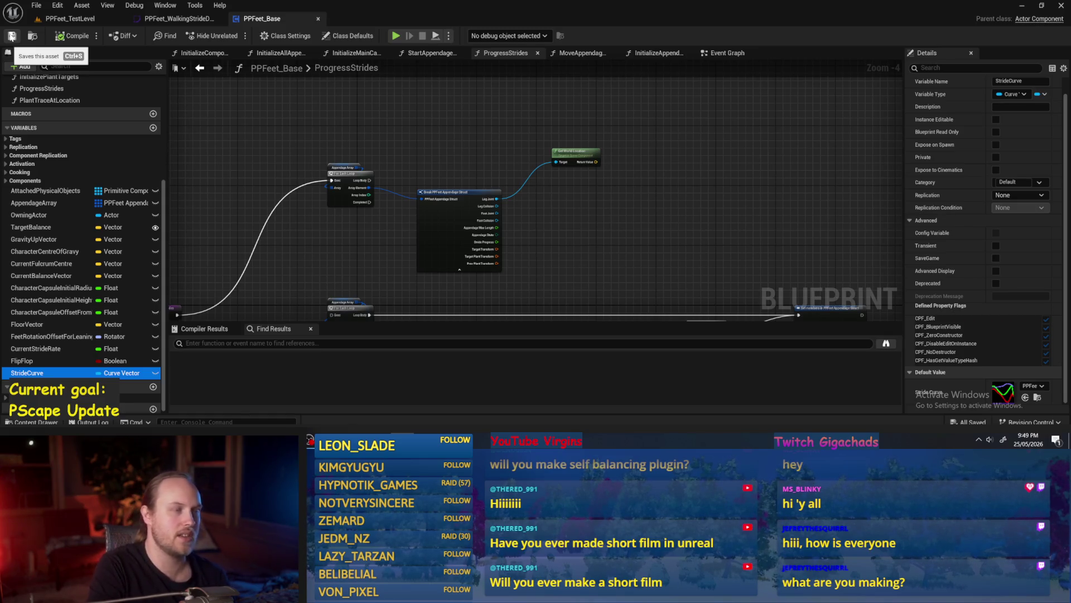
drag(569, 254, 576, 197)
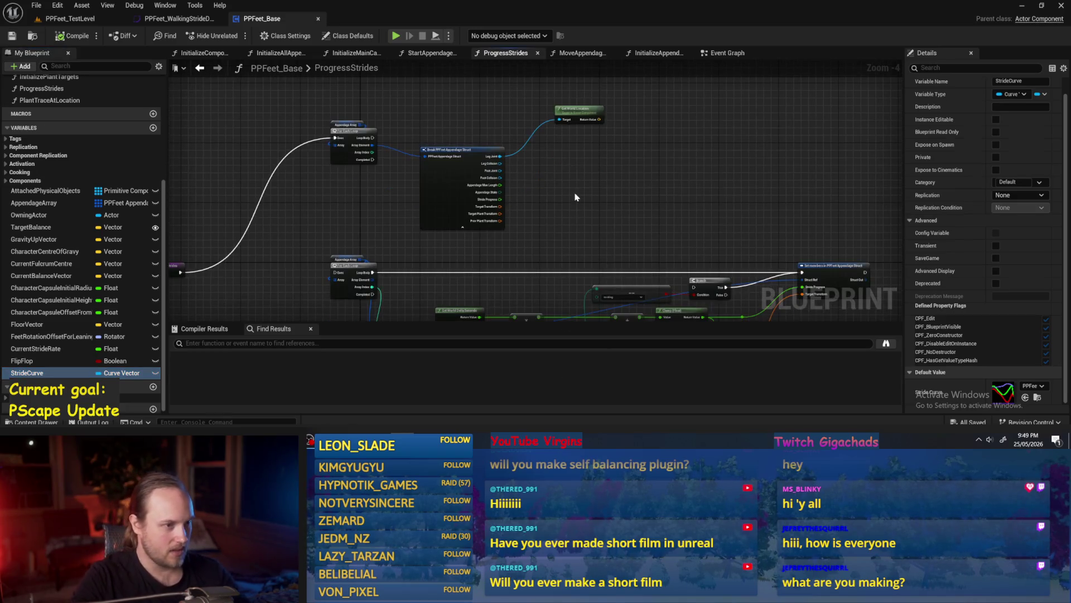
scroll(569, 187, up, 2)
drag(646, 227, 228, 123)
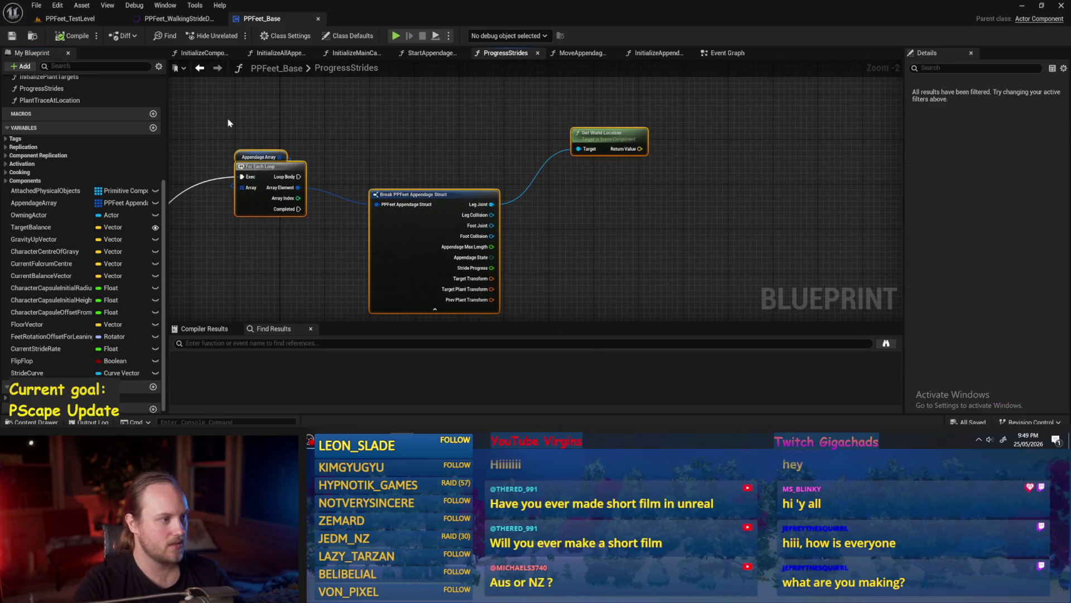
mouse_move(266, 163)
mouse_down()
mouse_move(299, 110)
mouse_move(253, 145)
mouse_up()
click(582, 216)
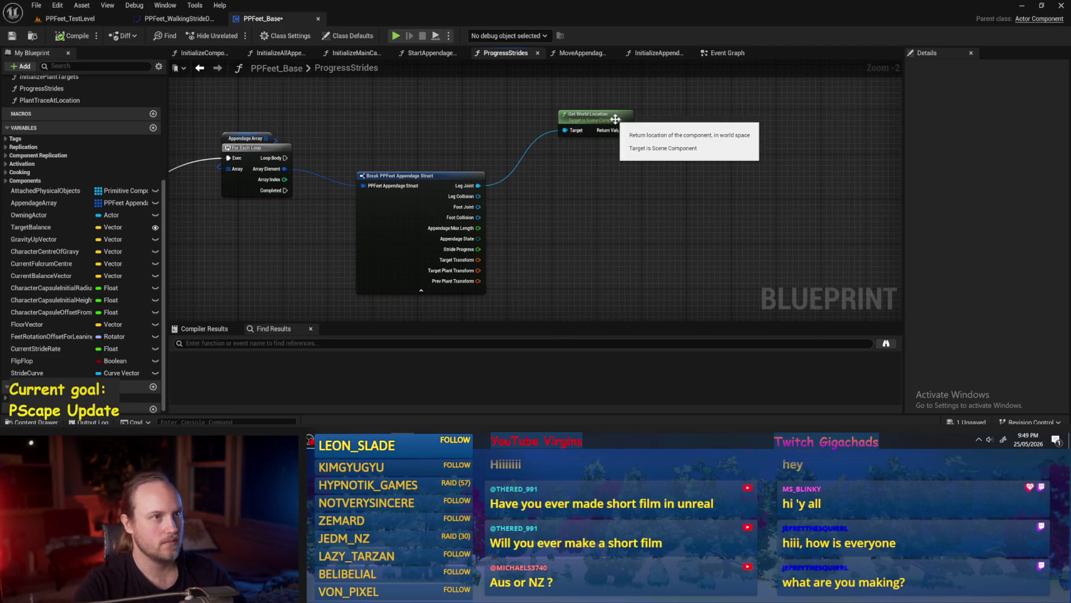
Step: Reposition the Get World Location node beside the Break struct node
drag(617, 192, 598, 215)
drag(591, 146, 631, 169)
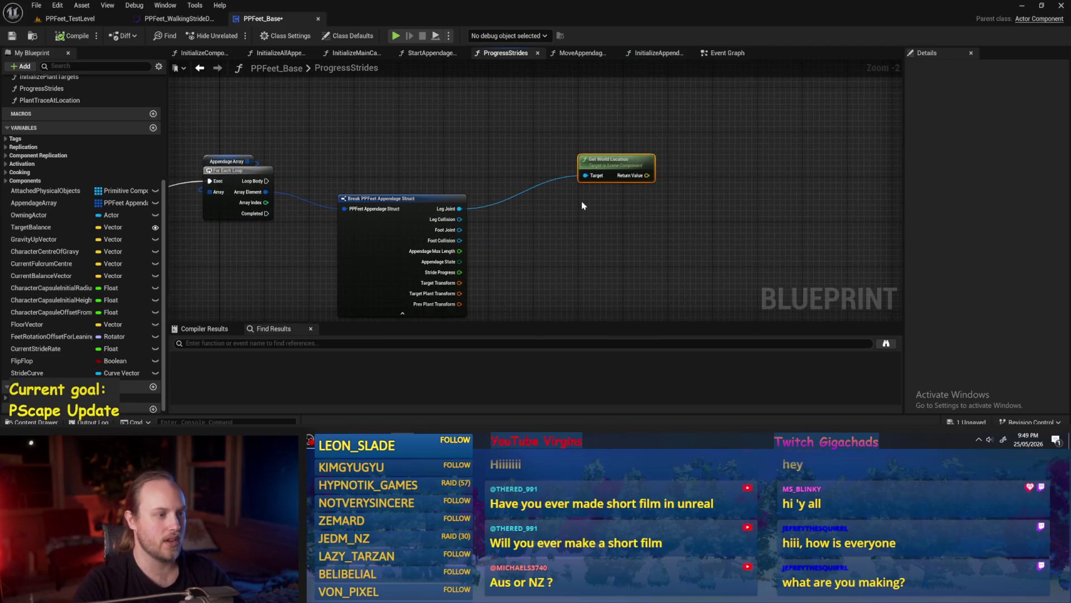
click(558, 223)
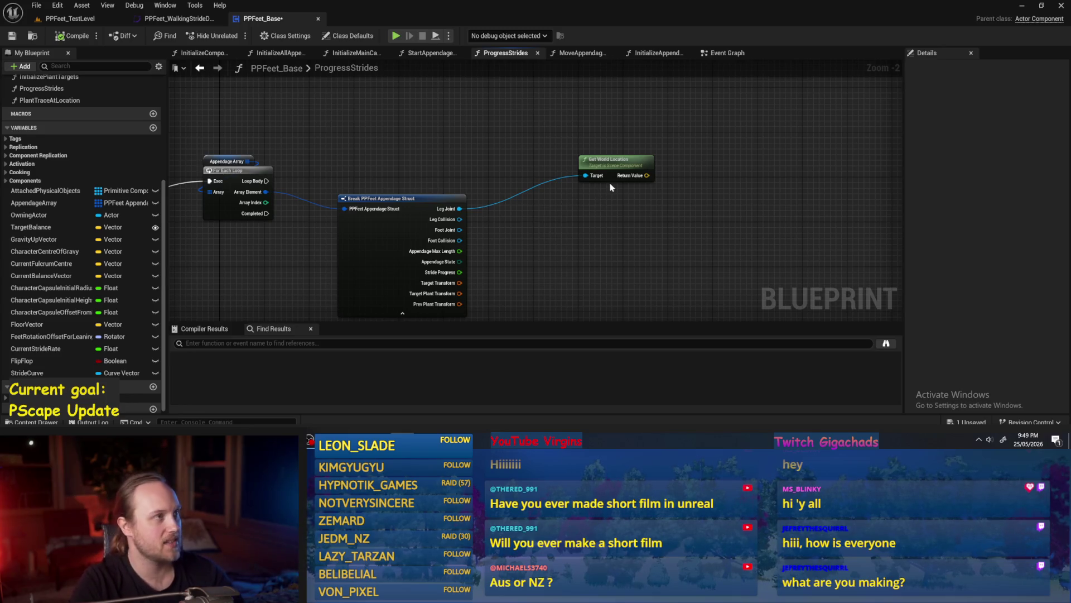
scroll(652, 182, up, 1)
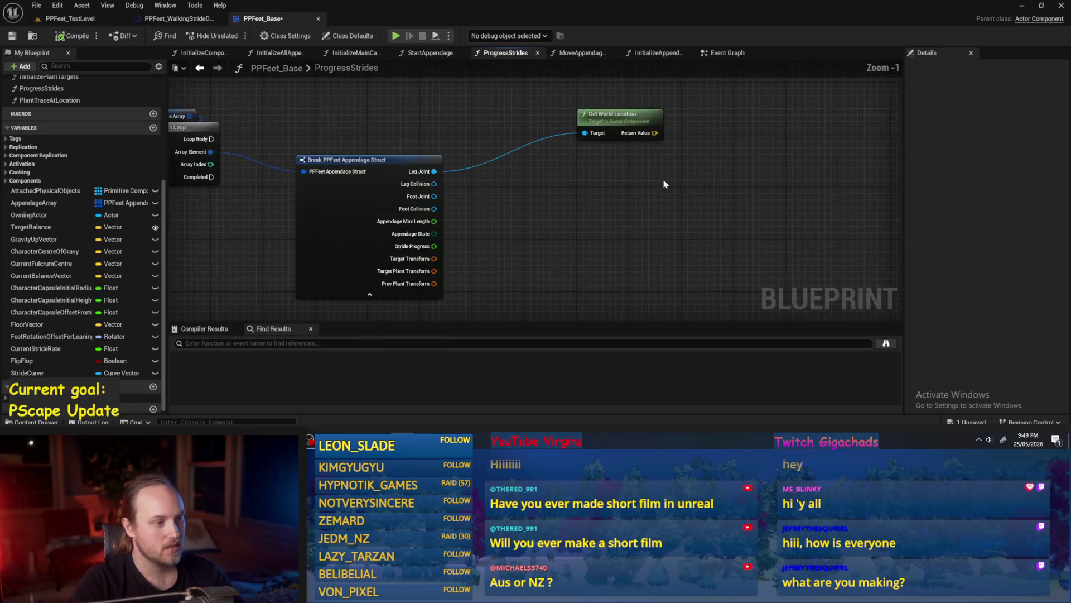
mouse_move(564, 151)
mouse_down()
mouse_move(537, 197)
mouse_move(514, 129)
mouse_up()
drag(635, 118, 629, 158)
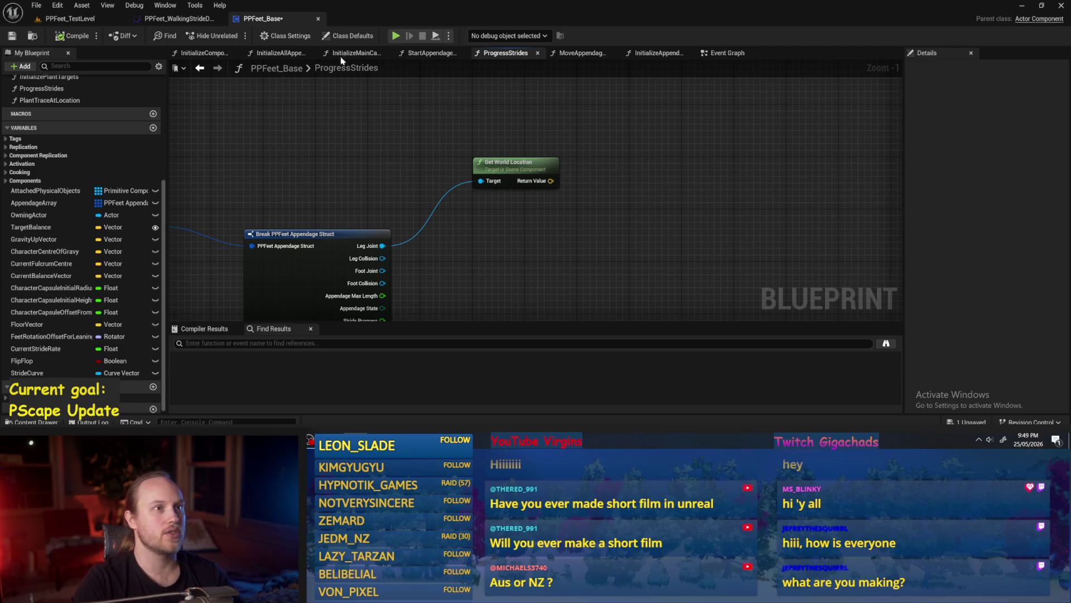
Step: Save the PPFeet_Base blueprint and pull a wire from the loop's Array Element for struct actions
mouse_move(612, 167)
mouse_down()
mouse_move(642, 156)
mouse_move(627, 129)
mouse_move(567, 174)
mouse_up()
click(12, 35)
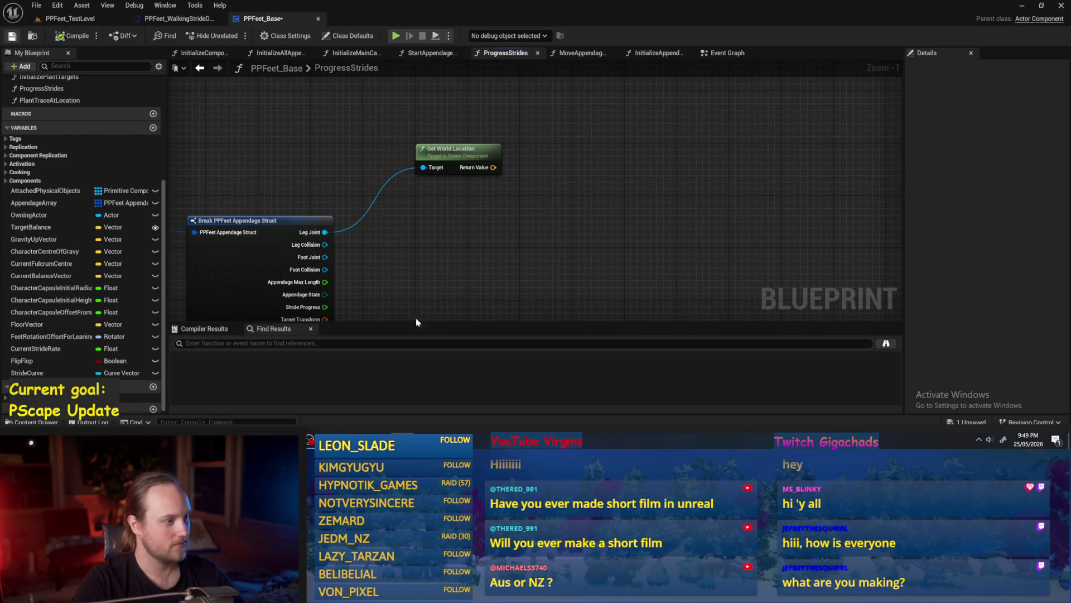
drag(446, 272, 482, 200)
drag(550, 173, 634, 161)
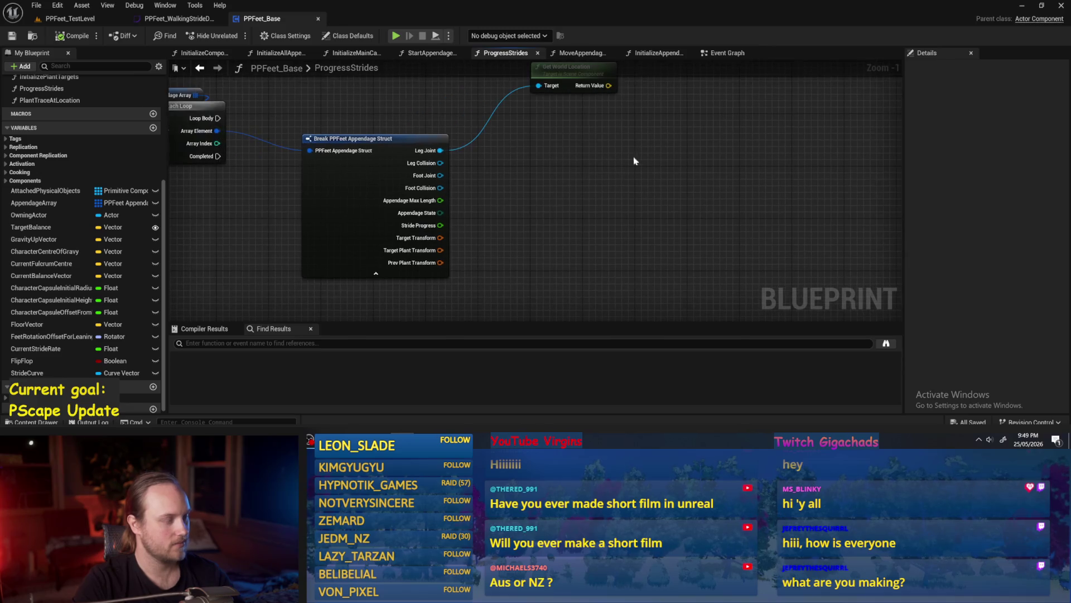
drag(504, 220, 477, 242)
scroll(477, 243, down, 1)
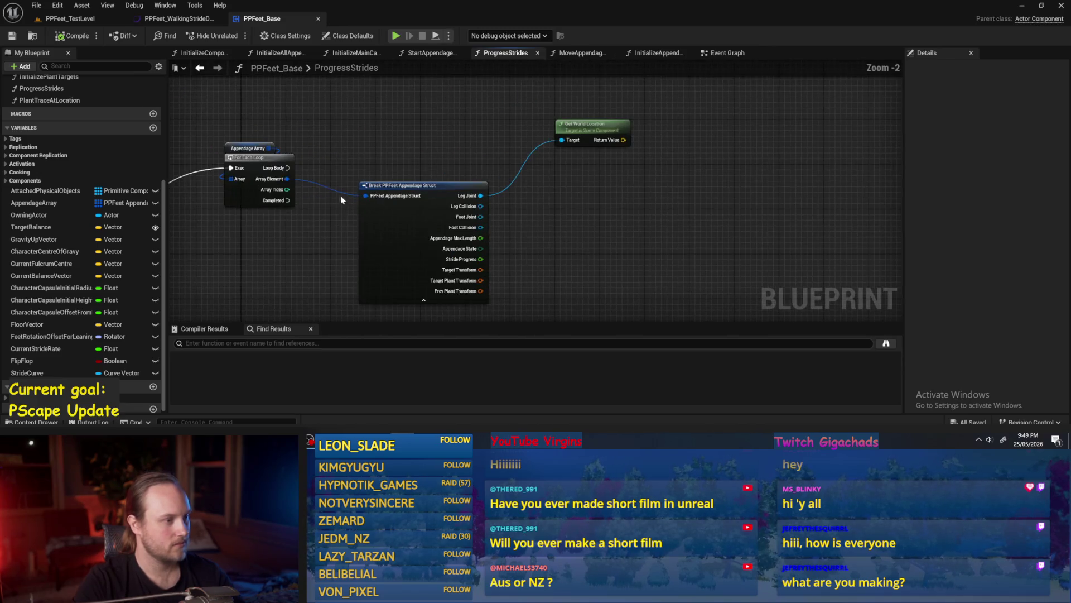
drag(287, 179, 742, 176)
Step: Add a Set members in PPFeet Appendage Struct node from the 'set mem' search
text(set mem)
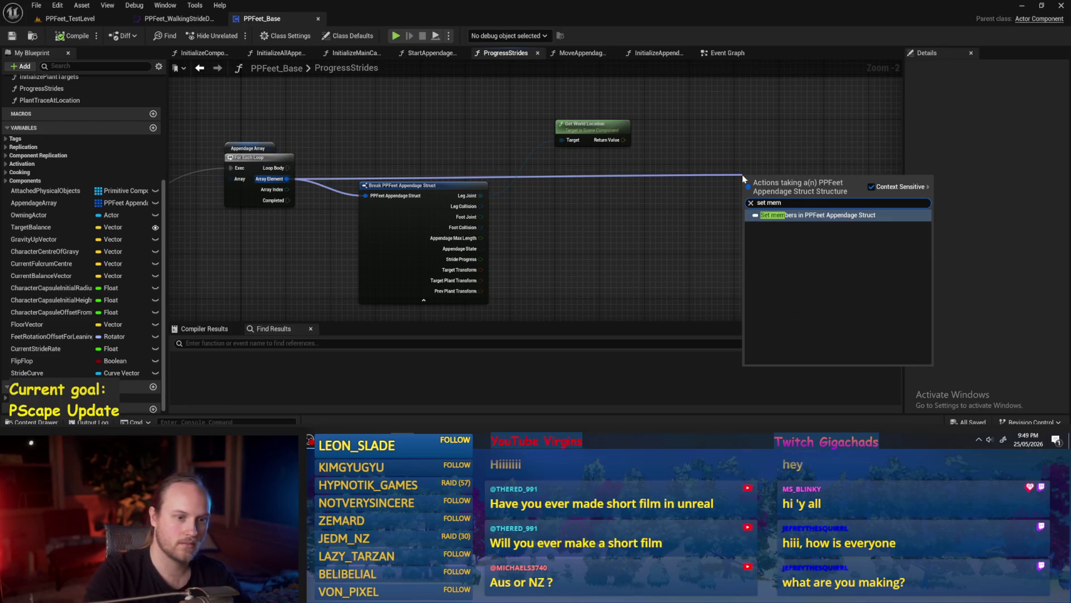
key(Return)
drag(947, 207, 858, 180)
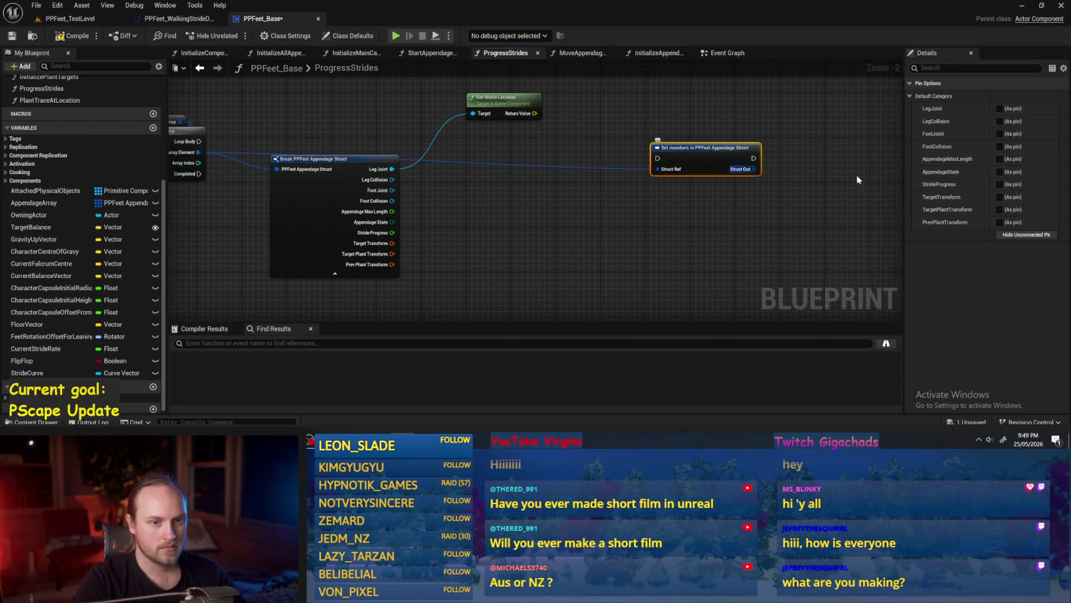
Step: Expose only the Target Transform pin on the node and save the blueprint
click(999, 197)
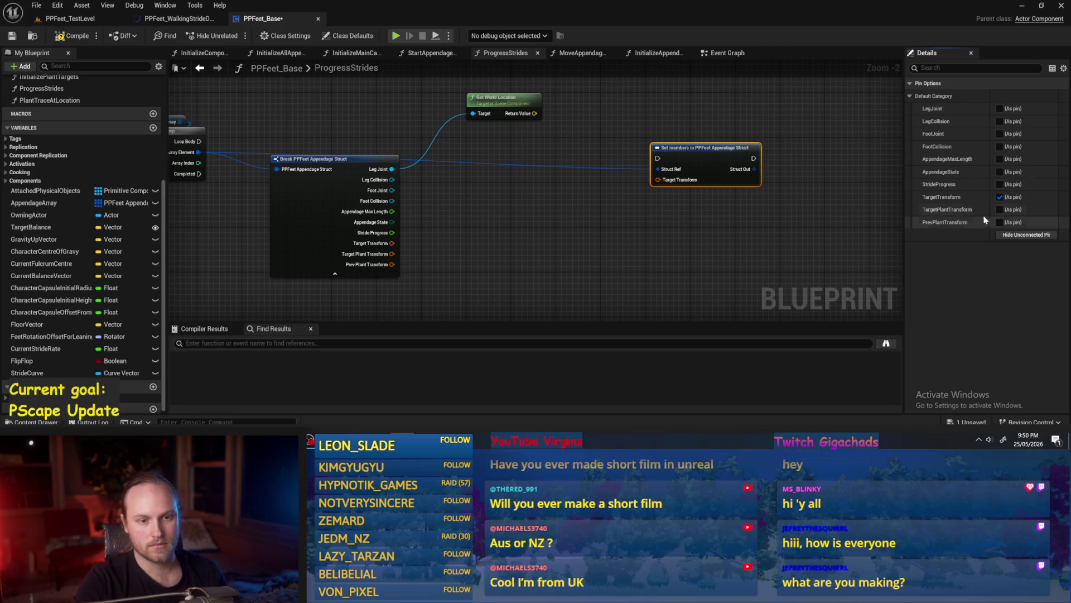
click(999, 210)
click(999, 222)
mouse_move(737, 237)
mouse_down()
mouse_move(705, 235)
mouse_move(686, 160)
mouse_up()
click(999, 222)
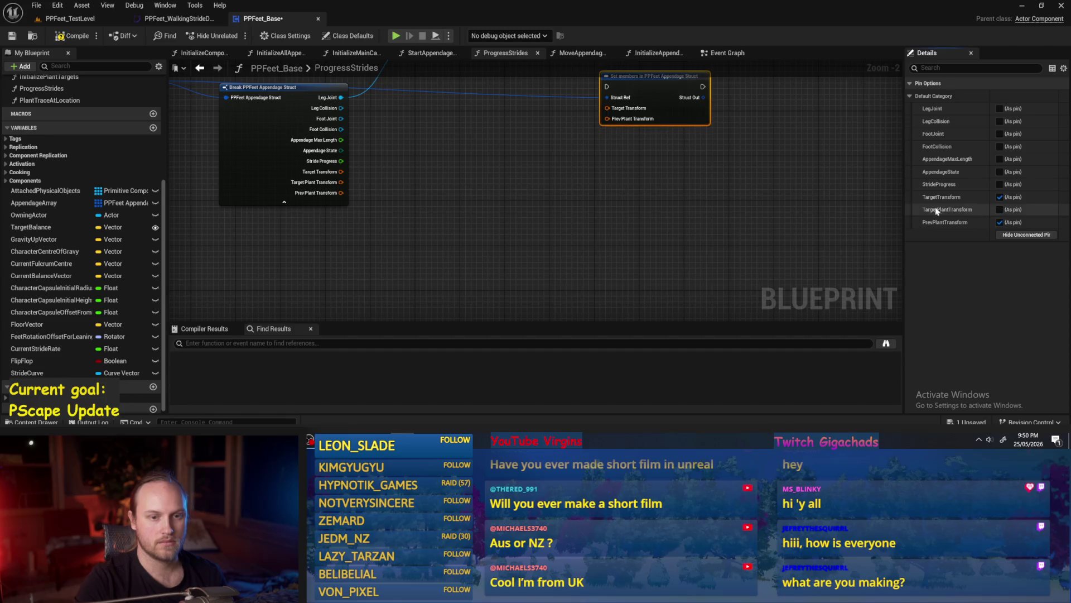
click(999, 209)
click(673, 174)
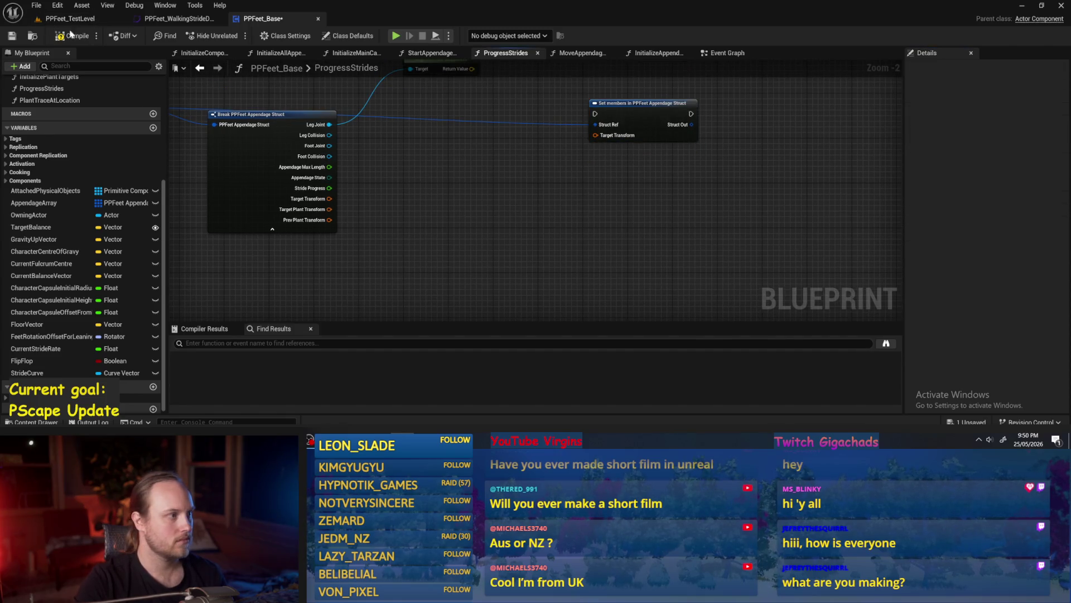
click(12, 36)
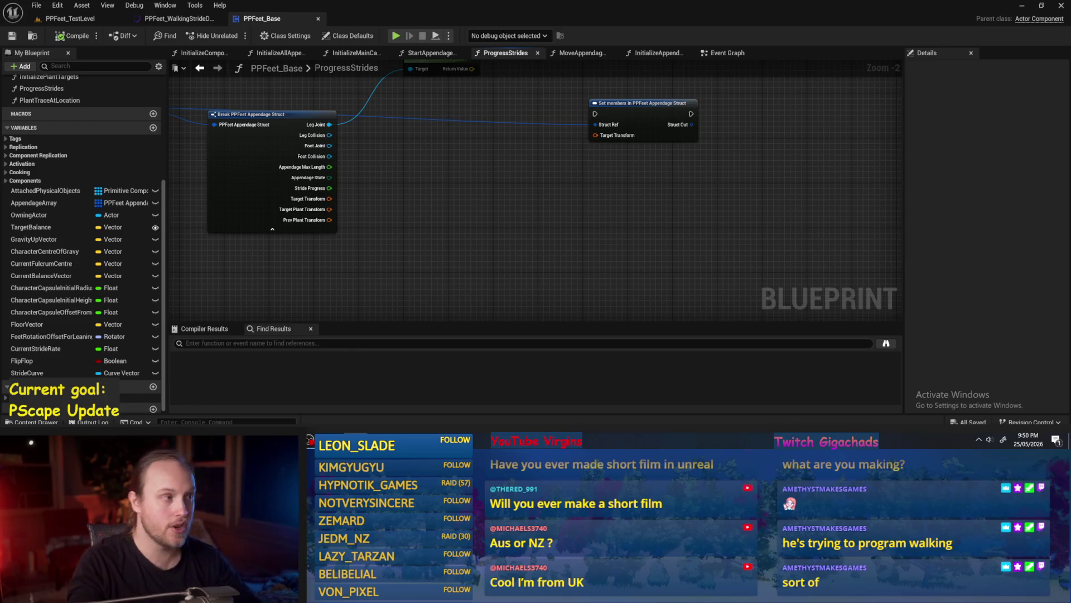
Step: Switch to PPFeet_WalkingStrideData and frame all the stride curves
click(168, 20)
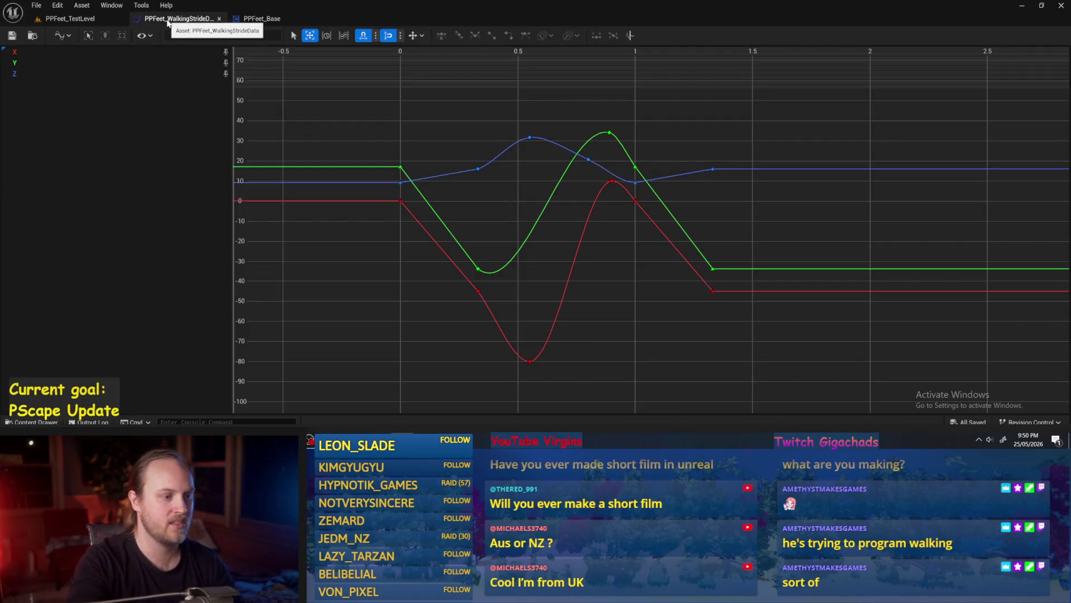
key(f)
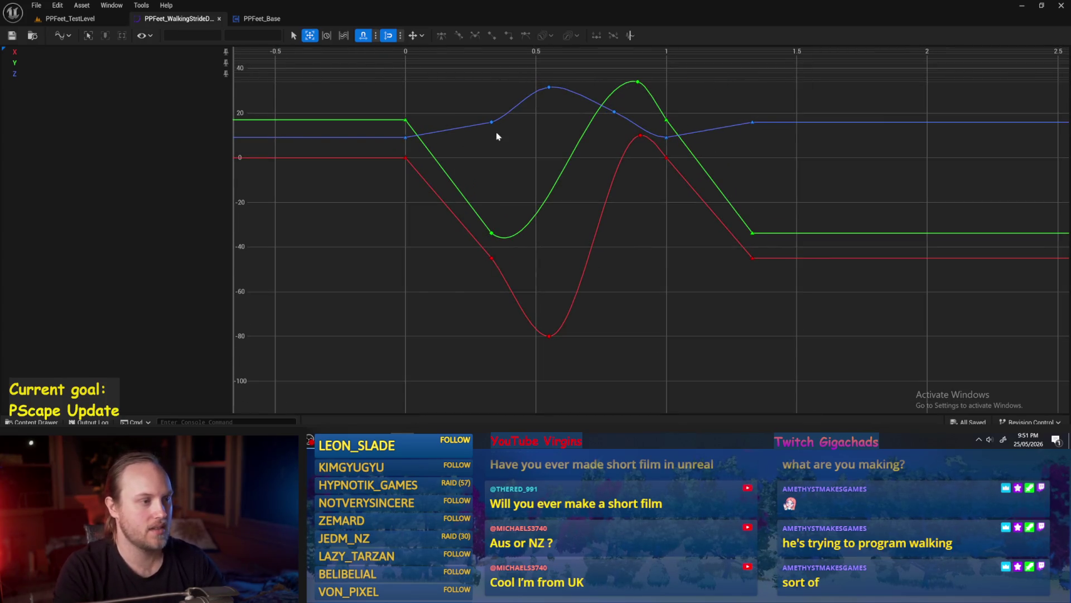
drag(512, 88, 487, 270)
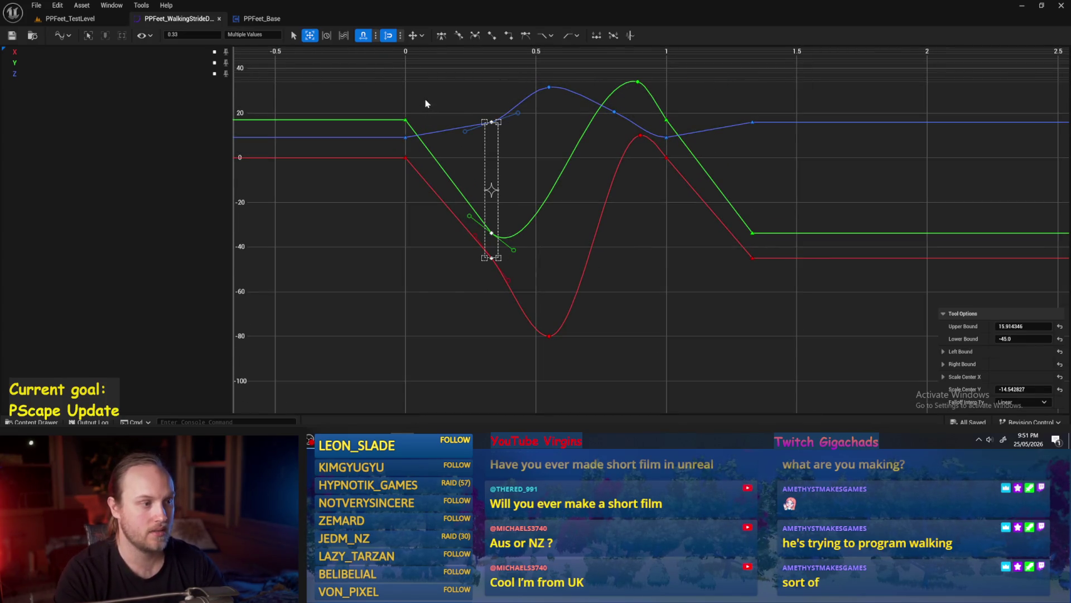
drag(401, 174, 400, 198)
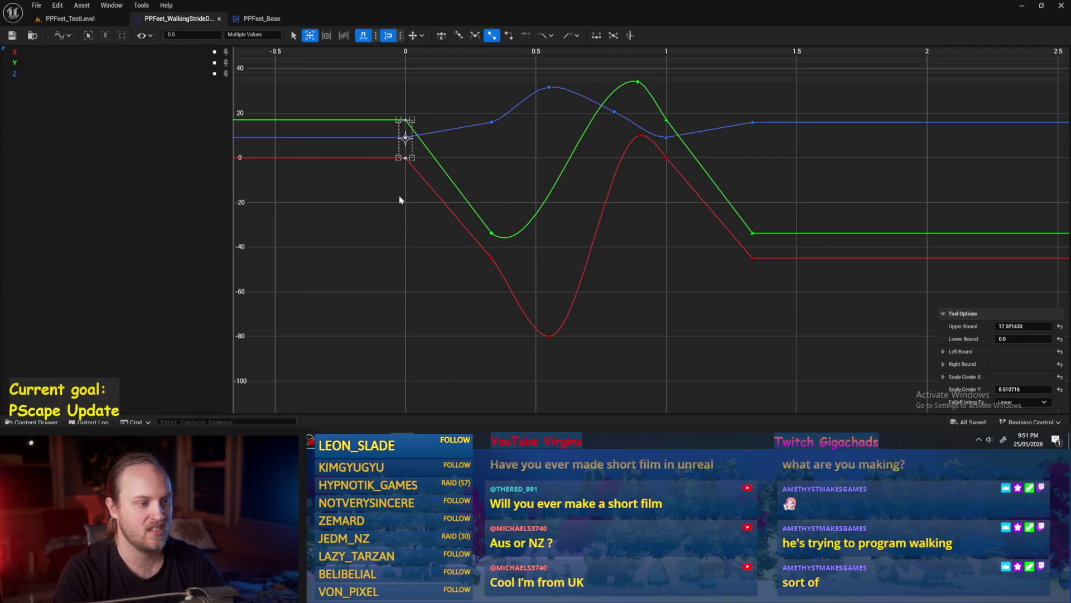
click(461, 261)
mouse_move(461, 128)
mouse_down()
mouse_move(406, 230)
mouse_move(389, 223)
mouse_up()
click(398, 245)
click(438, 273)
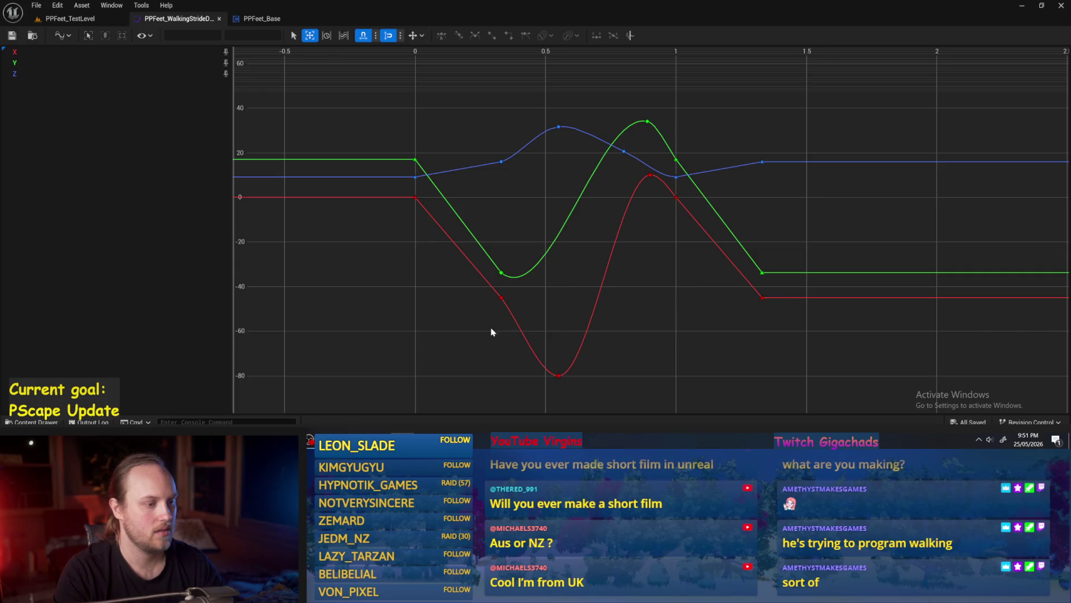
Step: Tilt the red curve's -80 key tangent to reshape the dip, then return to PPFeet_TestLevel
click(560, 375)
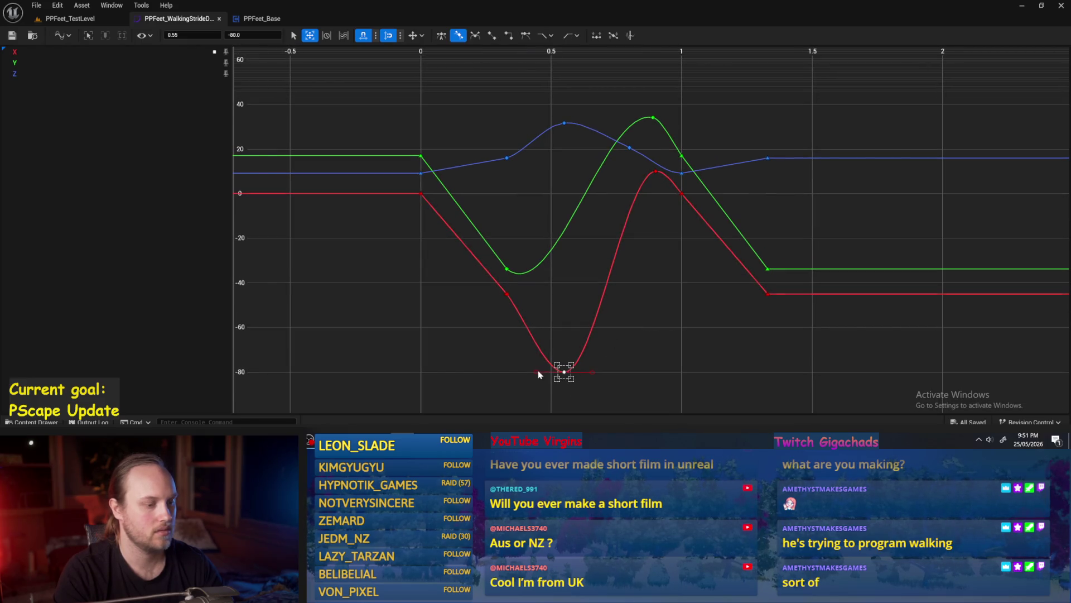
click(564, 372)
drag(540, 371, 549, 357)
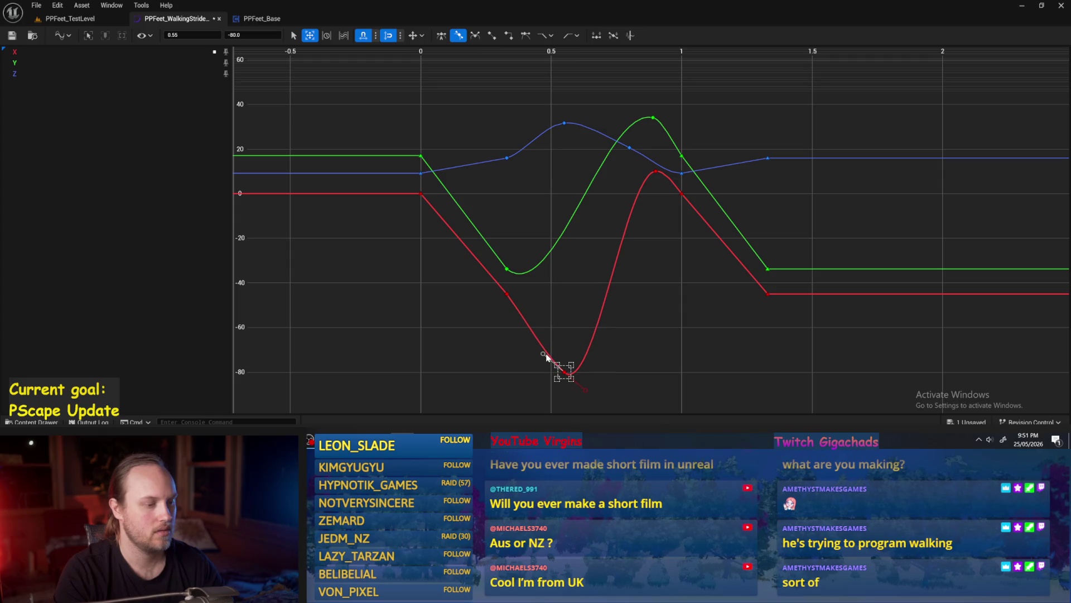
click(564, 304)
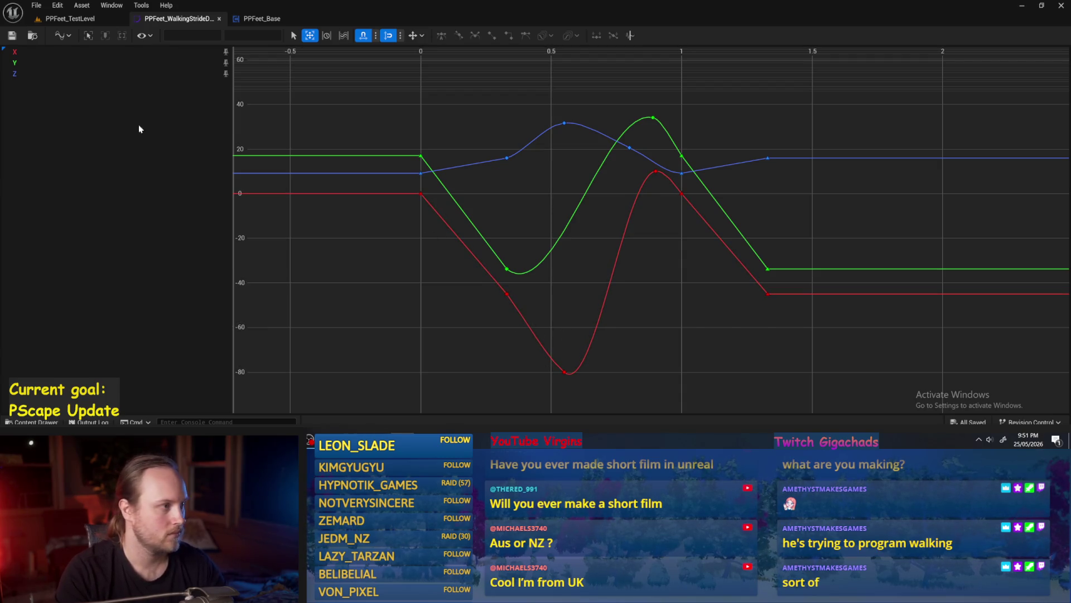
click(70, 18)
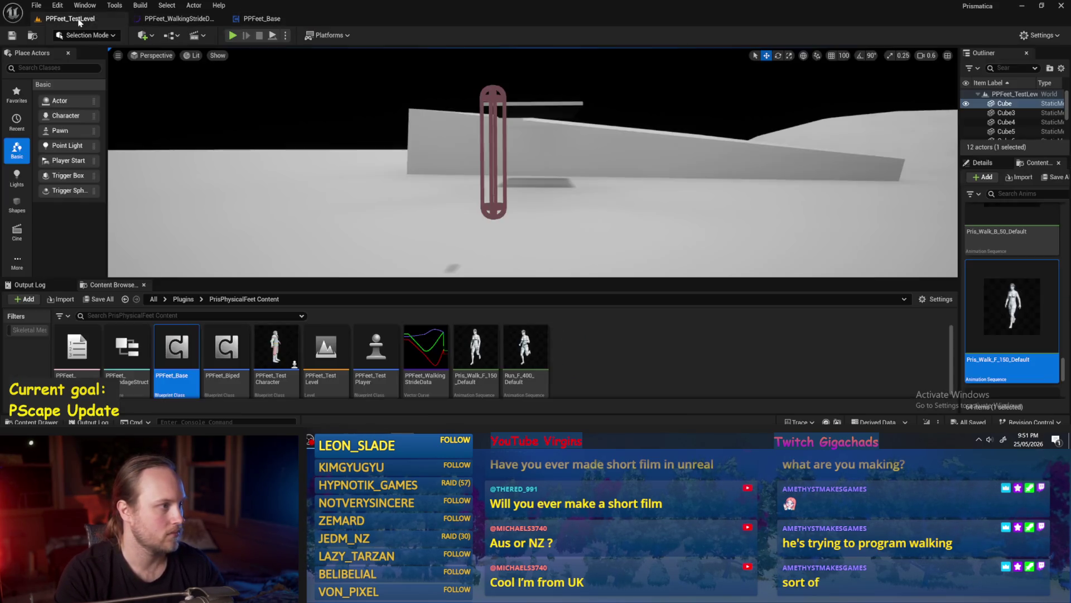
Step: Open Run_F_400_Default, then the Pris_Walk_F_150_Default walk animation from the Content Browser
click(552, 343)
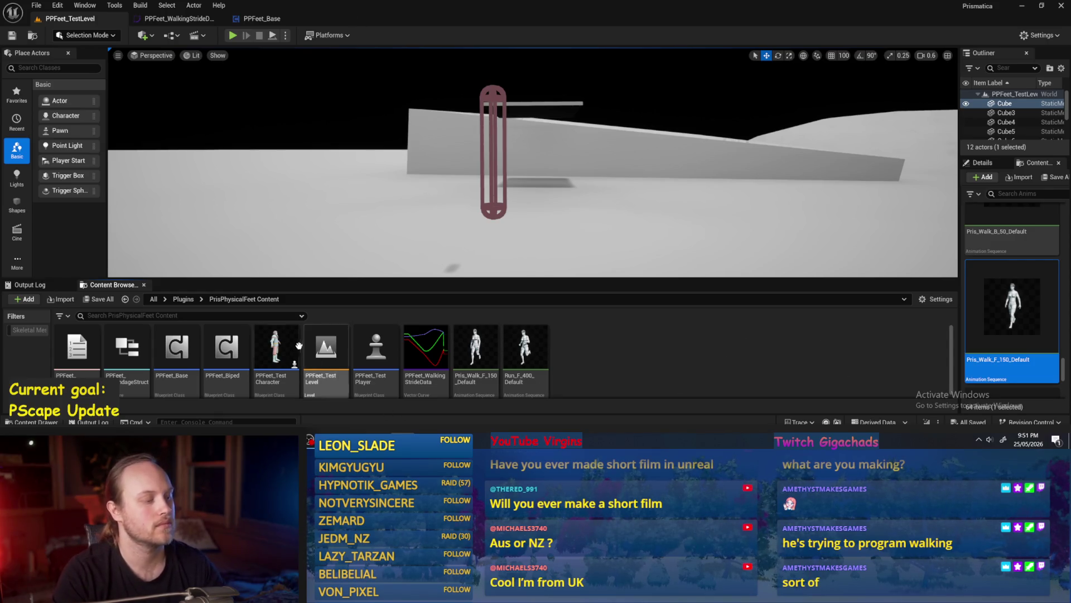
double_click(512, 358)
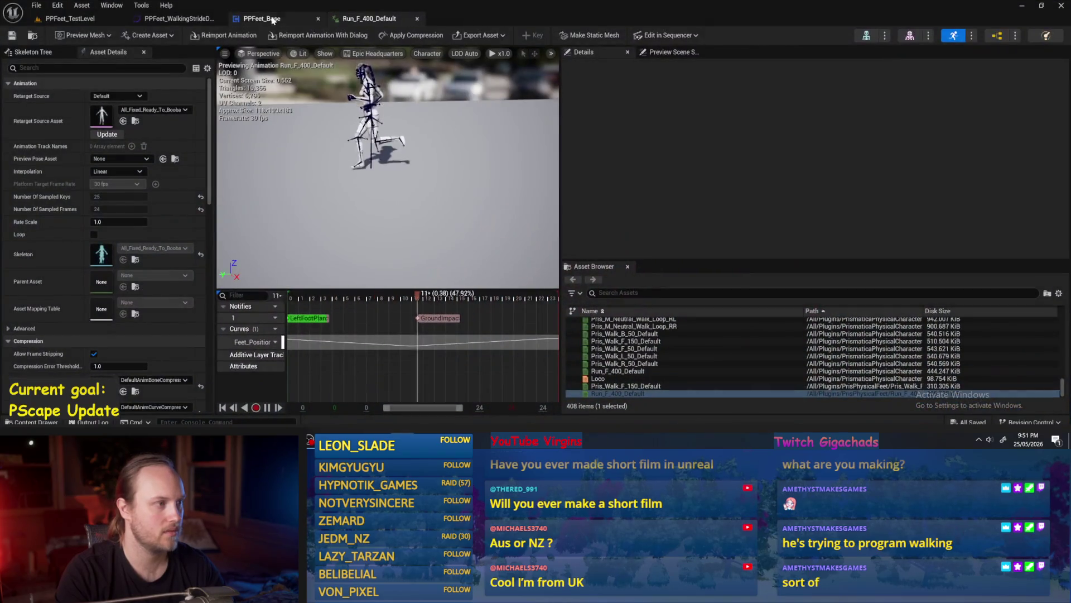
click(271, 18)
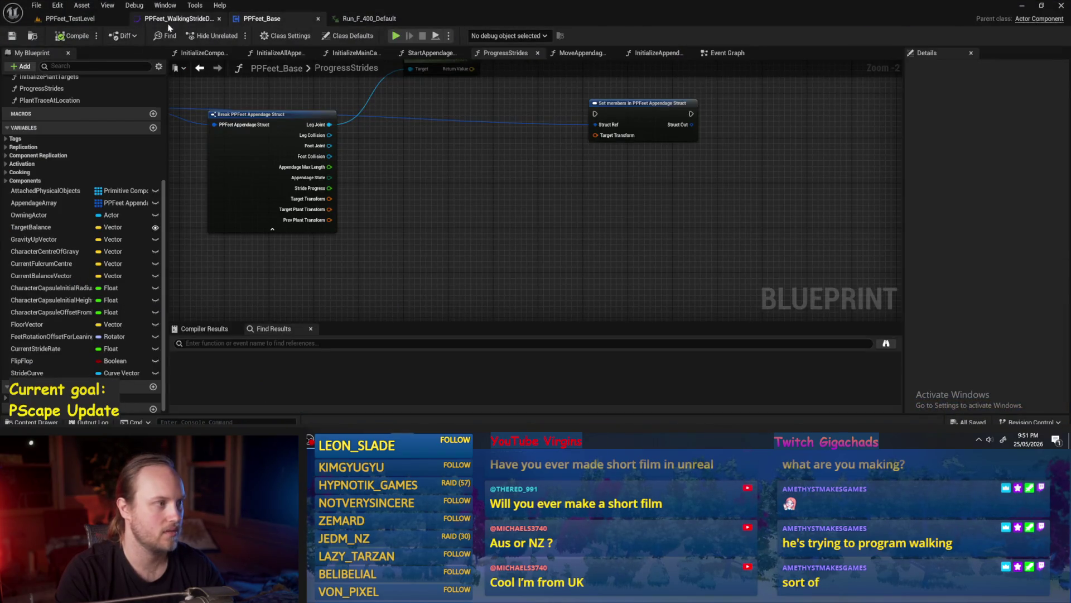
click(173, 18)
click(70, 19)
click(486, 362)
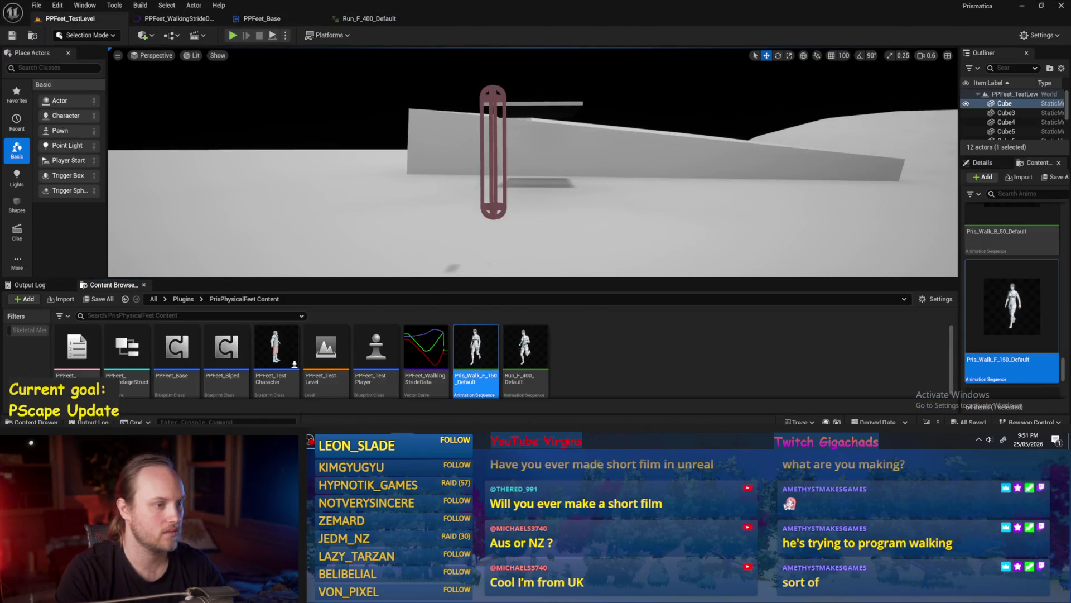
double_click(475, 357)
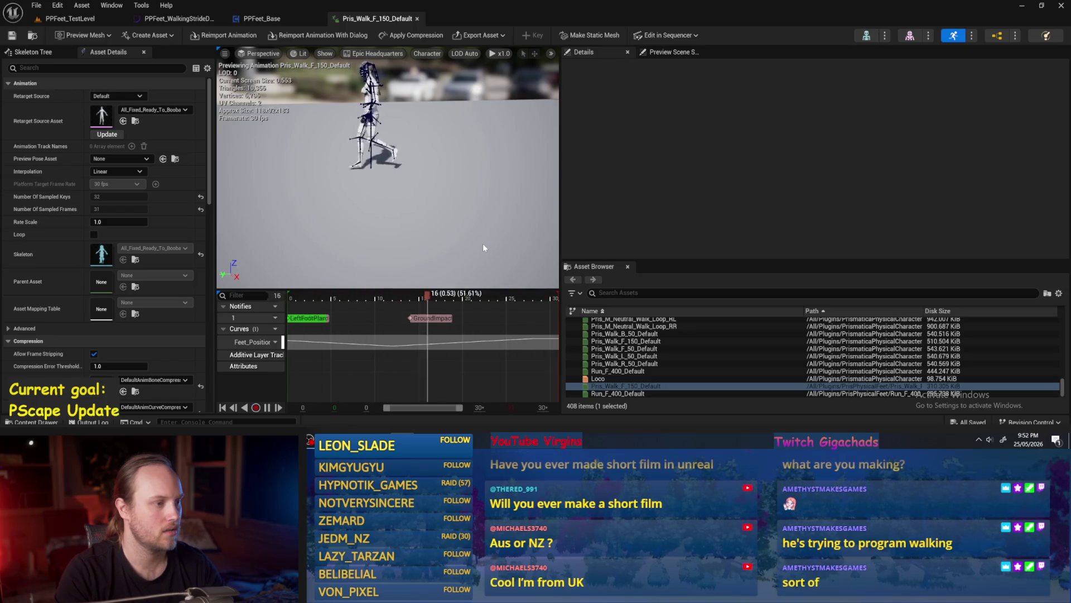
Step: Pause the walk preview, scrub to frame 7, and go back to the stride curves
click(290, 299)
mouse_move(290, 299)
mouse_down()
mouse_move(407, 319)
mouse_move(284, 323)
mouse_move(418, 322)
mouse_move(268, 325)
mouse_up()
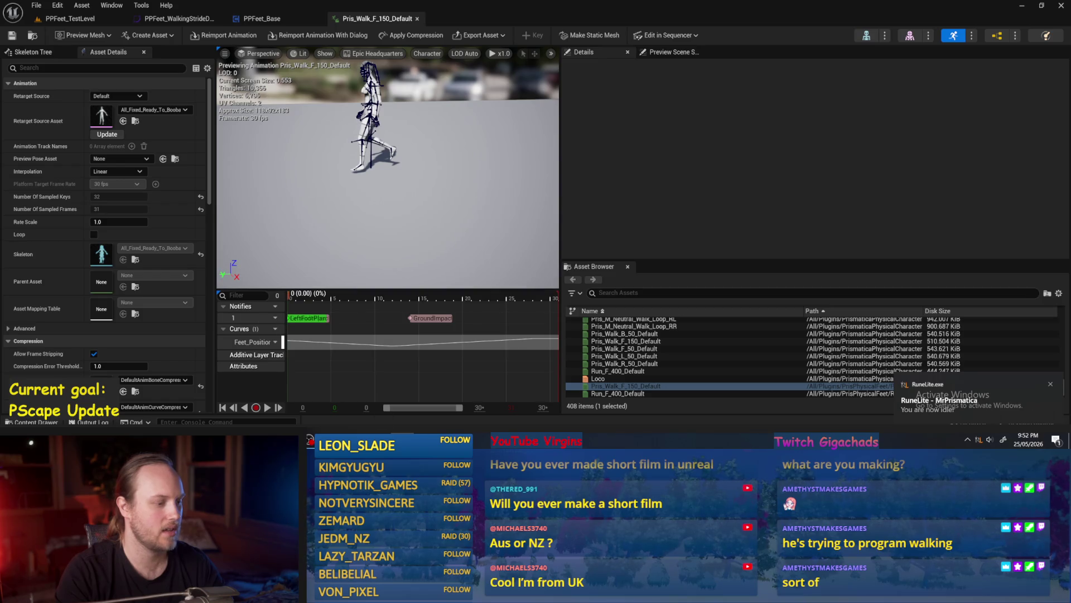
click(179, 18)
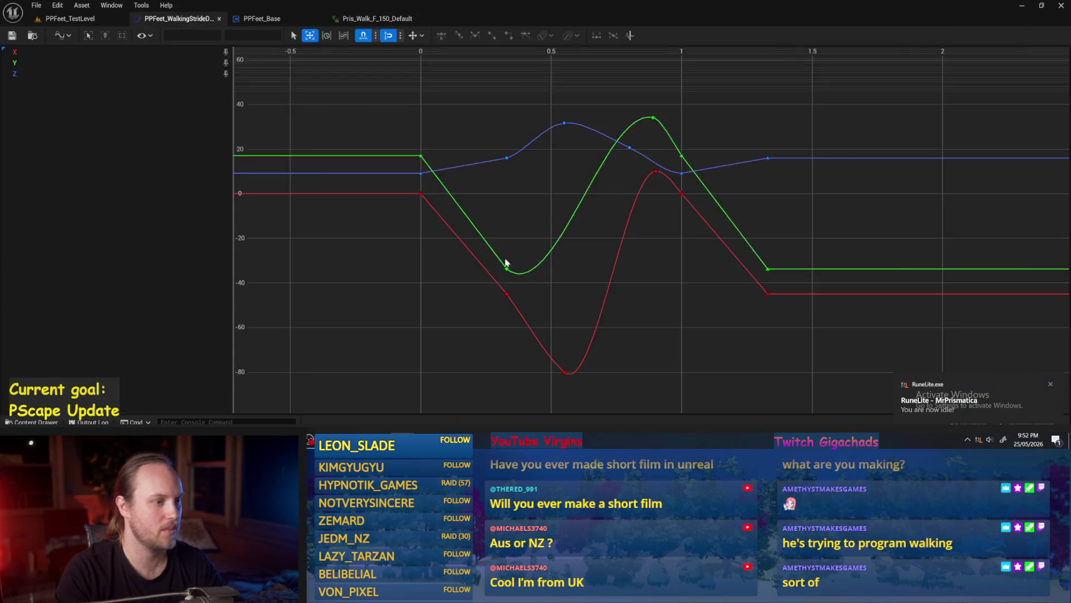
Step: Select the stride keys from 0 to about 1.4 and trial a time compression, undoing it
scroll(420, 156, up, 1)
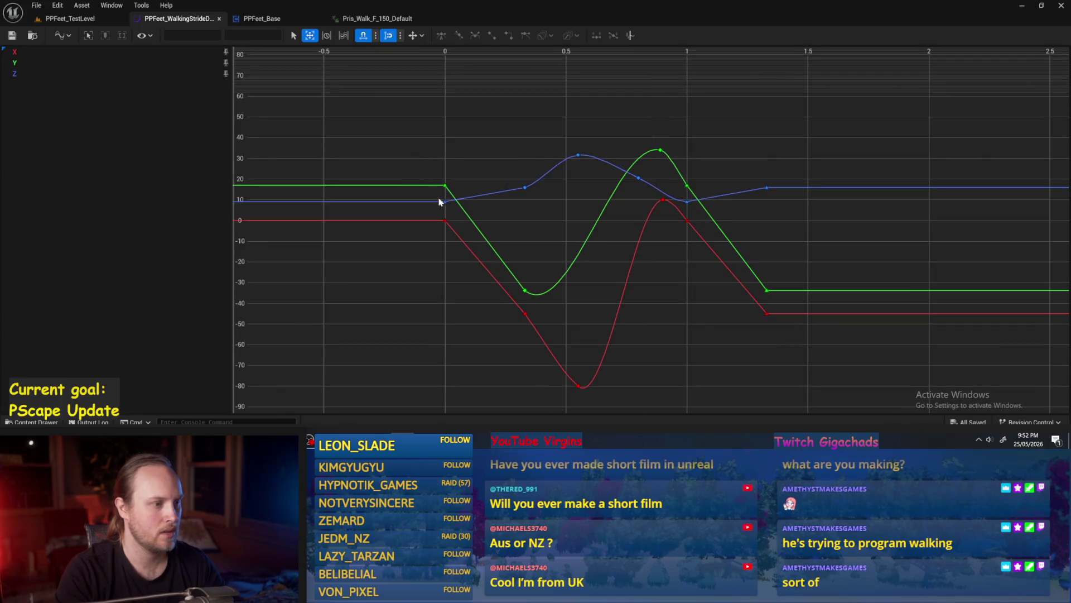
drag(403, 122, 869, 360)
key(f)
drag(439, 187, 490, 186)
key(ctrl+z)
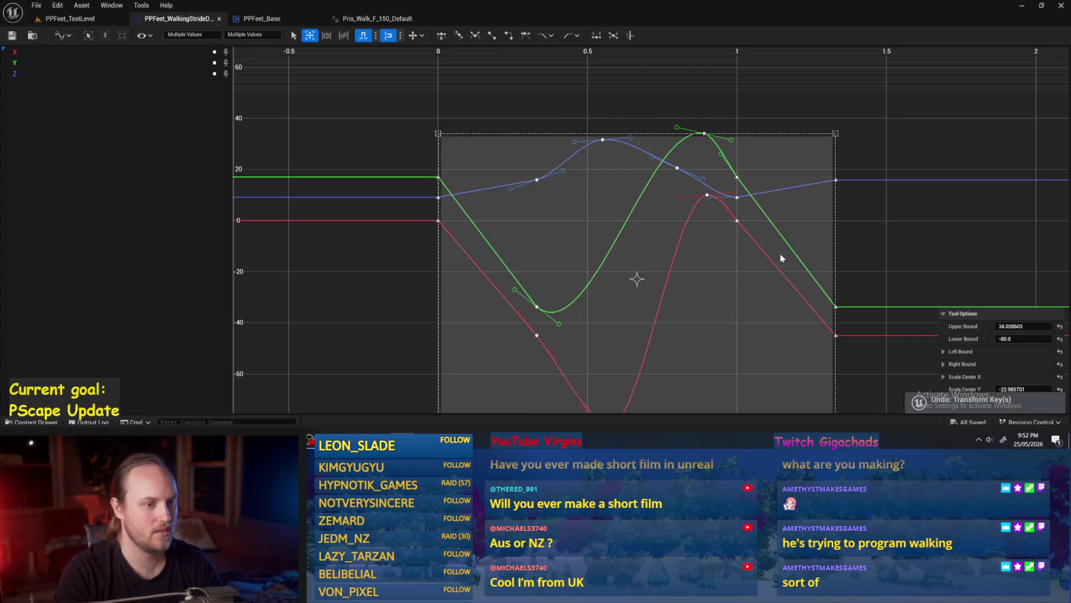
key(f)
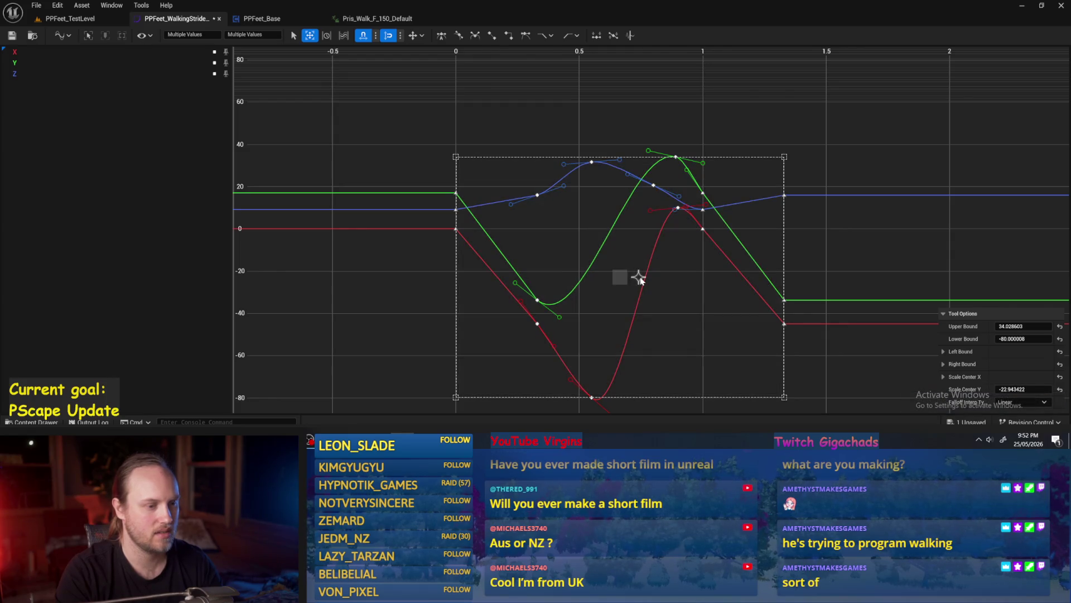
key(ctrl+z)
drag(503, 273, 479, 203)
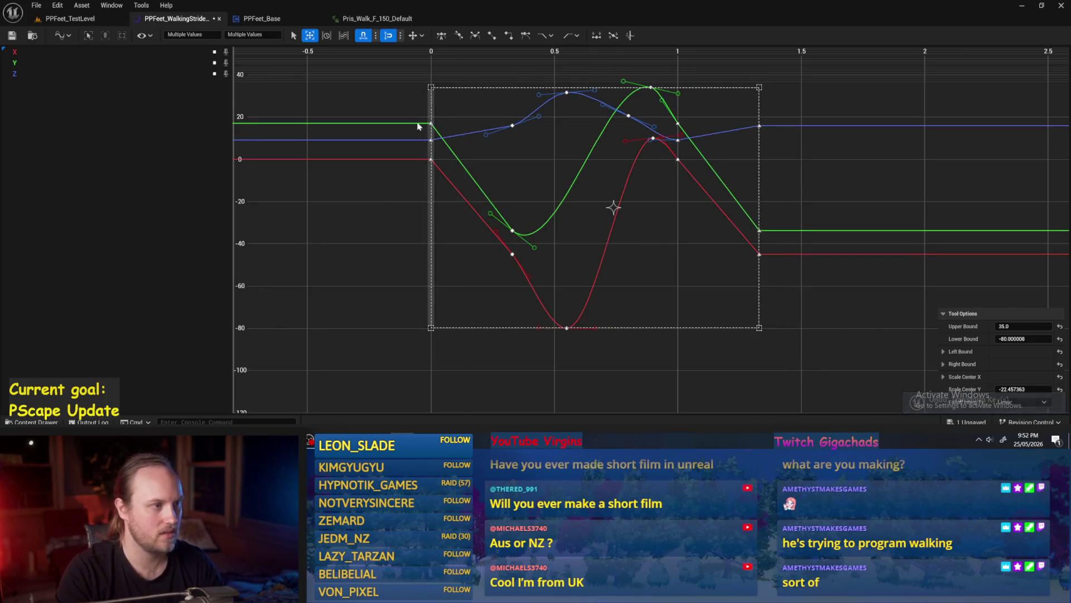
Step: Disable value snapping, test and undo a small key shift, and re-enable time snapping
click(391, 37)
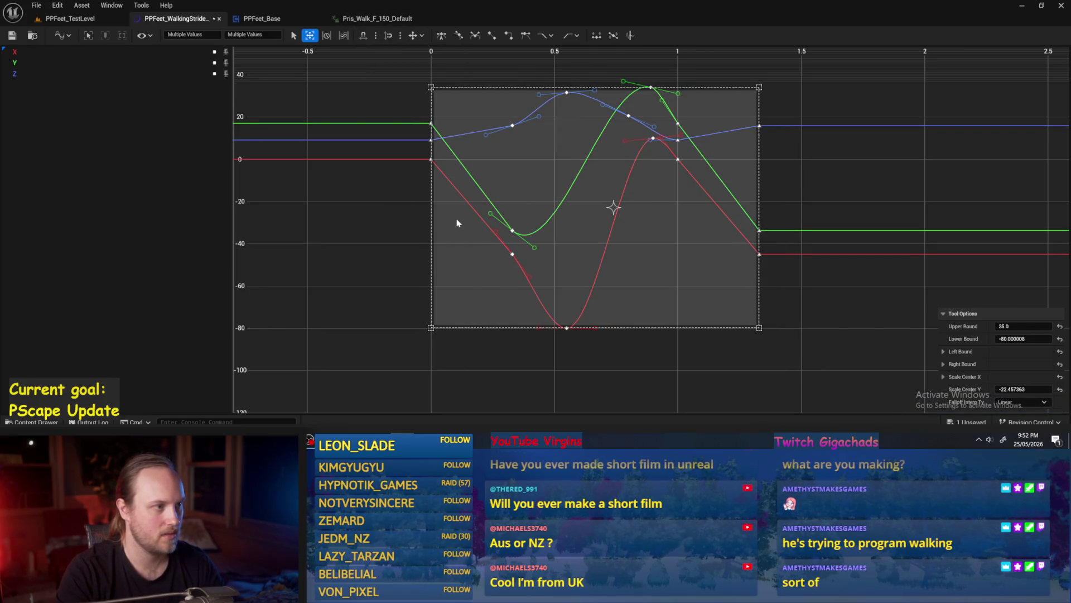
drag(458, 223, 467, 224)
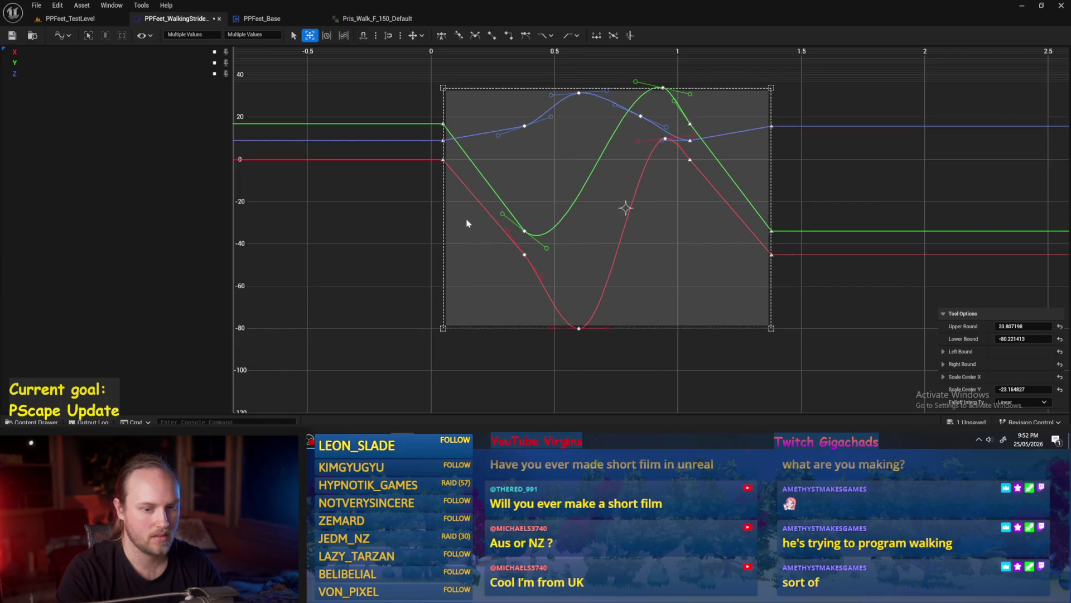
key(ctrl+z)
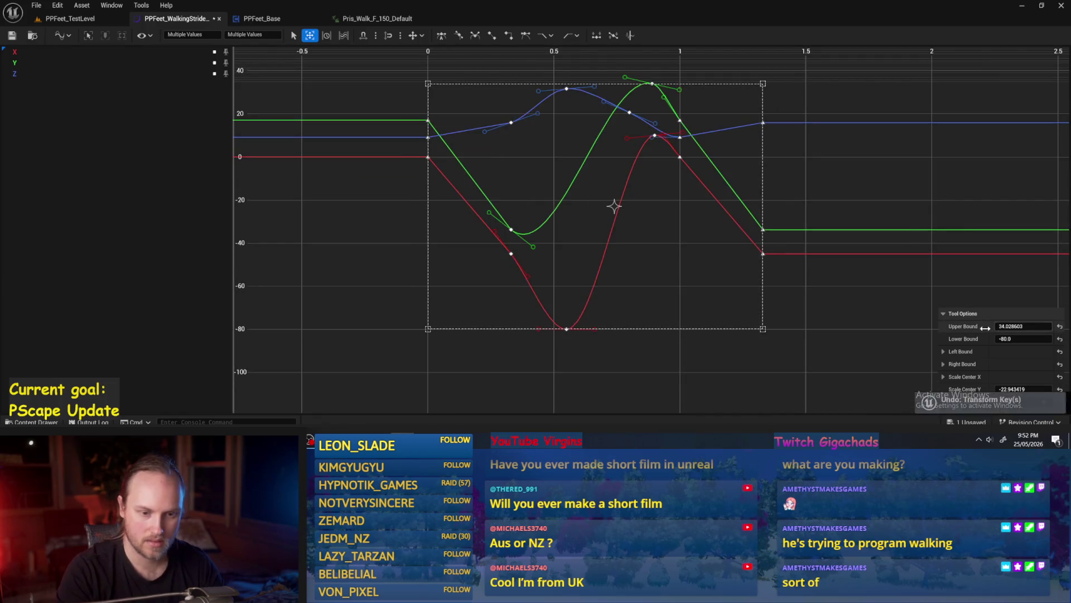
key(f)
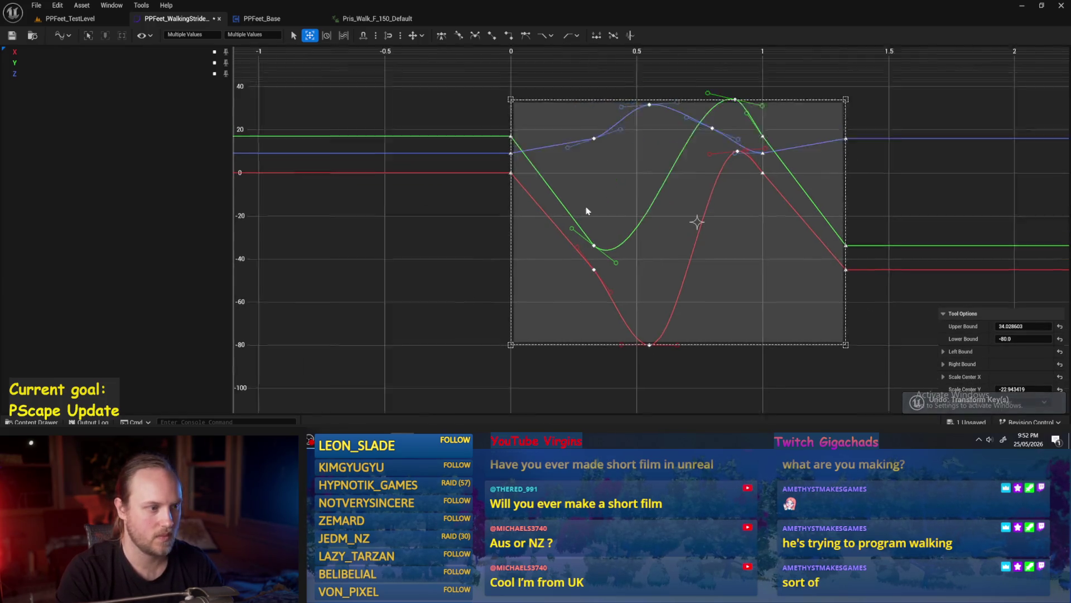
scroll(546, 217, up, 2)
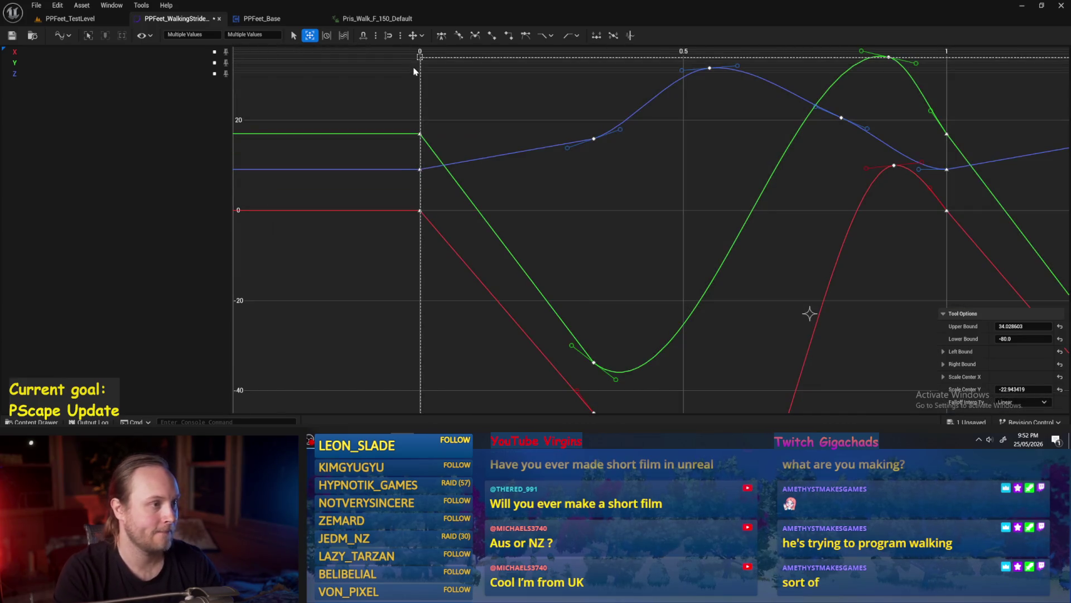
click(363, 35)
Step: Try sliding the selected keys later in time twice, undoing each move
drag(535, 216, 634, 212)
key(ctrl+z)
scroll(294, 50, down, 1)
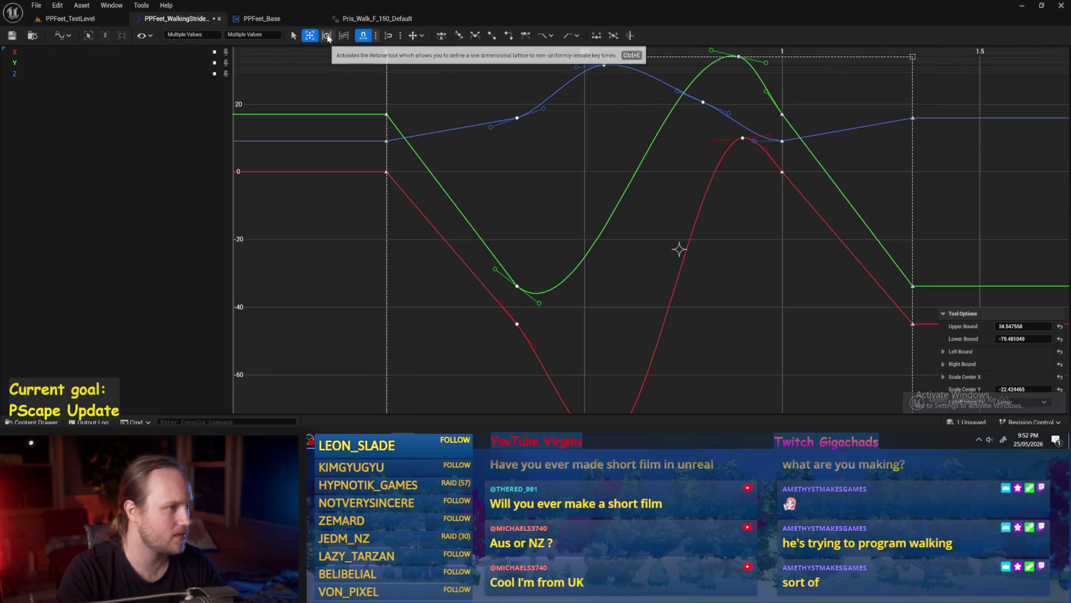
click(389, 48)
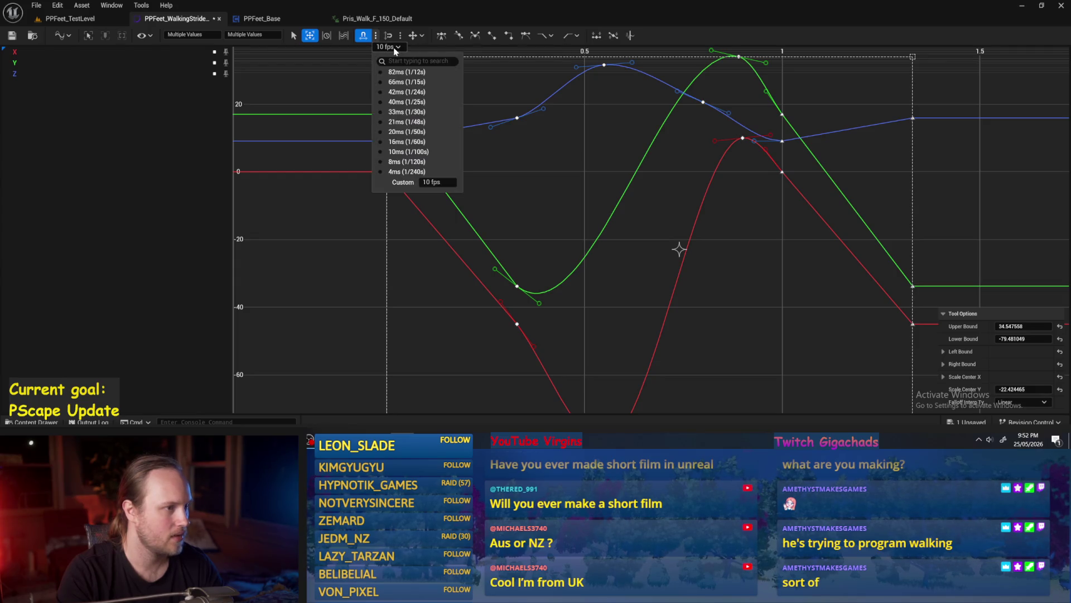
click(431, 173)
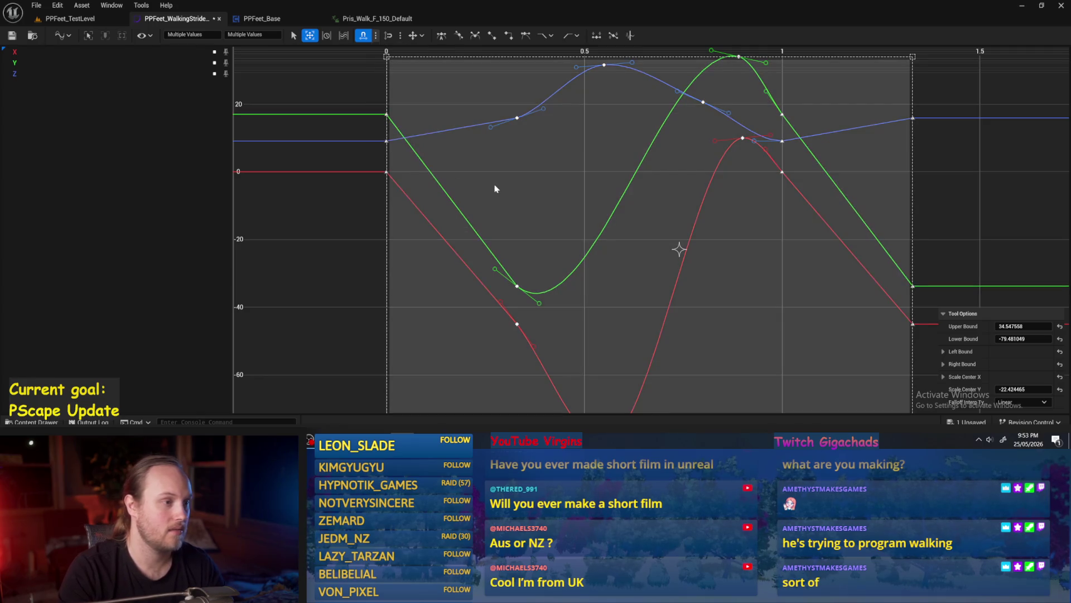
drag(500, 189, 633, 188)
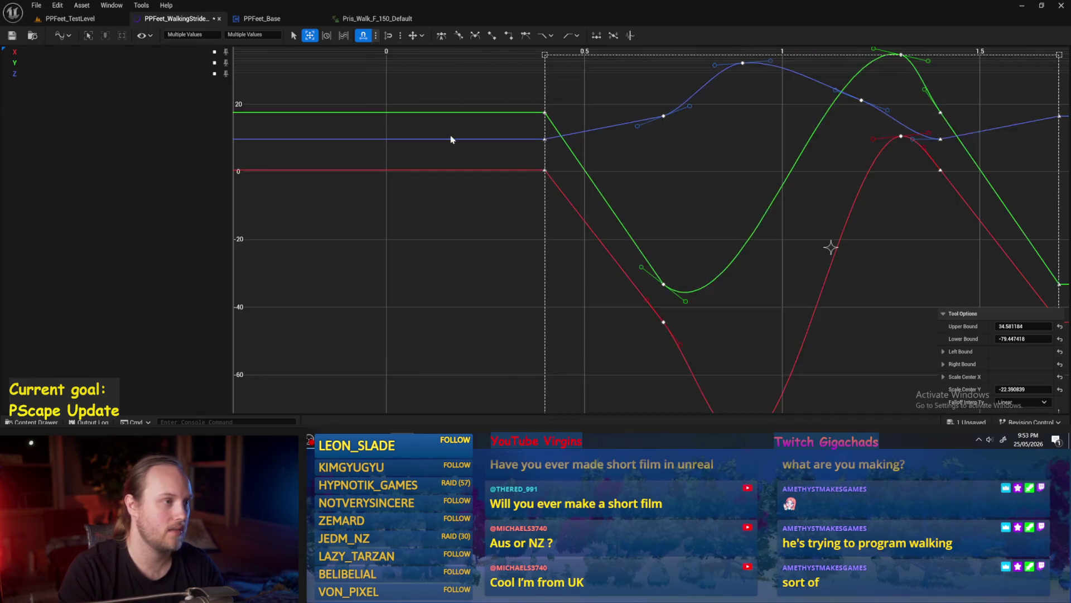
key(ctrl+z)
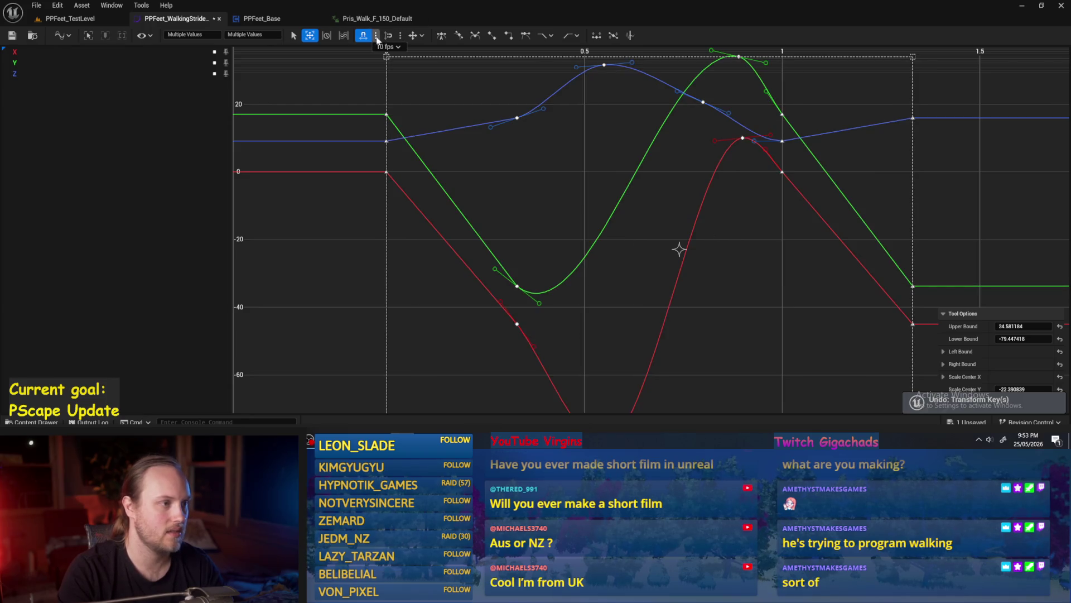
Step: Set the snap rate to 10ms (1/100s), try another rate, and clear the selection
click(380, 47)
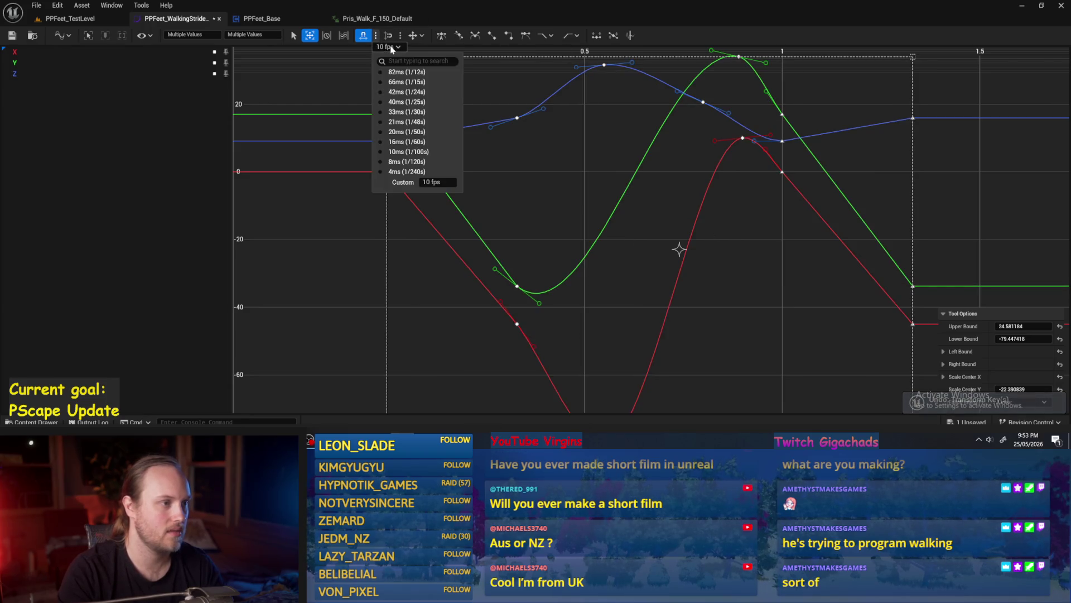
click(403, 151)
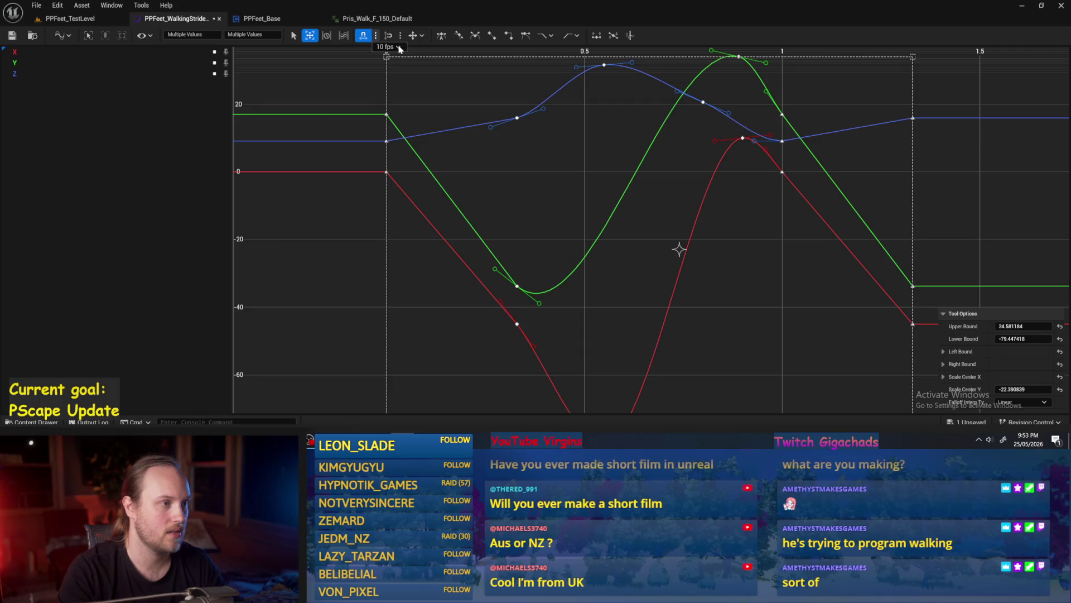
click(399, 48)
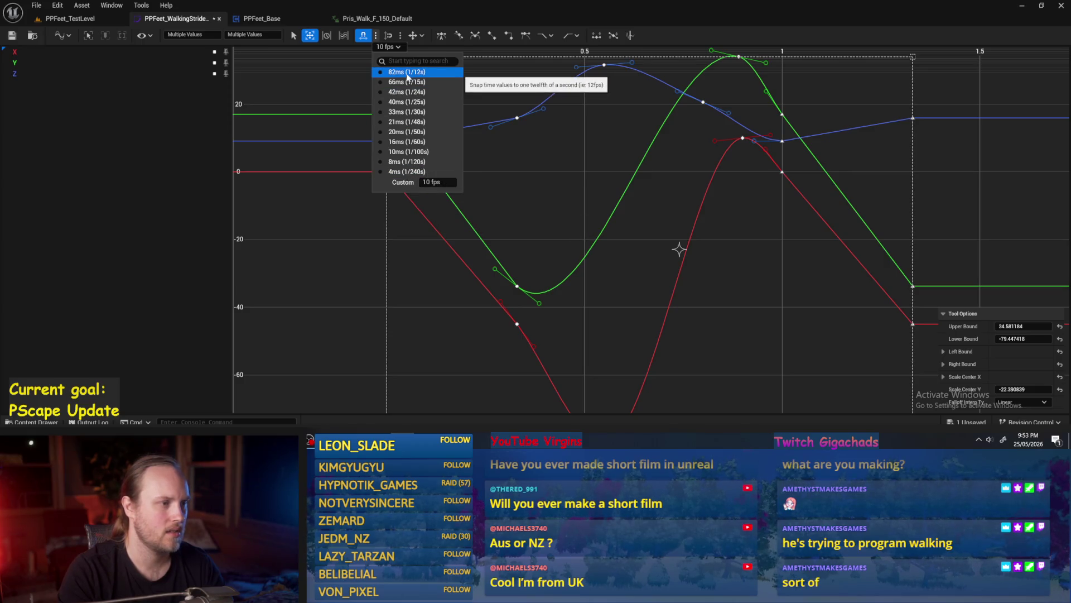
click(398, 121)
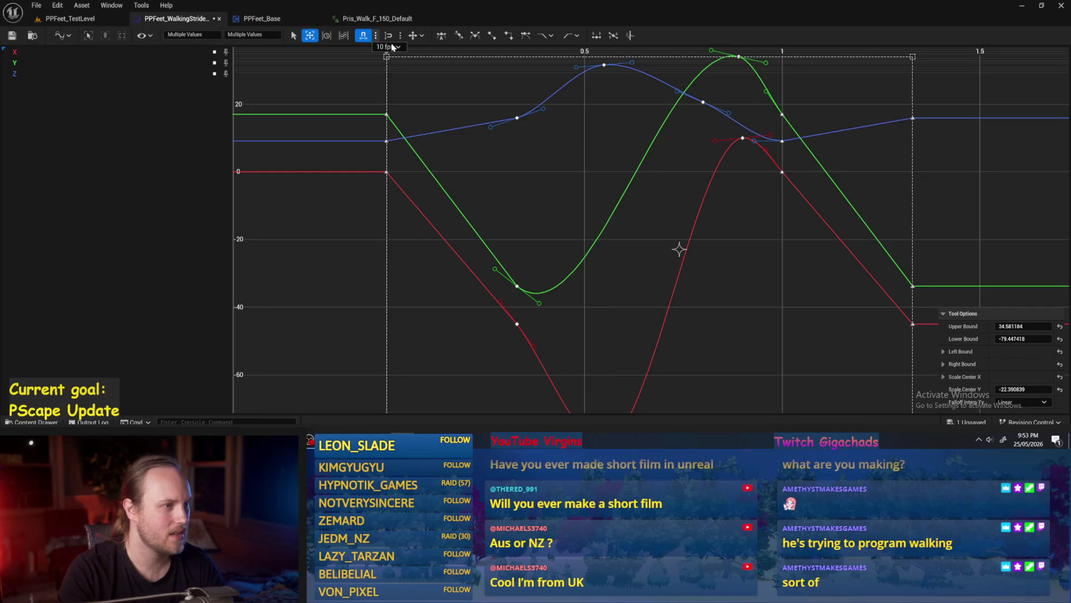
click(382, 56)
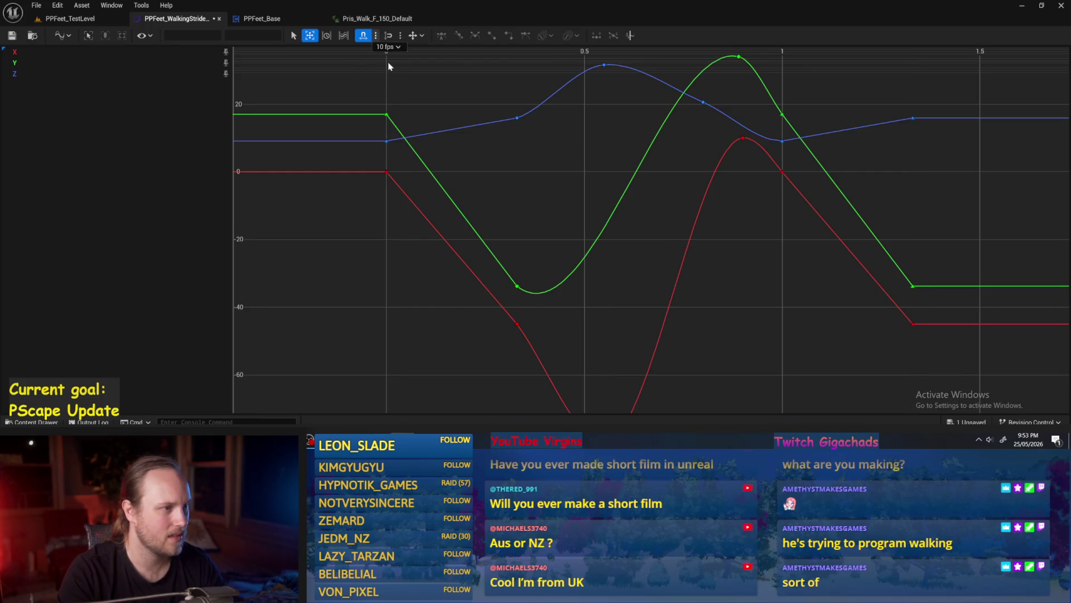
Step: Set the snap rate to 33ms (1/30s)
click(393, 48)
click(410, 111)
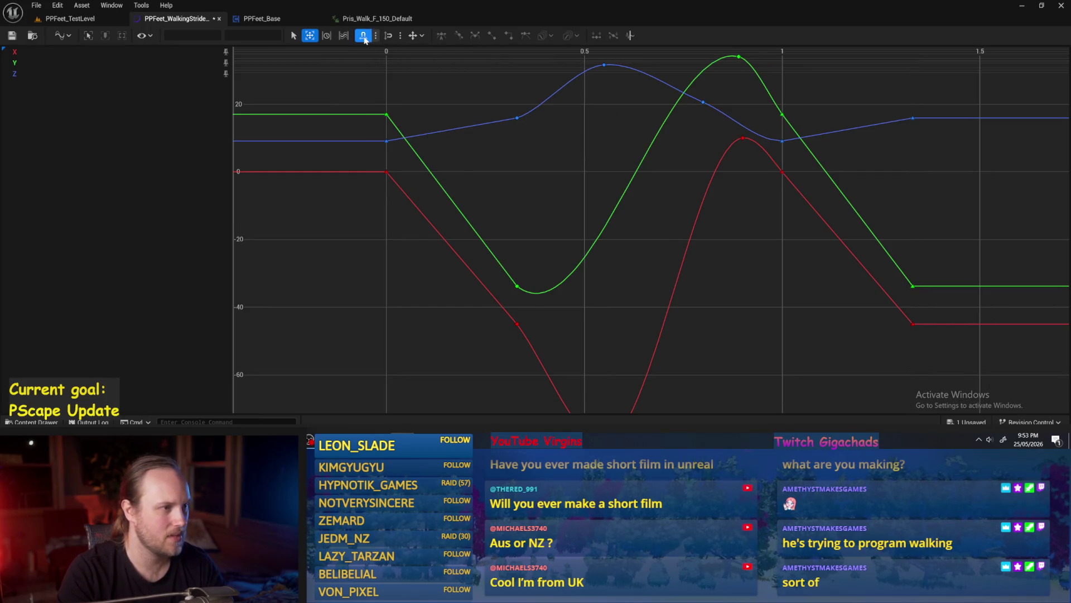
click(385, 48)
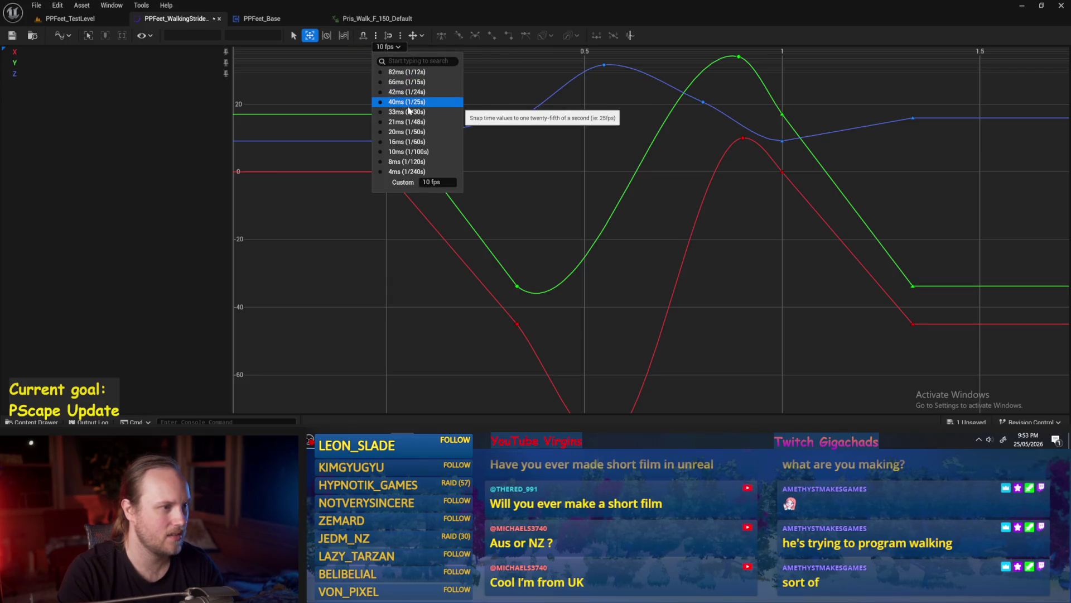
click(411, 111)
Step: Select all stride keys with the transform tool, trial a reshape, and undo it
click(364, 35)
scroll(383, 115, down, 3)
drag(383, 115, 703, 280)
drag(616, 127, 701, 125)
key(ctrl+z)
click(662, 266)
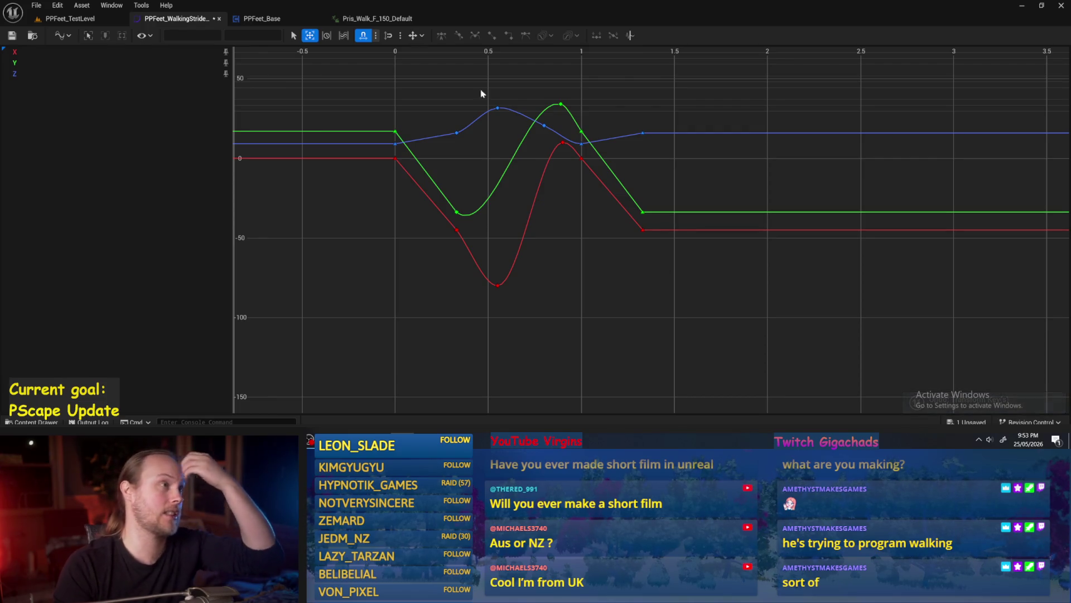
key(f)
Step: Move the green Y curve's peak key to time 0.9
scroll(545, 287, up, 3)
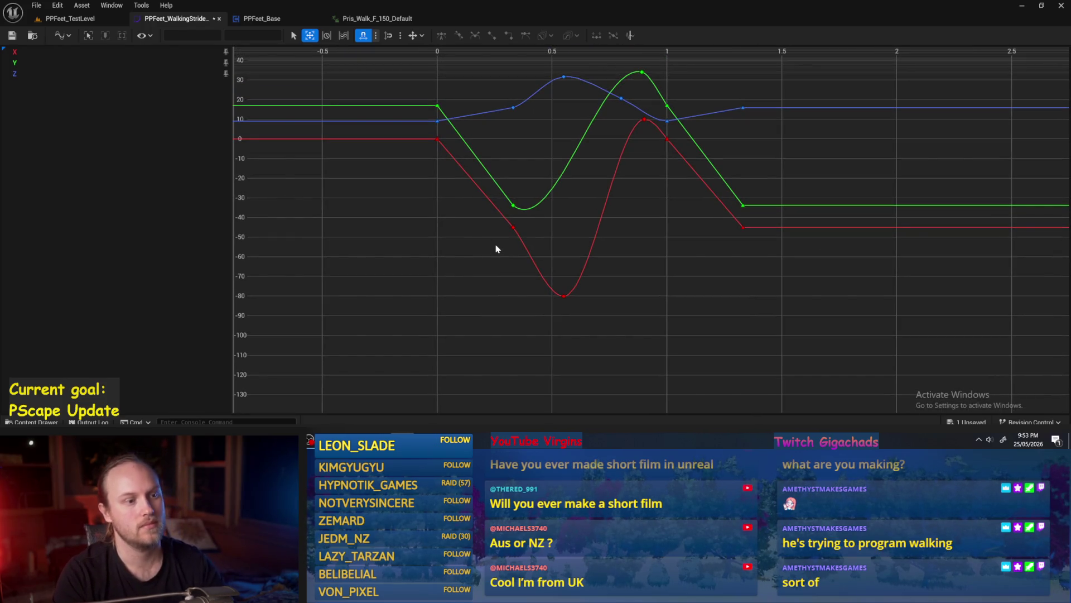
scroll(547, 246, up, 2)
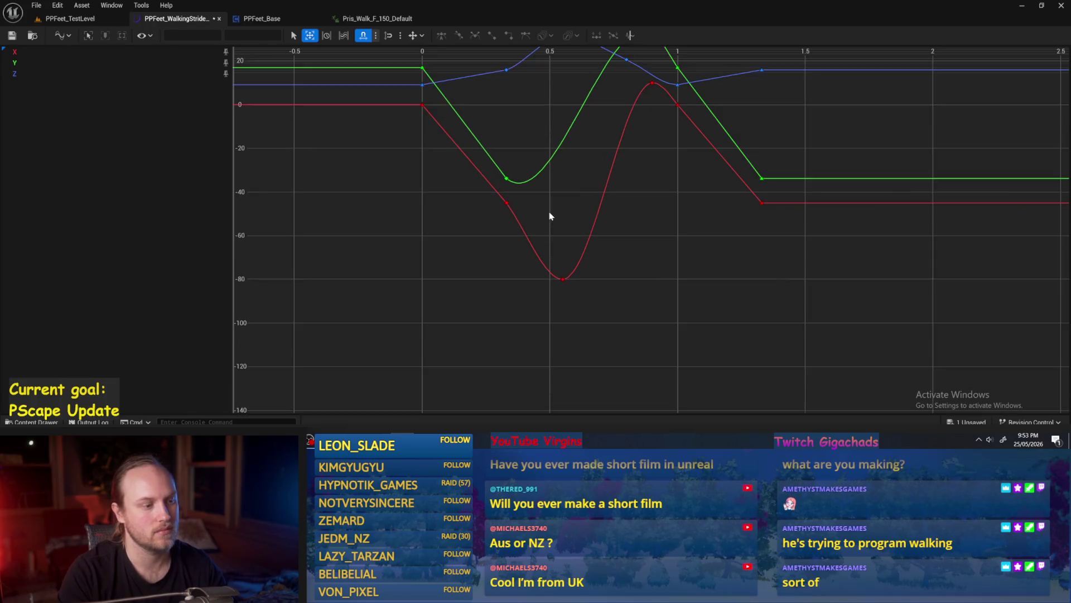
scroll(561, 218, up, 3)
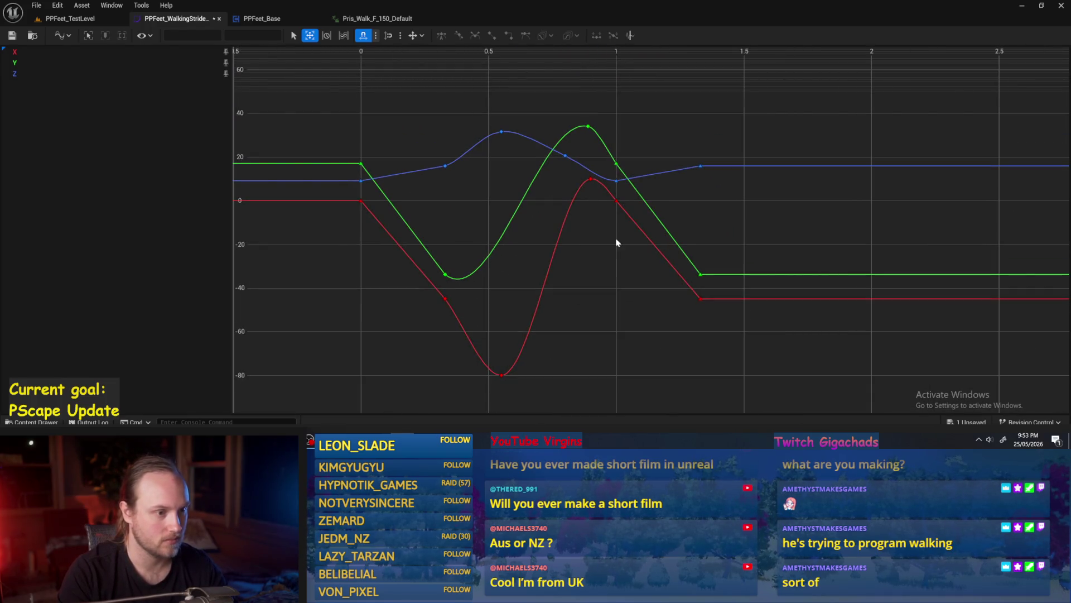
click(575, 104)
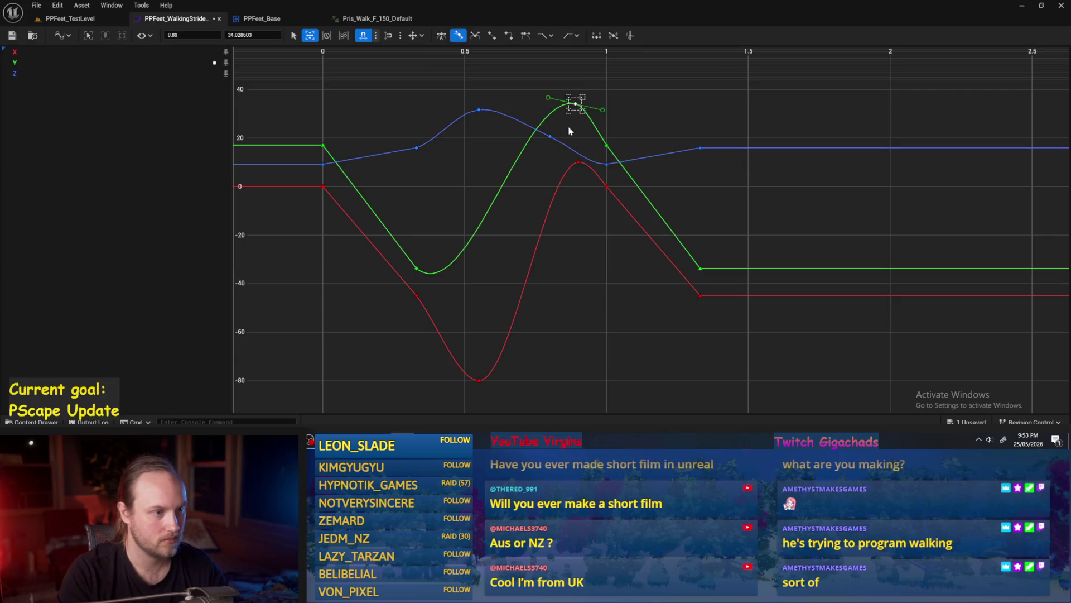
drag(569, 182, 574, 173)
drag(605, 84, 565, 125)
key(Return)
drag(614, 240, 560, 212)
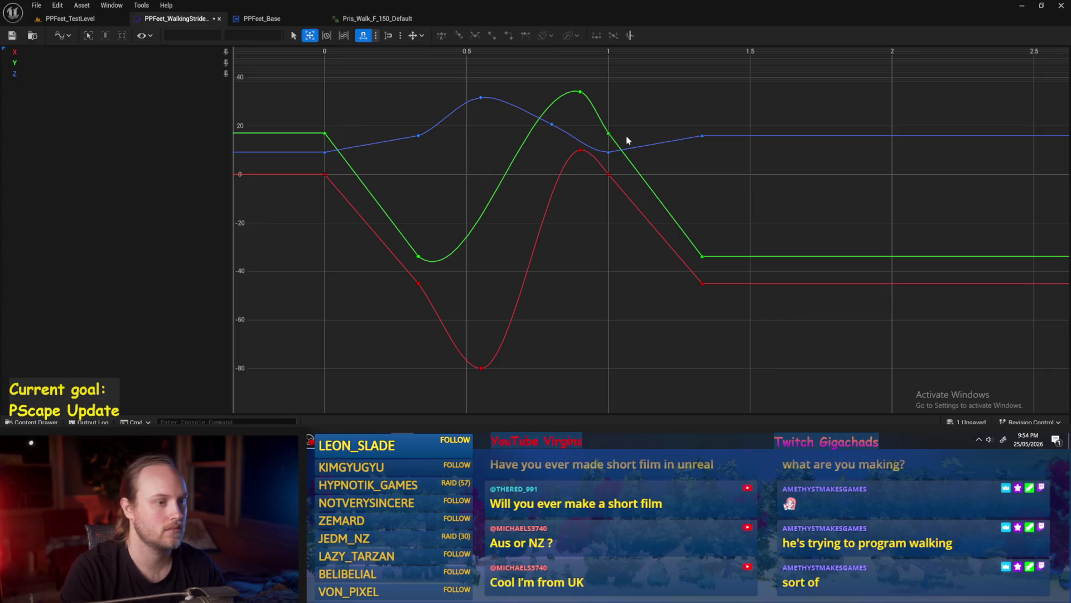
Step: Box-select every key on the X, Y and Z curves and frame them
mouse_move(664, 64)
mouse_down()
mouse_move(315, 363)
mouse_move(315, 383)
mouse_move(357, 373)
mouse_up()
key(a)
drag(771, 64, 347, 389)
key(f)
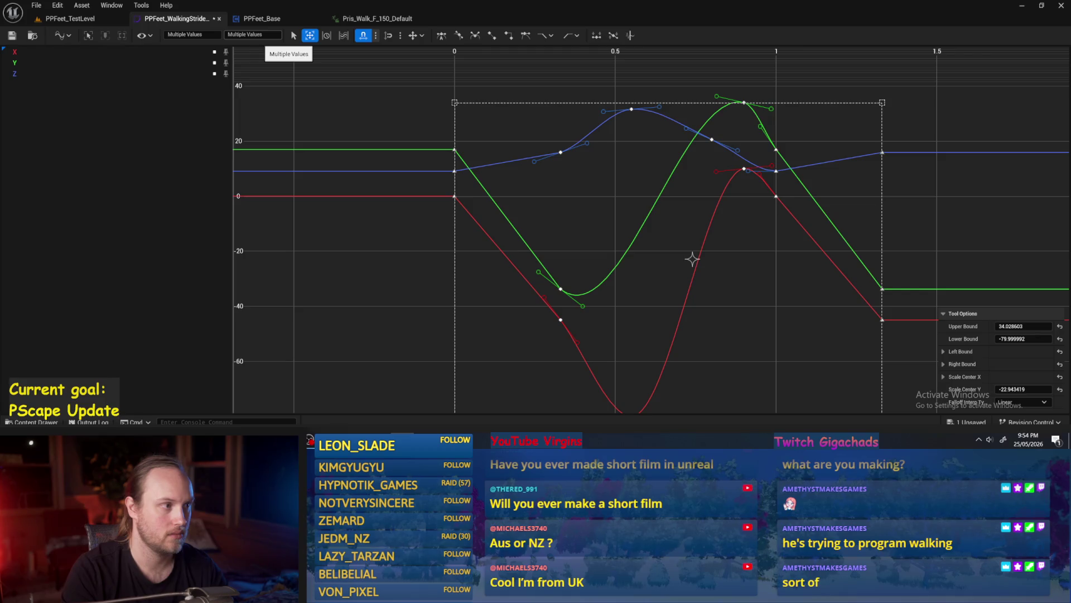
Step: Trial setting the selected keys to value 0 and a new time, undoing both
click(252, 34)
text(0)
key(Return)
text(0)
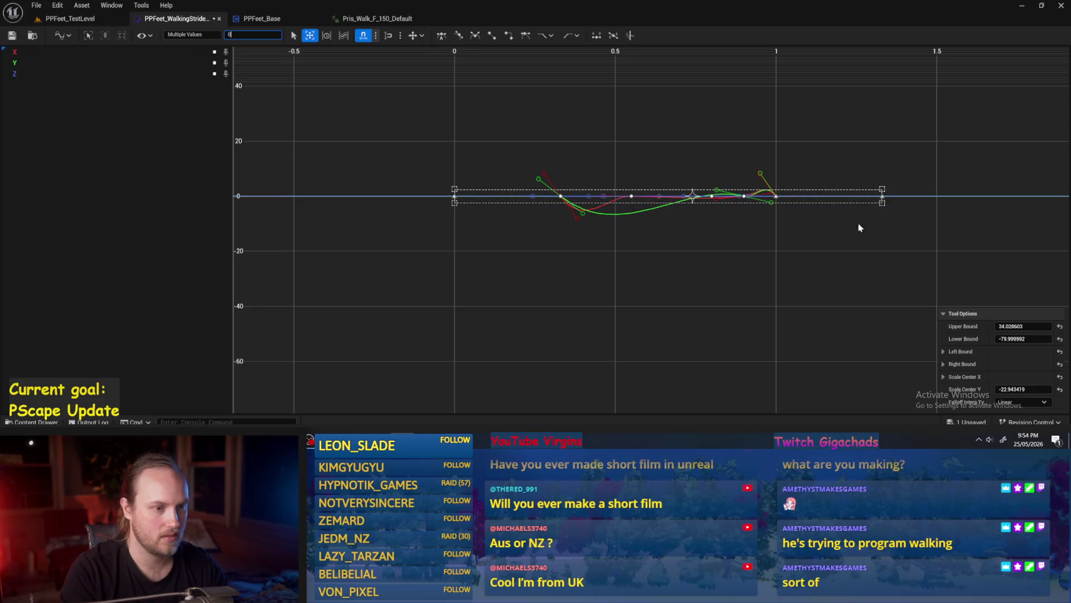
key(ctrl+z)
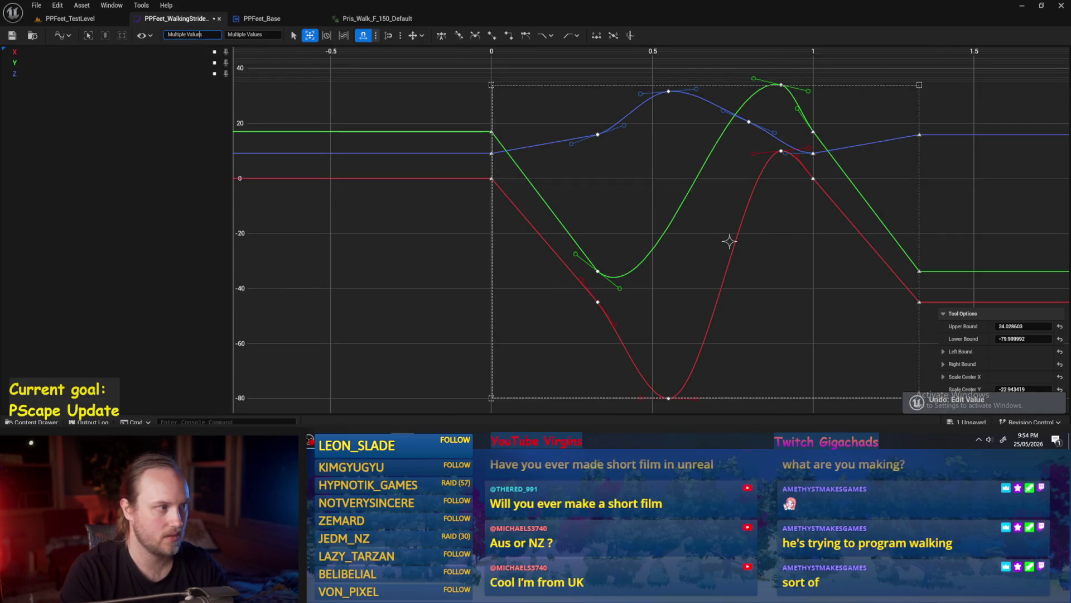
text(4)
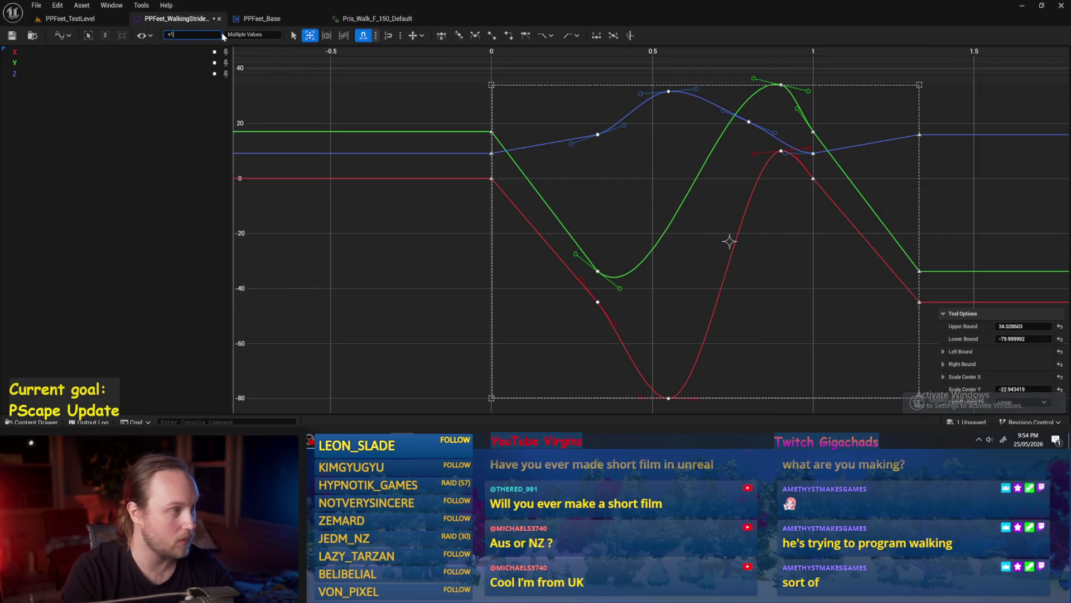
key(Return)
scroll(660, 196, down, 4)
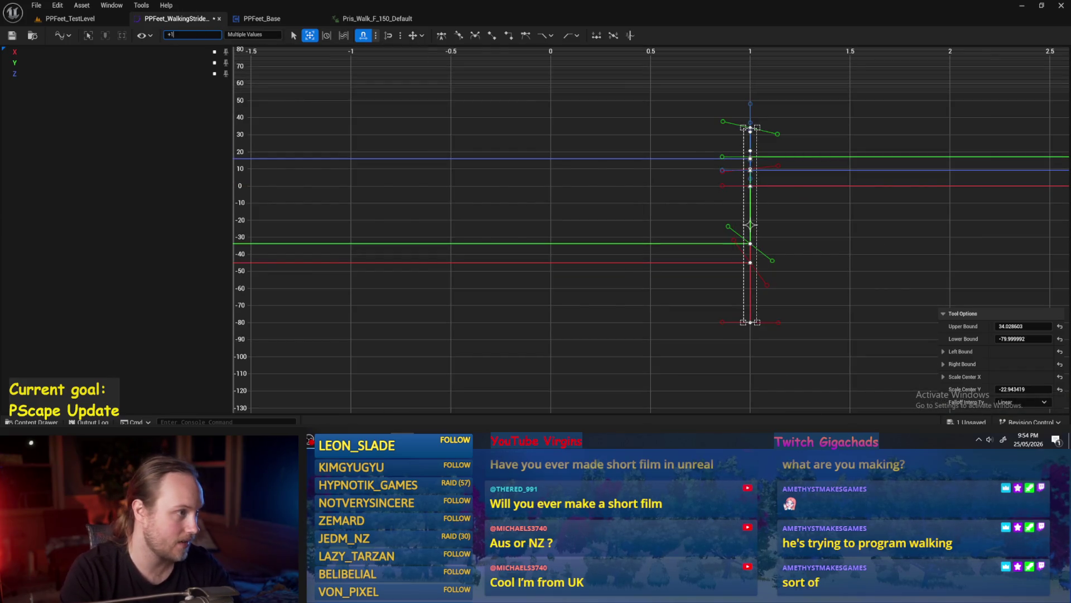
click(252, 77)
key(ctrl+z)
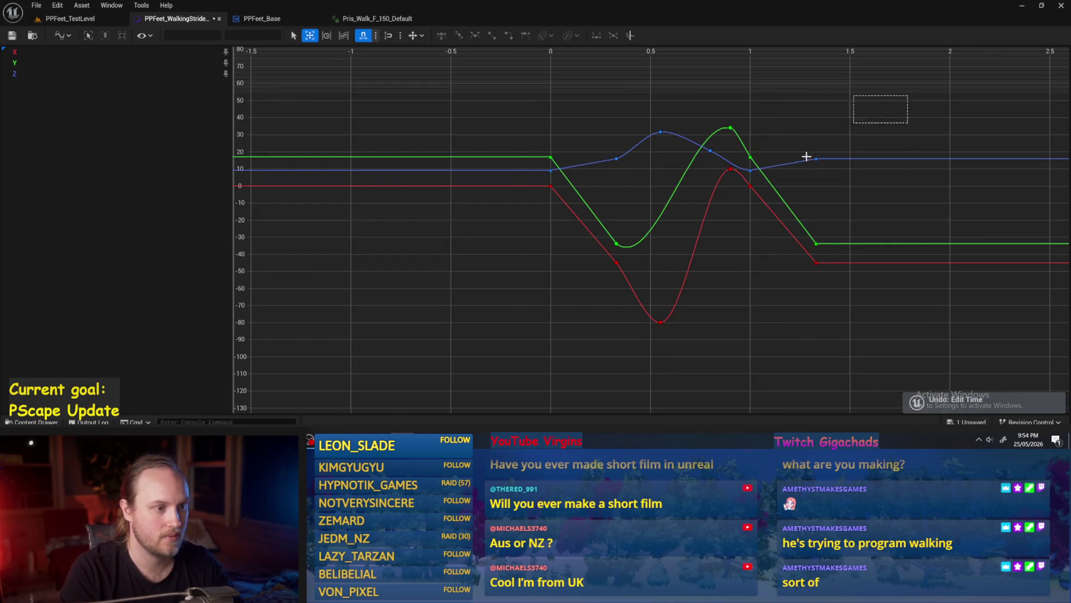
Step: Select all keys and apply the relative time offset '+=0.1' to shift the stride
key(ctrl+a)
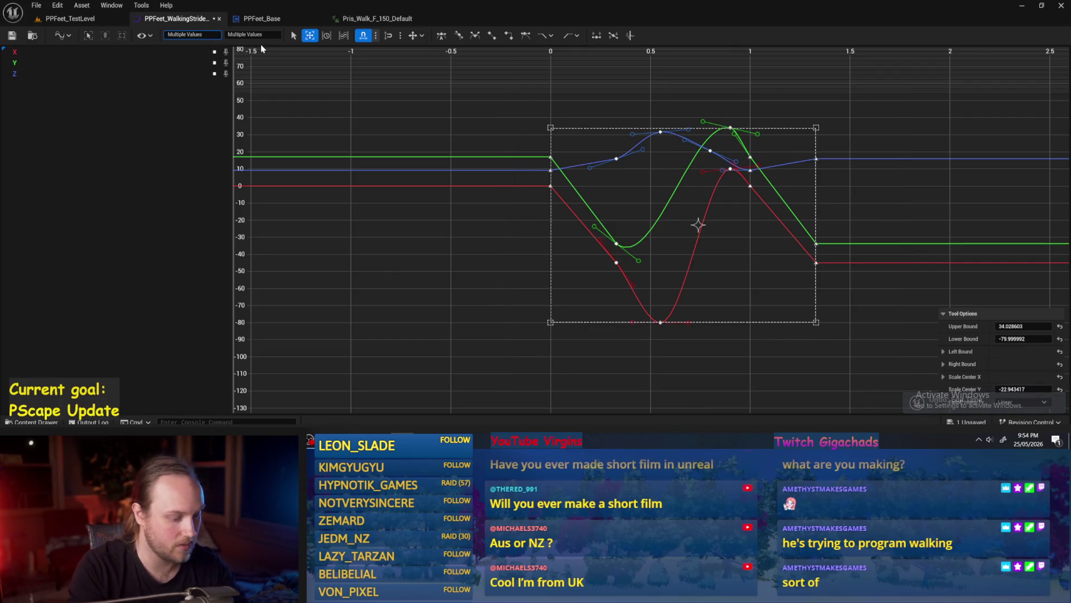
text(+=0.1)
key(Return)
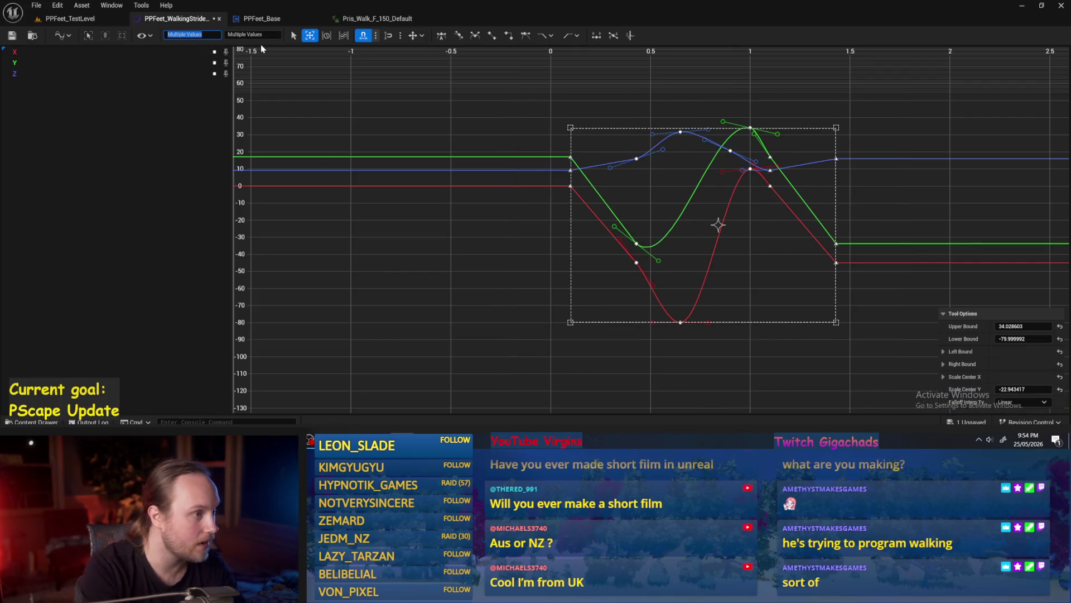
key(f)
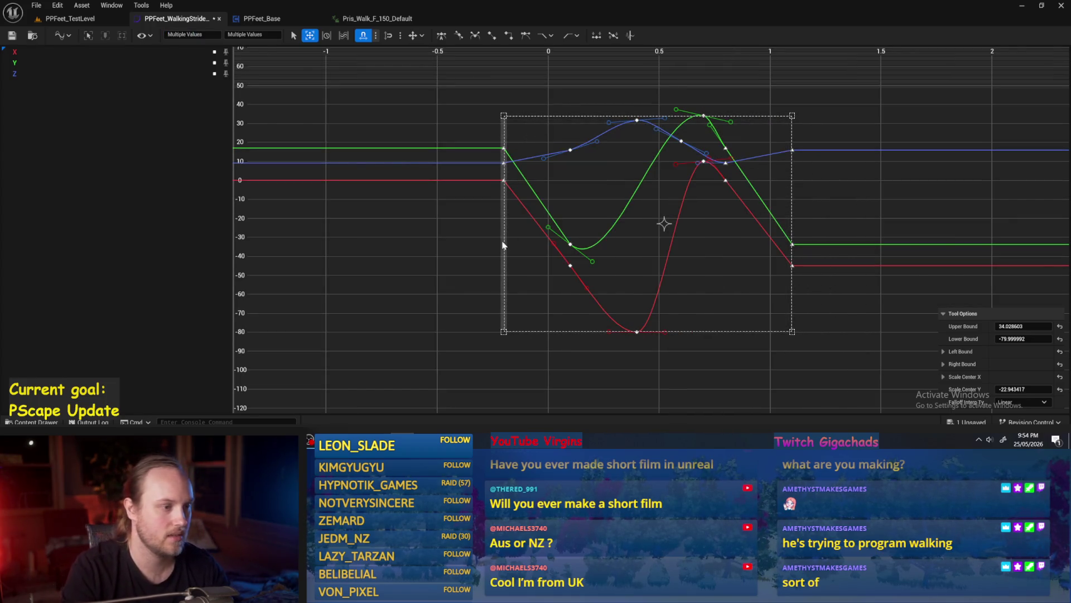
Step: Lower the blue Z key near time 0.7 to about 13.2
scroll(467, 246, up, 1)
click(467, 246)
scroll(419, 243, up, 1)
drag(424, 227, 477, 253)
drag(807, 248, 773, 257)
scroll(731, 120, up, 1)
scroll(780, 136, down, 1)
drag(751, 109, 723, 108)
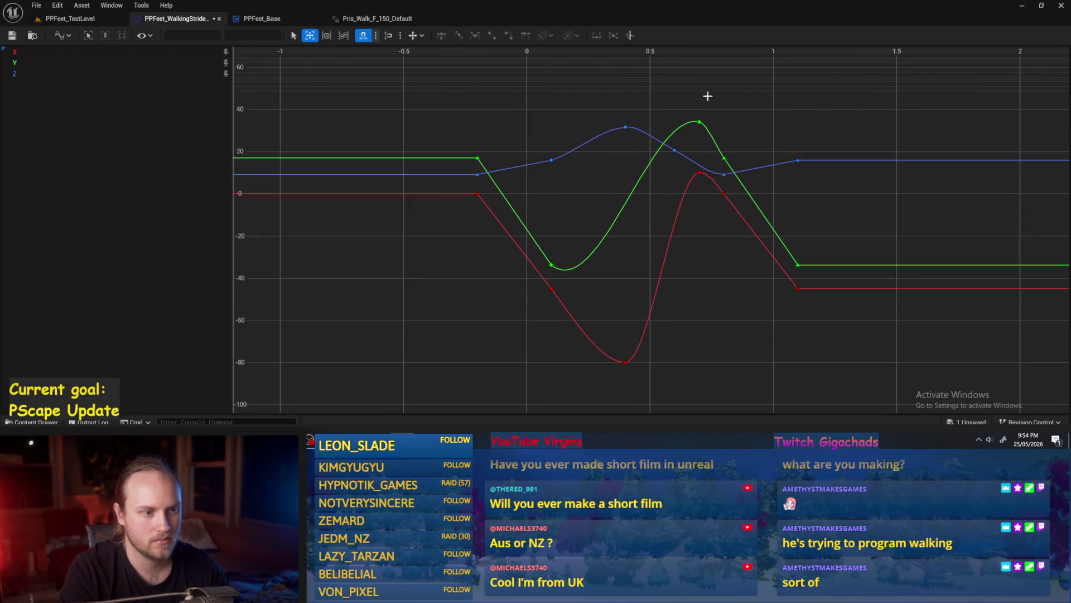
click(700, 161)
drag(699, 161, 703, 168)
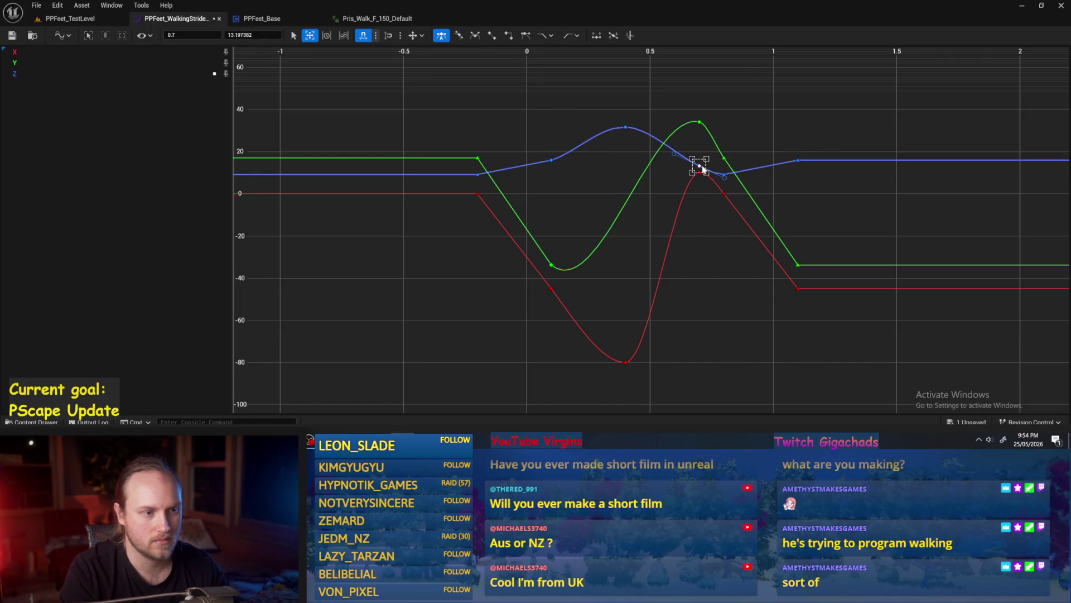
drag(696, 109, 691, 193)
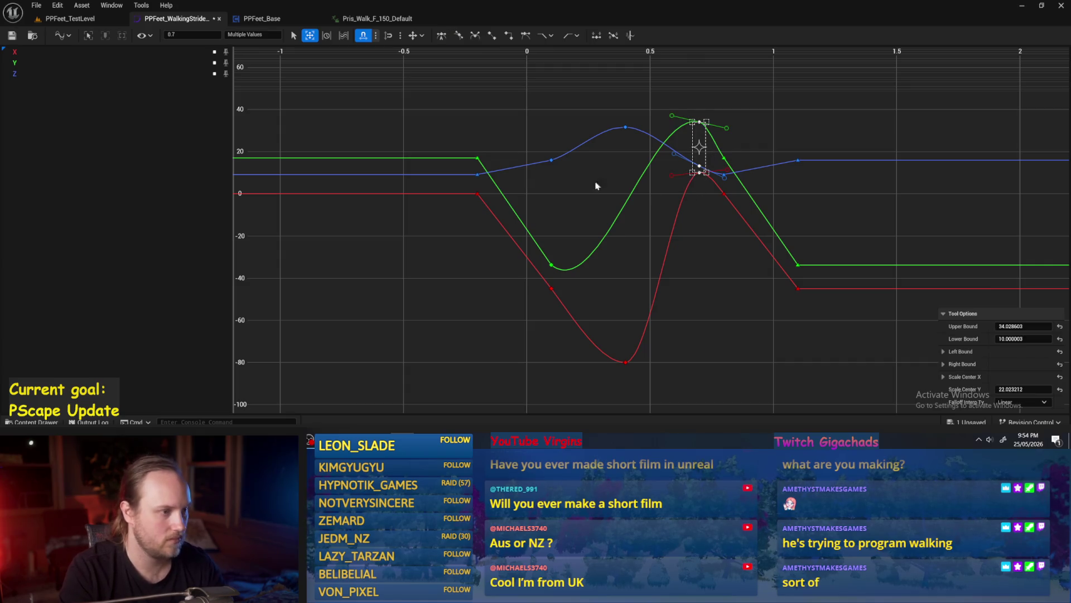
Step: Add keys at time -0.5 on the green, blue and red curves, then undo the red one
right_click(401, 159)
click(421, 184)
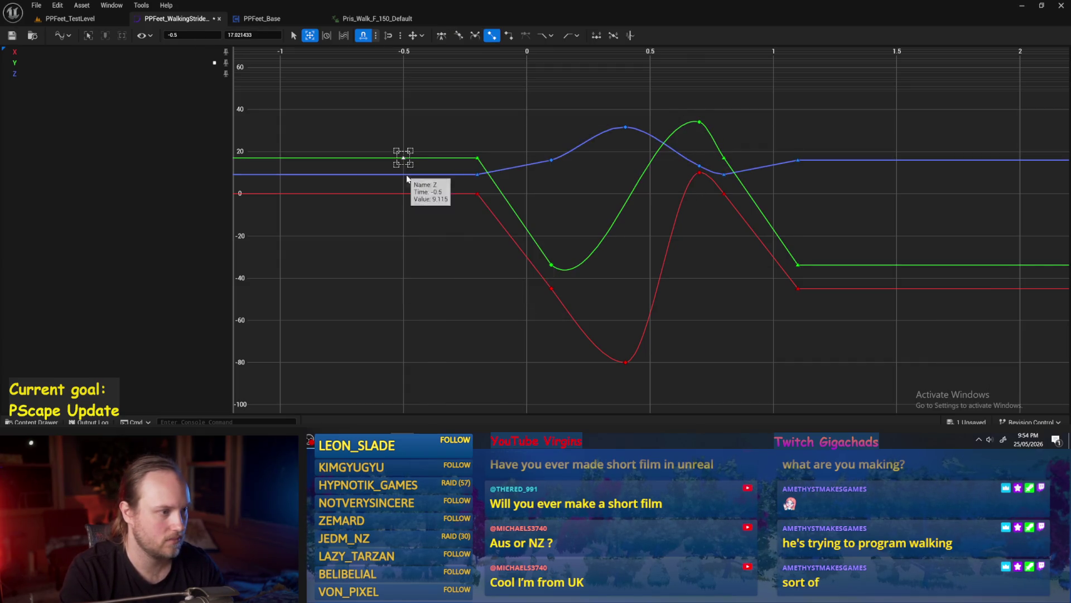
right_click(406, 178)
click(424, 203)
right_click(408, 163)
click(407, 196)
right_click(407, 196)
click(424, 221)
key(w)
key(f)
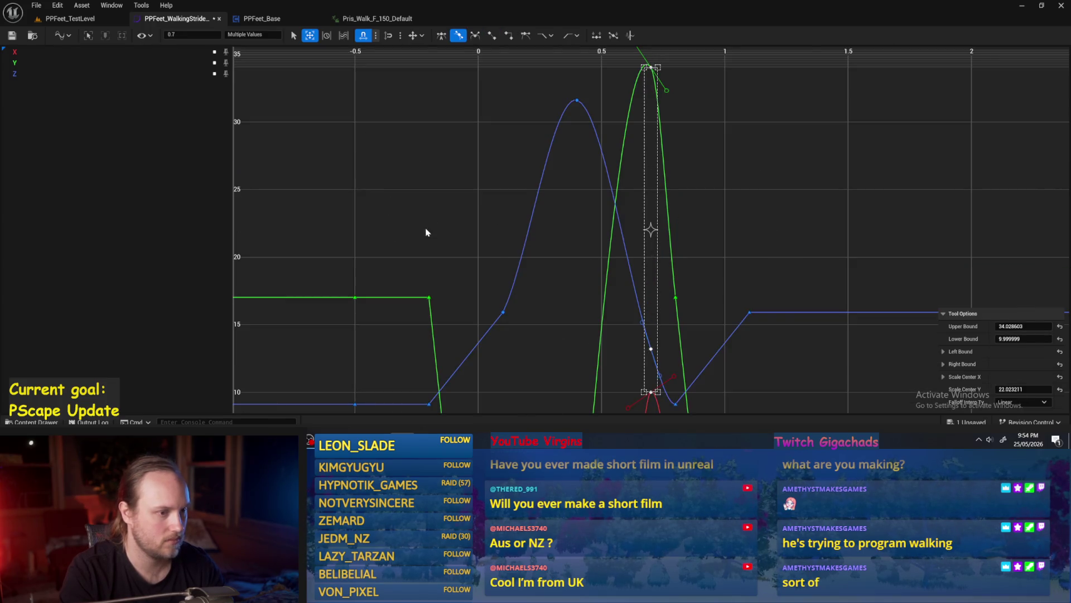
key(ctrl+z)
Step: Restore the red curve's key at -0.5 and frame all X, Y and Z curves
key(f)
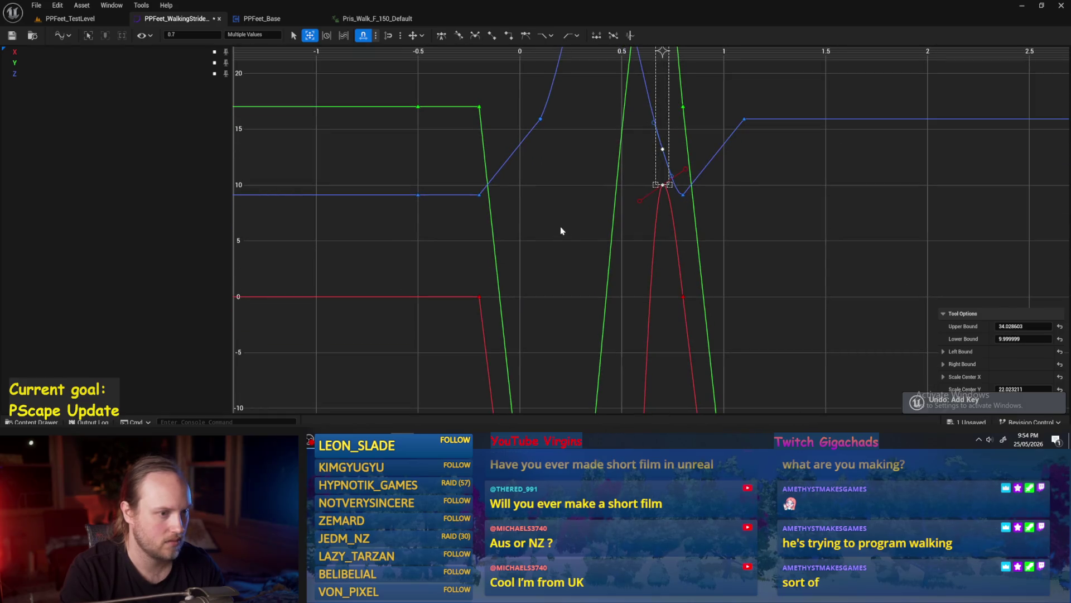
scroll(565, 229, down, 4)
click(565, 230)
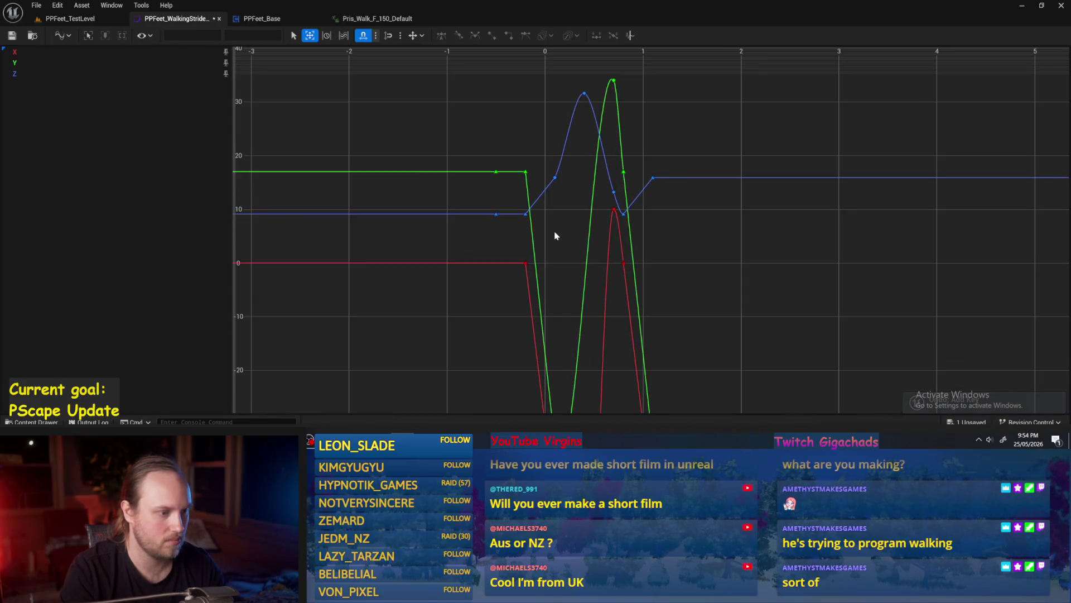
key(ctrl+y)
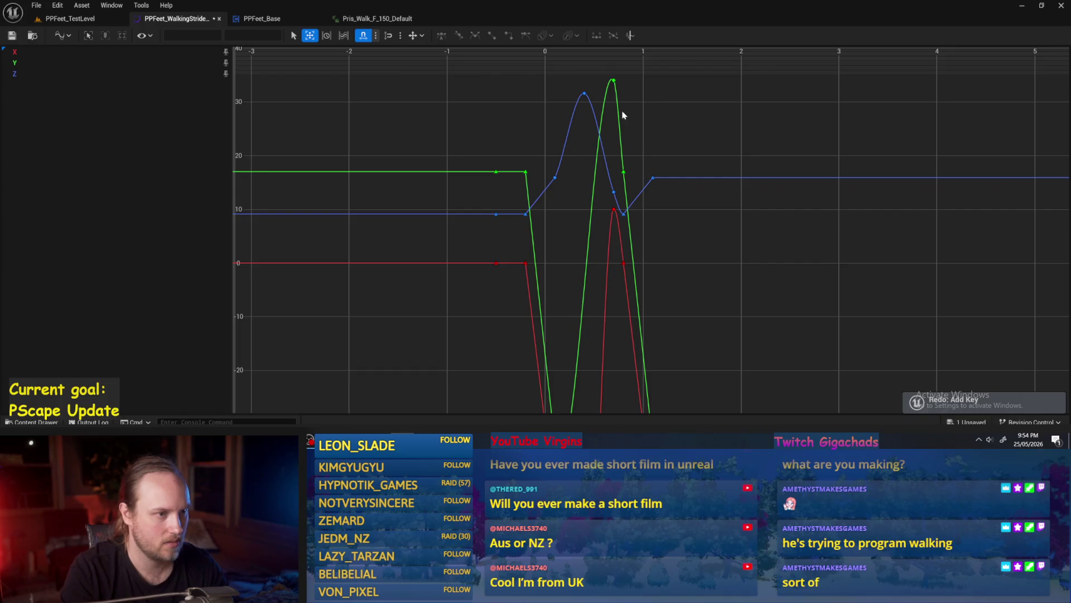
click(630, 103)
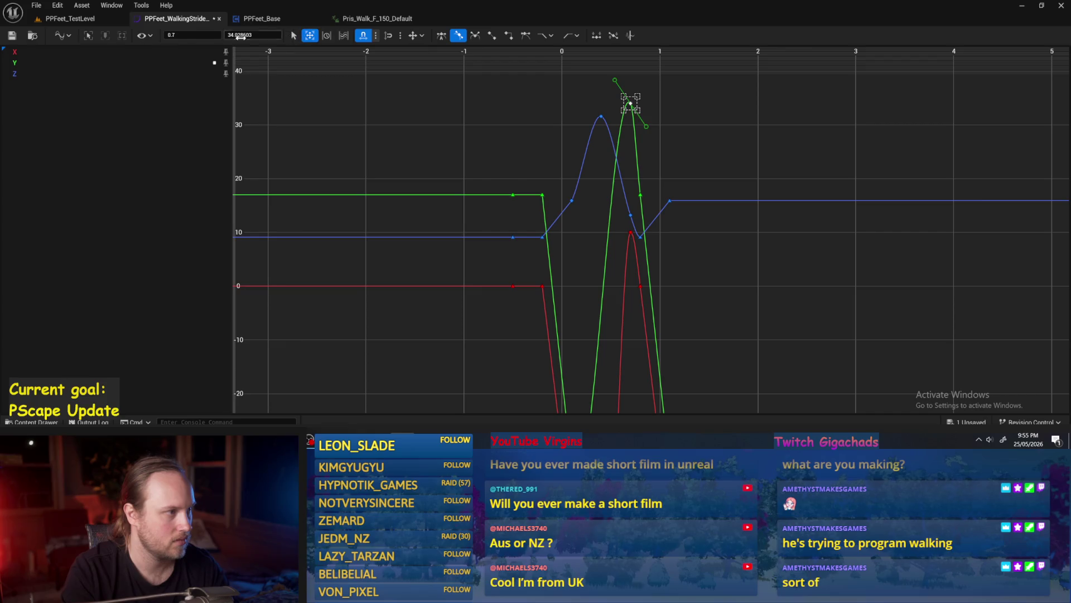
right_click(53, 51)
click(133, 73)
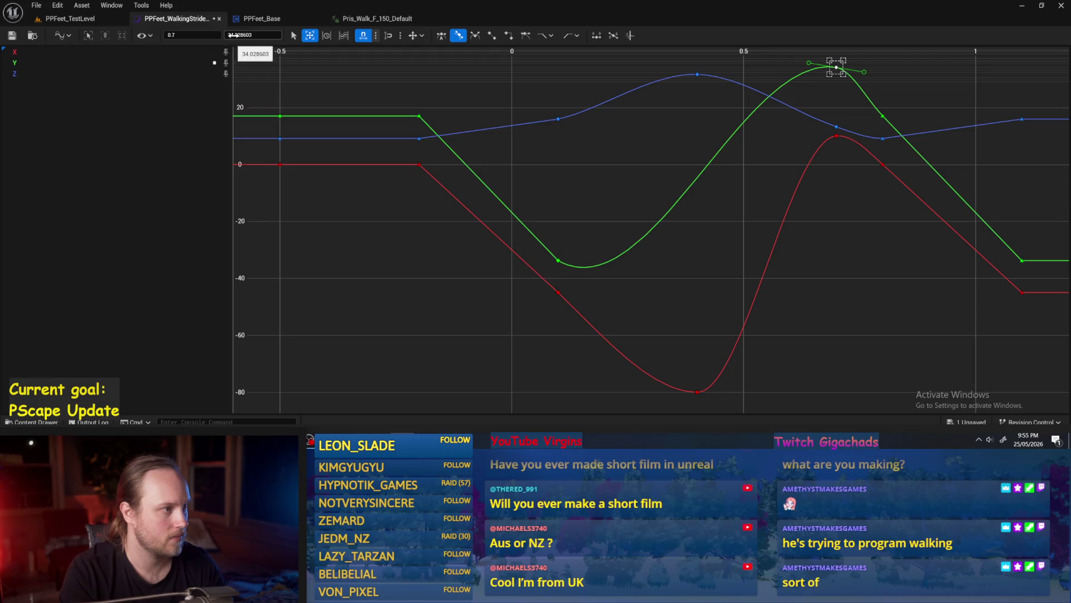
Step: Inspect the green peak and 0.8 keys, then select all keys of the three curves
click(250, 35)
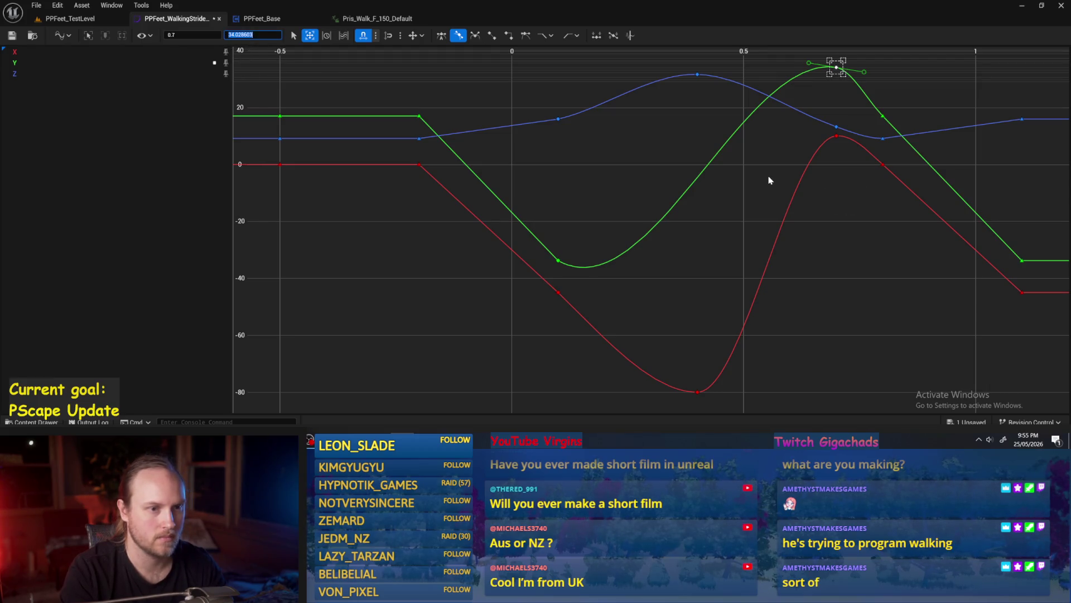
drag(768, 180, 710, 201)
click(824, 137)
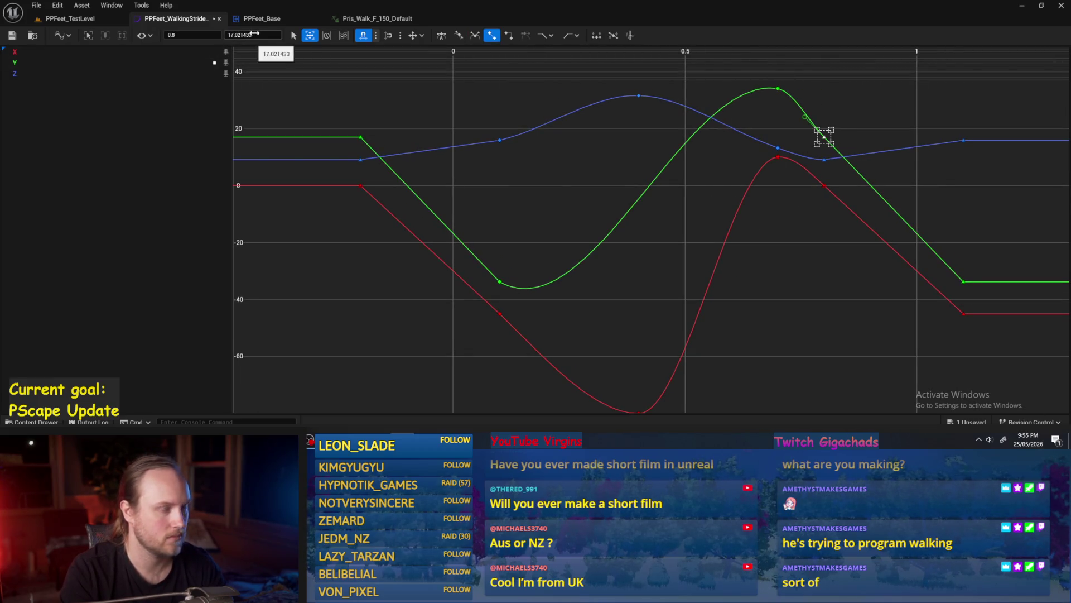
drag(801, 187, 636, 194)
scroll(678, 186, down, 3)
click(706, 260)
scroll(713, 263, down, 2)
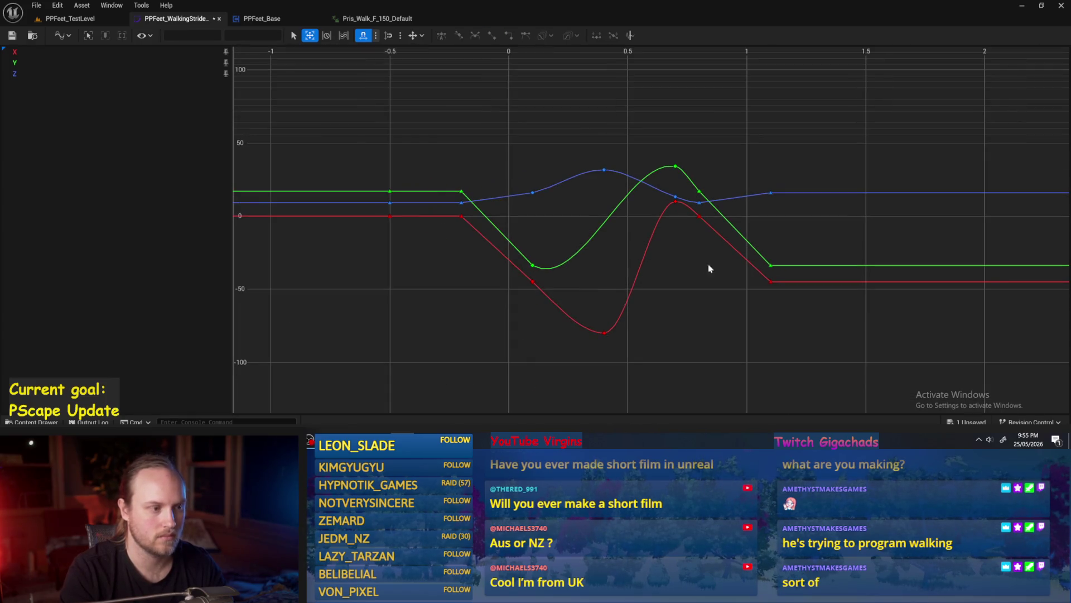
scroll(502, 226, up, 2)
drag(469, 178, 441, 250)
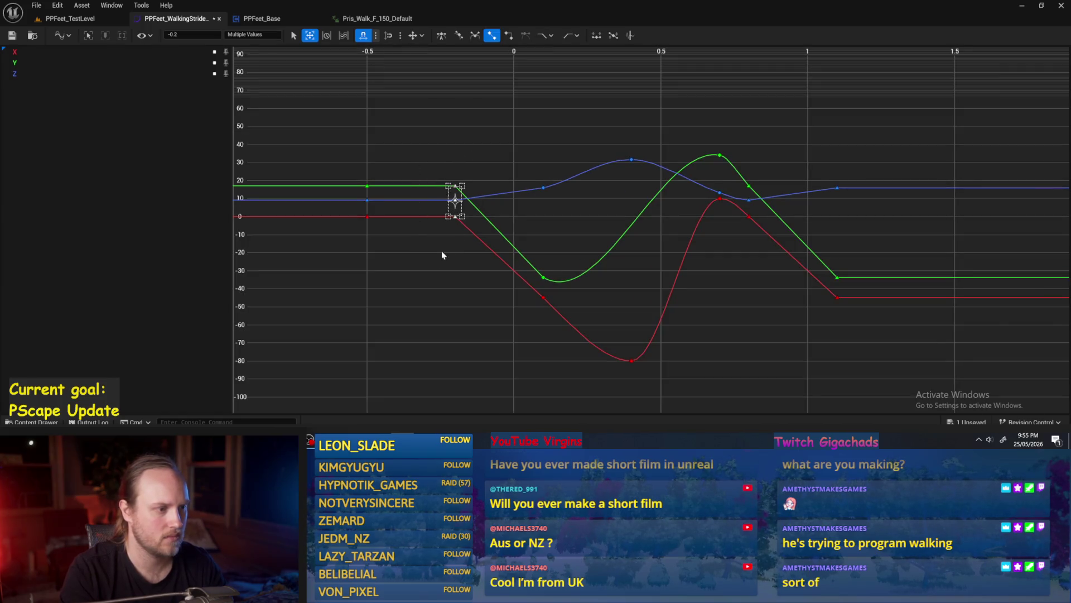
click(418, 246)
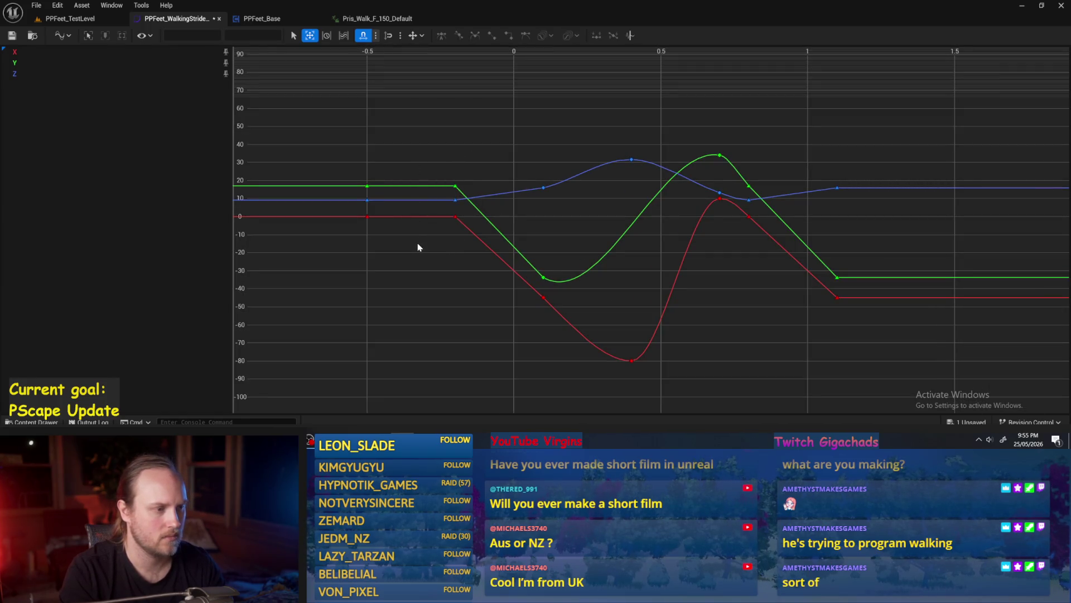
scroll(416, 251, down, 2)
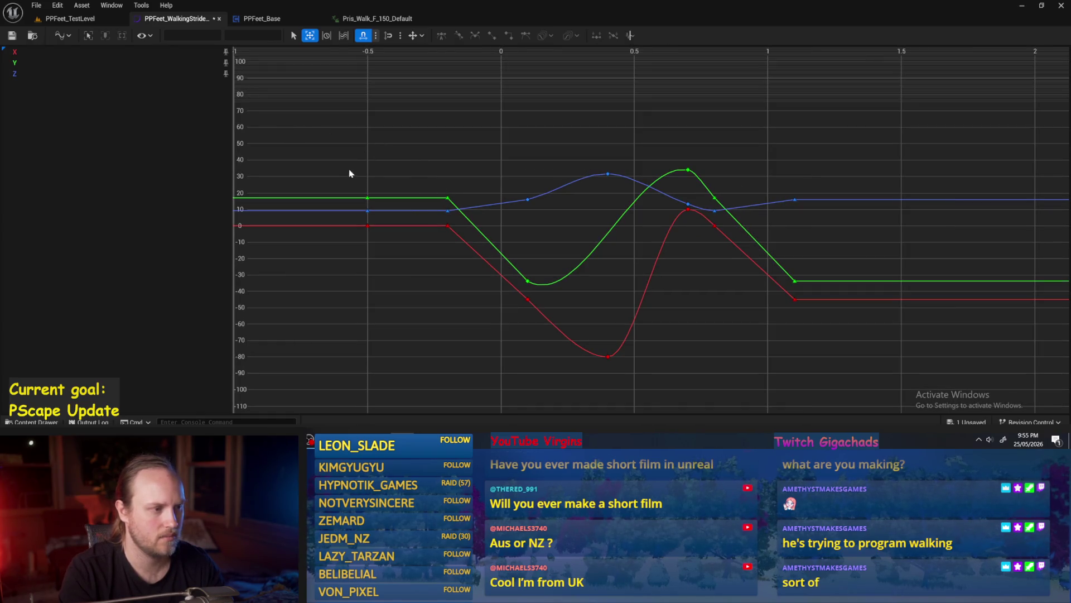
drag(340, 114, 806, 383)
Step: Shift all selected stride keys 0.3 later in time, as +0.2 then +0.1
click(202, 34)
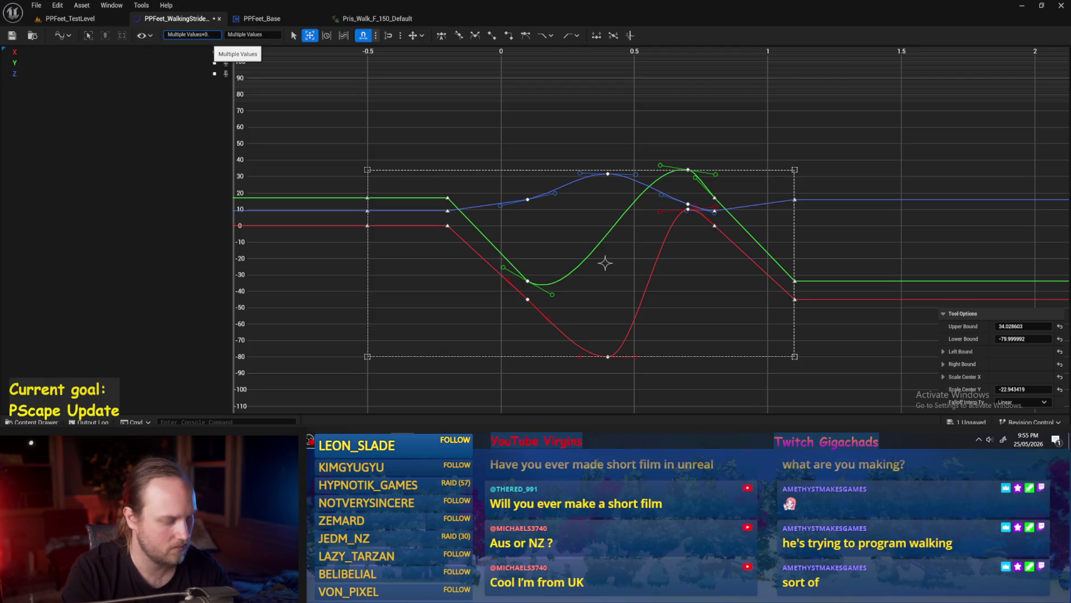
text(2)
key(Return)
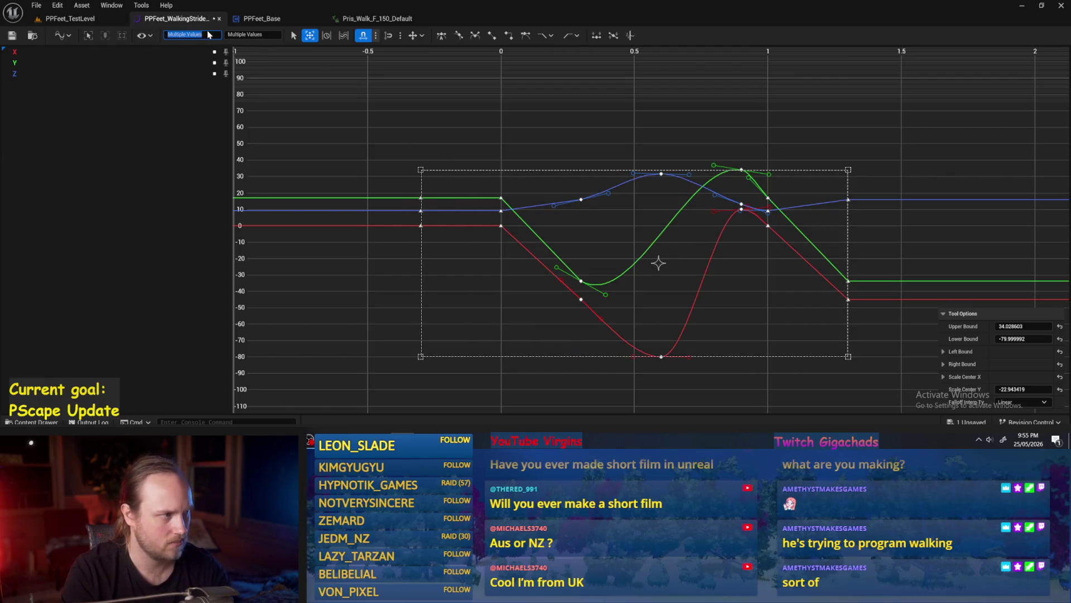
click(208, 35)
text(+0.1)
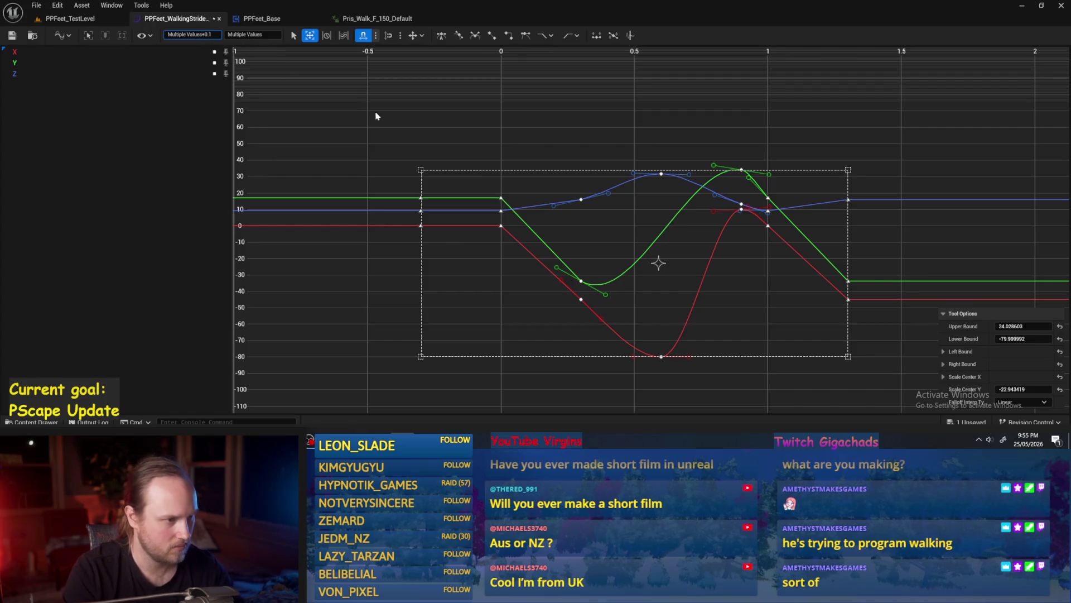
key(Return)
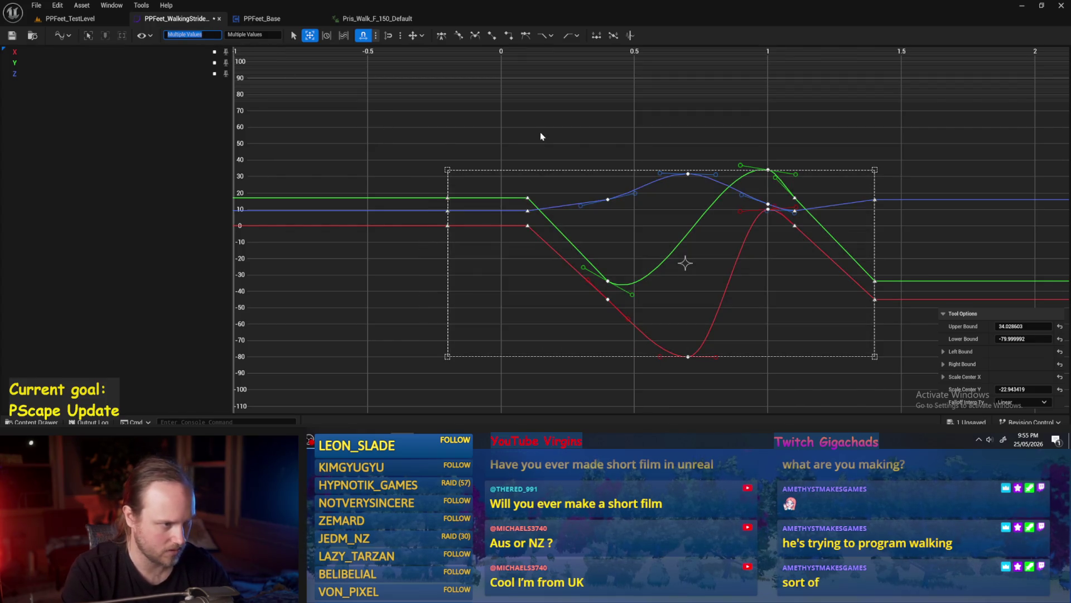
Step: Move the leading keys from time -0.2 to time 0
drag(454, 184, 424, 263)
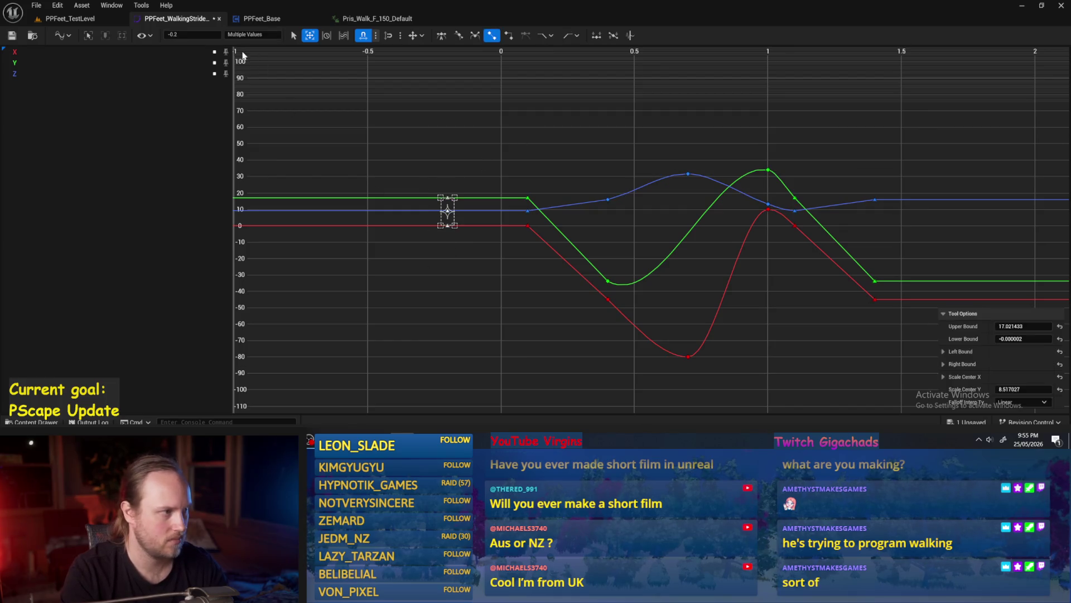
text(0)
key(Return)
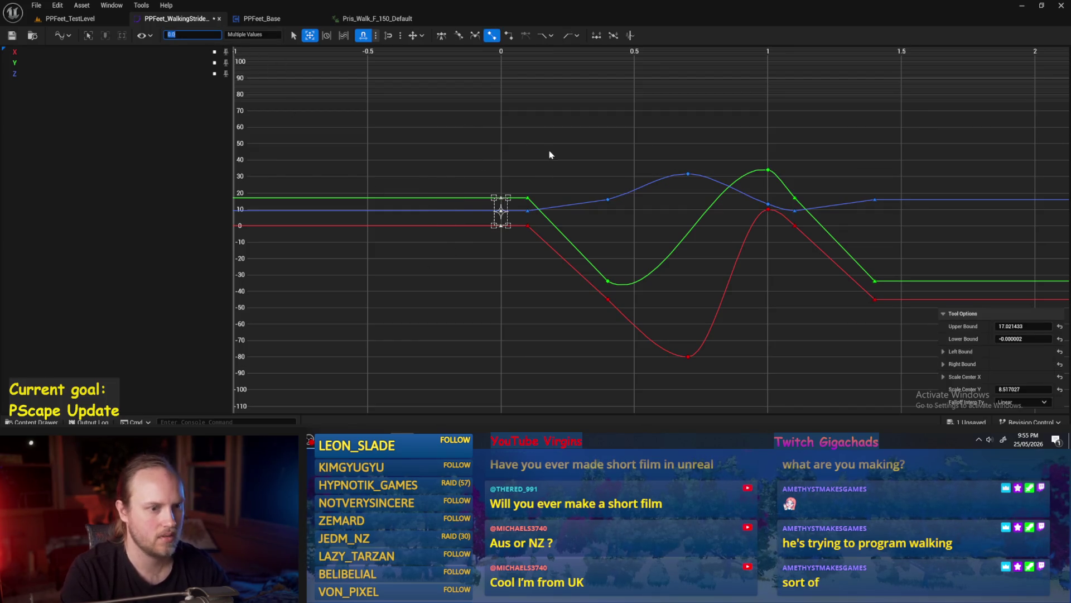
click(620, 131)
Step: Copy the Y curve's time-1 value 34.028603 onto its time-0 key
drag(738, 175, 739, 174)
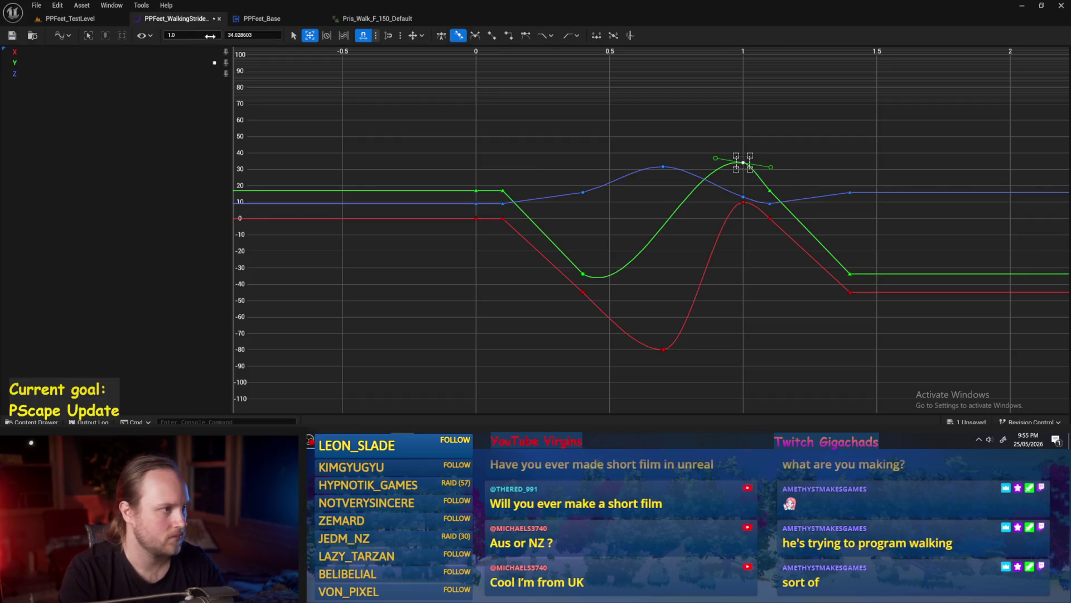
click(248, 36)
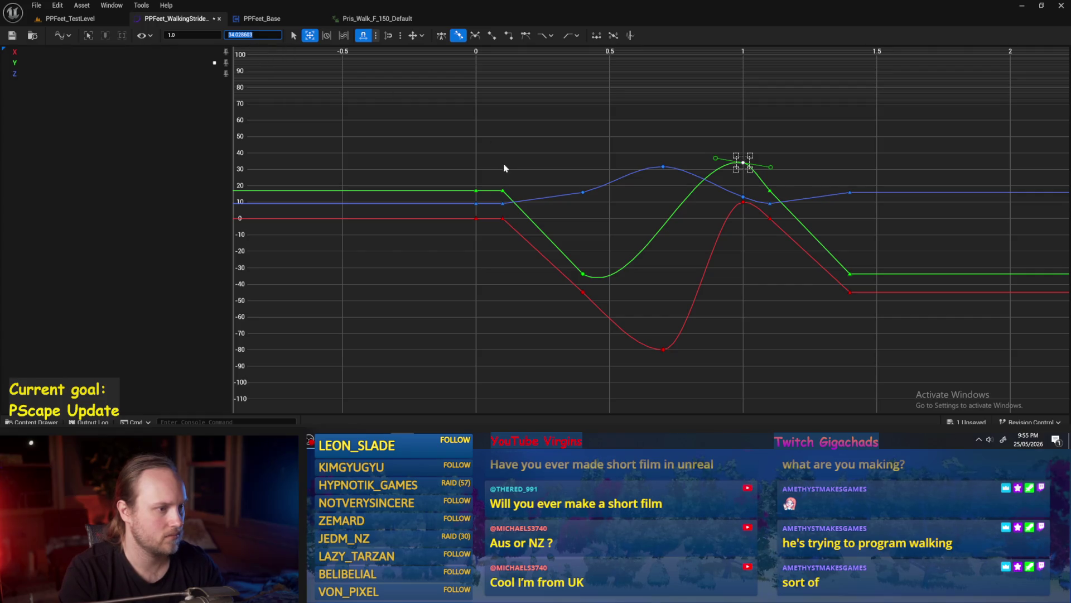
drag(481, 180, 471, 191)
drag(775, 140, 723, 175)
click(247, 35)
drag(484, 181, 470, 193)
click(253, 32)
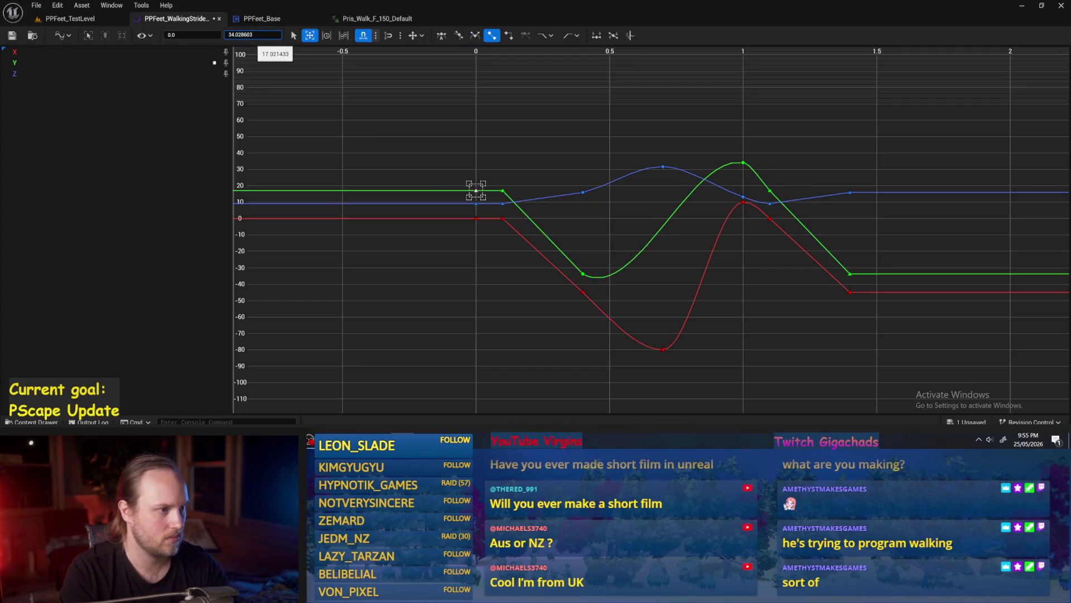
key(ctrl+v)
key(Return)
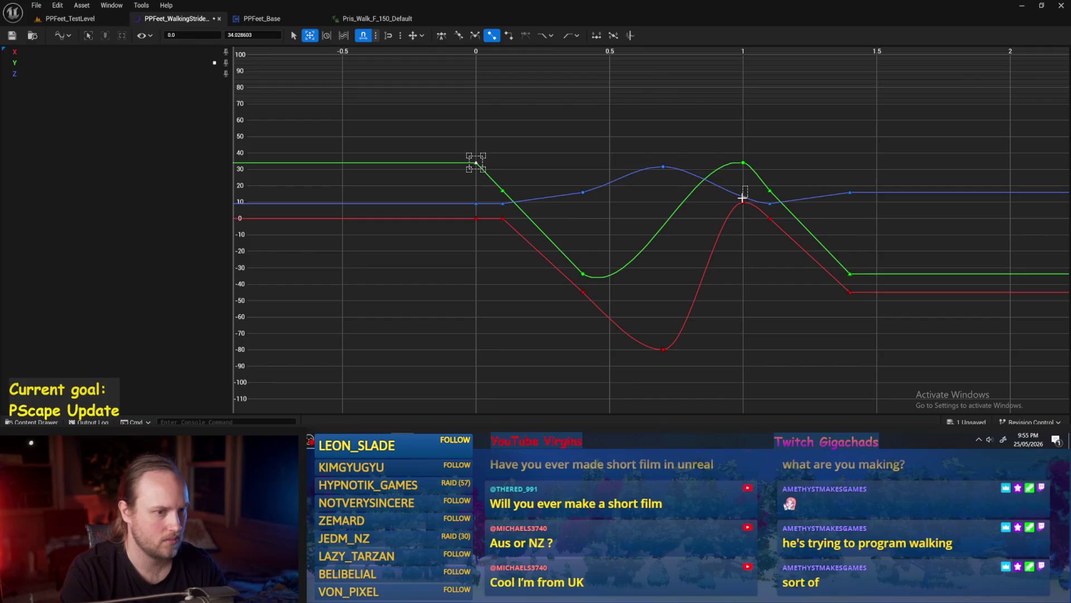
Step: Give the Z curve's time-0 key its time-1 value of 13.197382
click(743, 196)
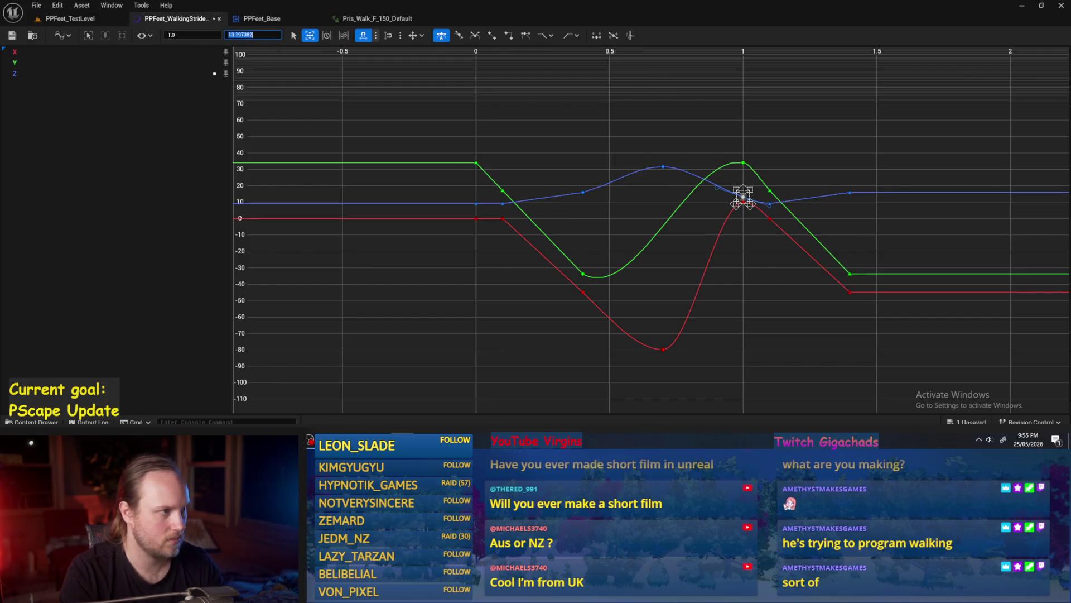
click(476, 203)
click(251, 33)
text(13.197382)
key(Return)
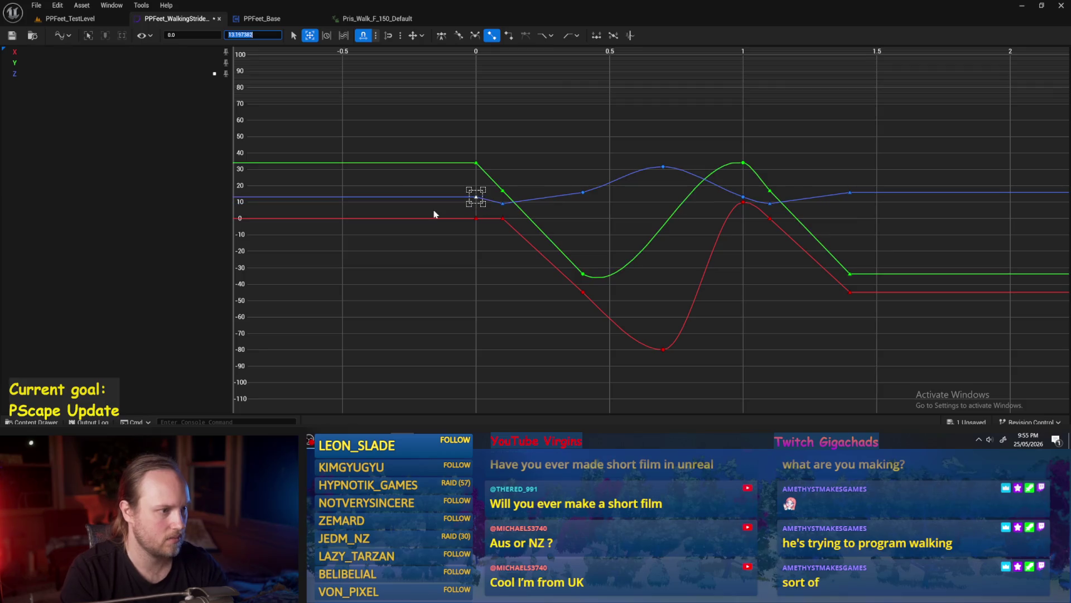
Step: Set the X curve's time-0 key to 10 and reframe the curves
click(743, 202)
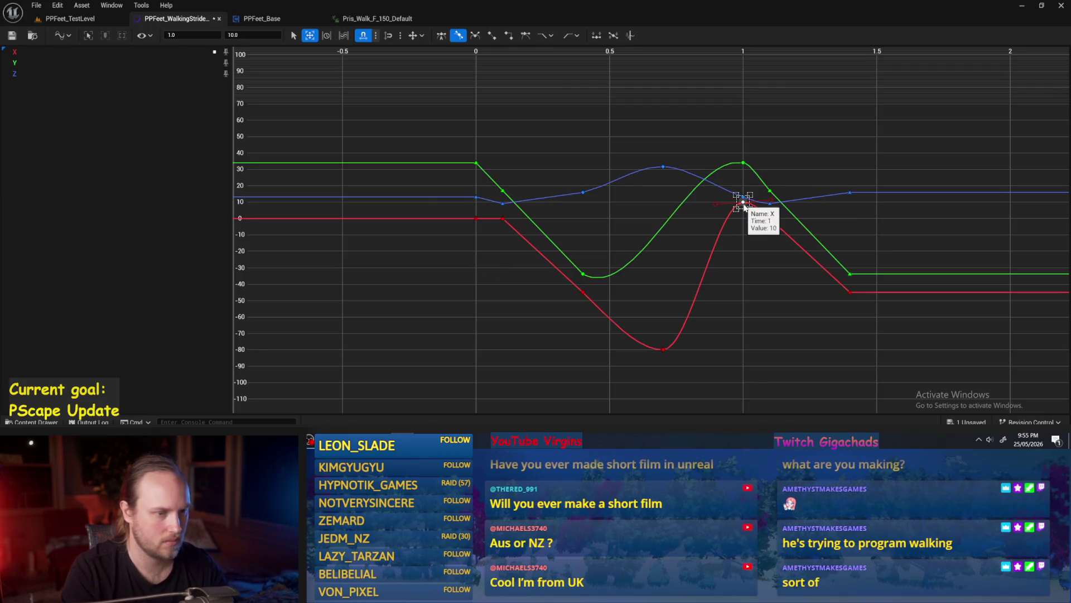
click(476, 218)
click(244, 35)
text(10)
key(Return)
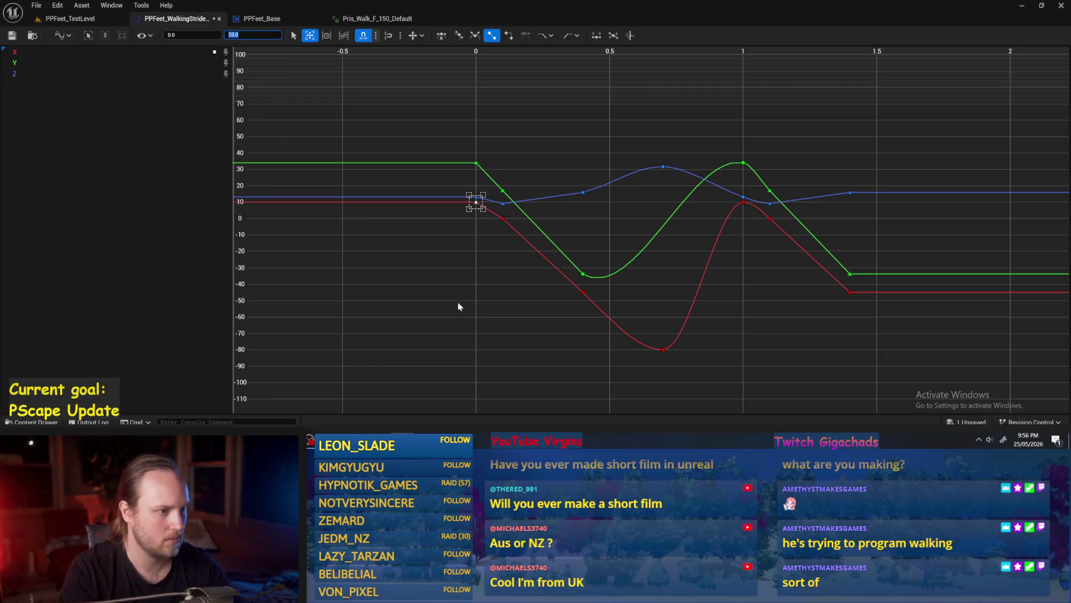
click(452, 279)
key(f)
drag(527, 124, 468, 206)
Step: Set every key from time 0 to about 1.4 to Auto tangents
right_click(469, 206)
scroll(411, 125, down, 2)
drag(401, 111, 786, 312)
right_click(578, 183)
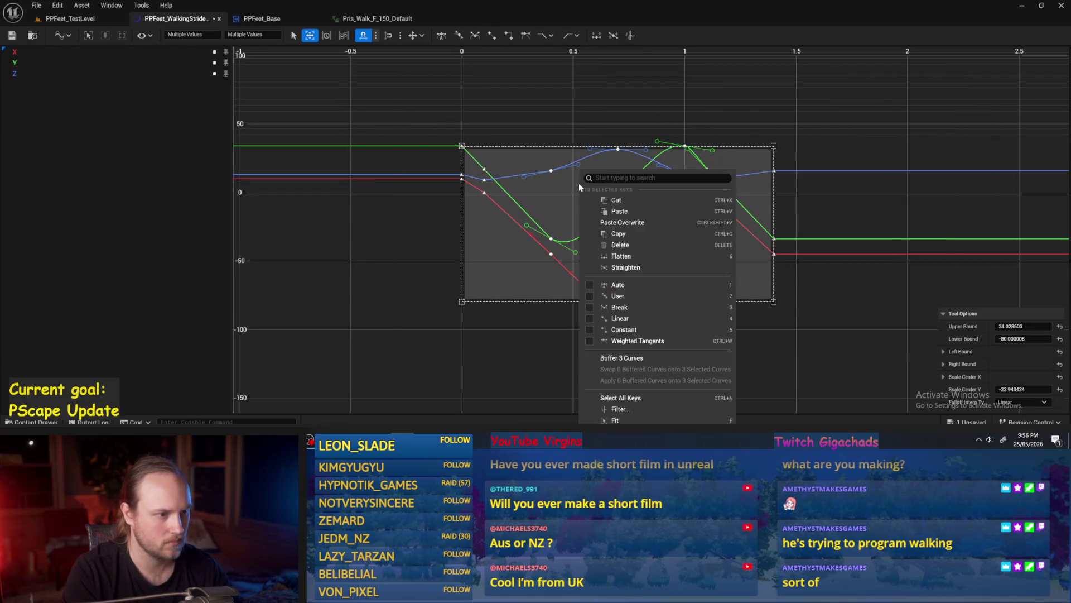
click(620, 285)
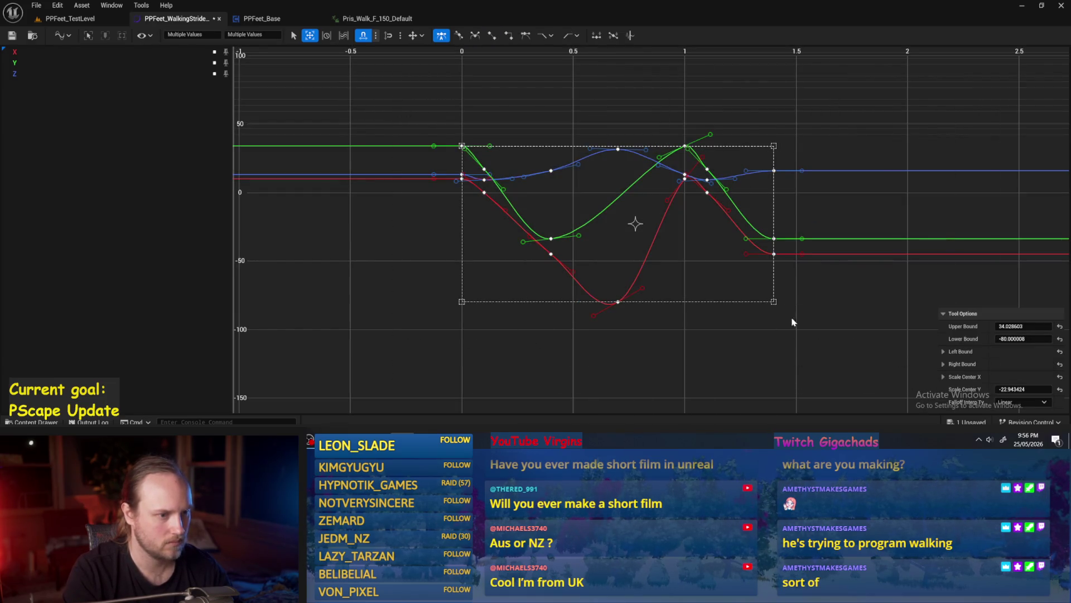
key(f)
click(712, 324)
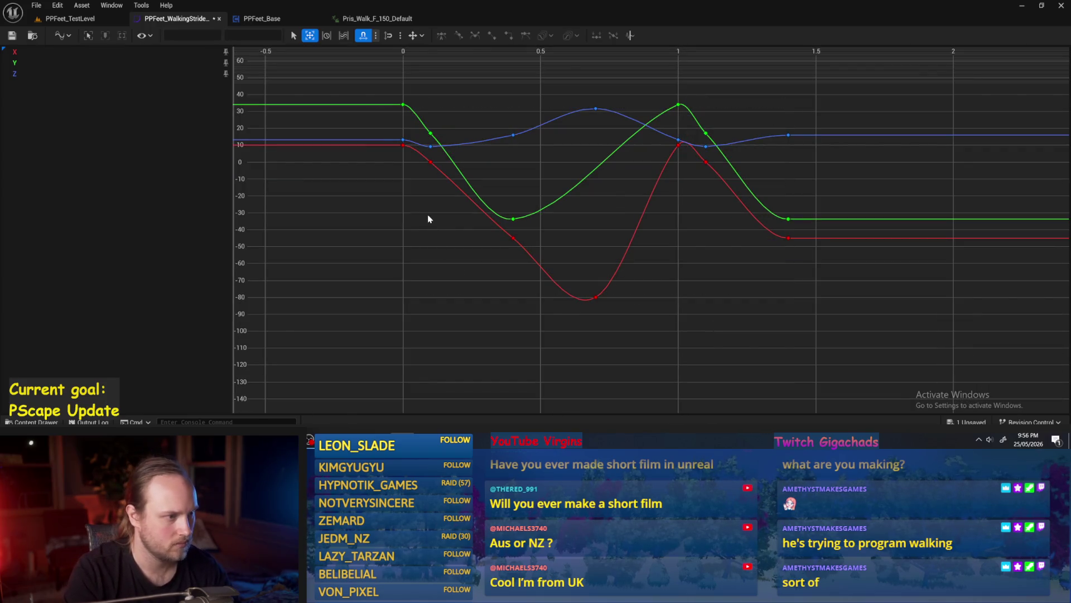
Step: Make the down-ramp keys (0.1–0.4) and return-ramp keys (1.1–1.4) Linear
scroll(427, 214, up, 2)
drag(554, 110, 452, 259)
right_click(484, 224)
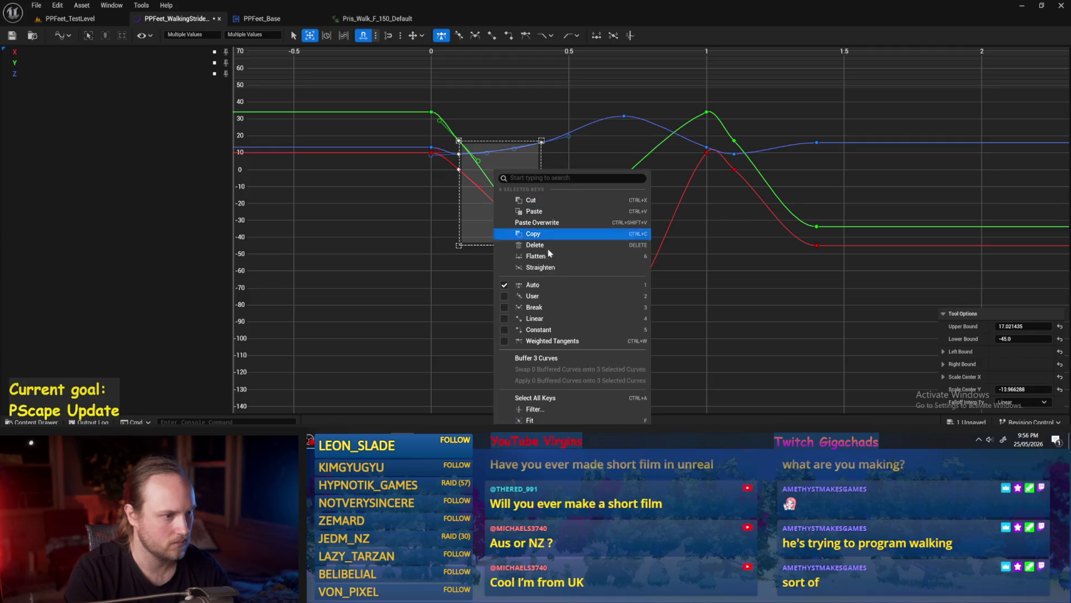
click(556, 320)
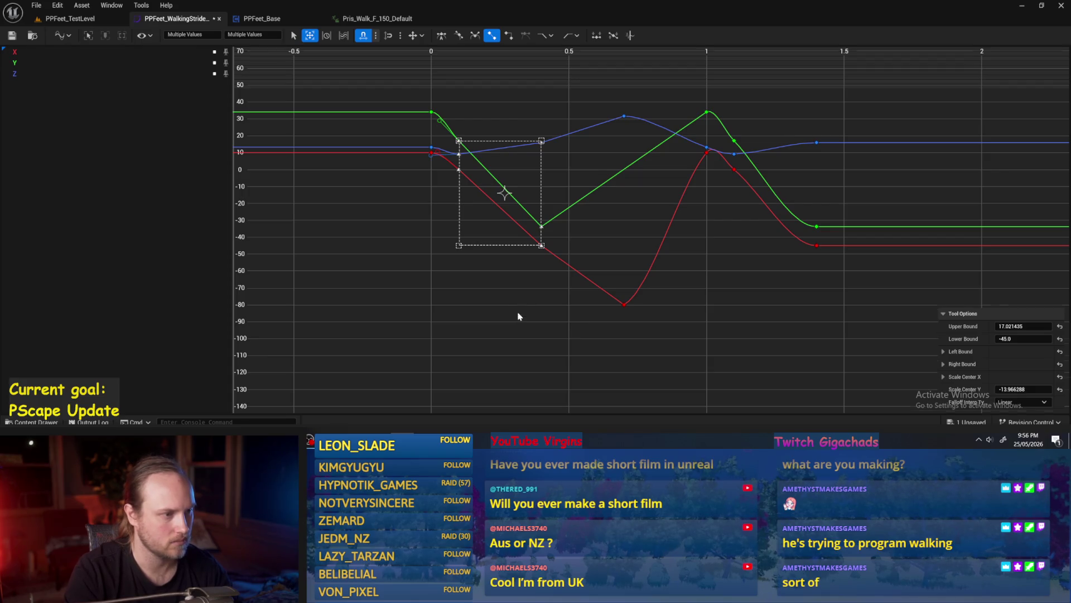
scroll(519, 316, up, 1)
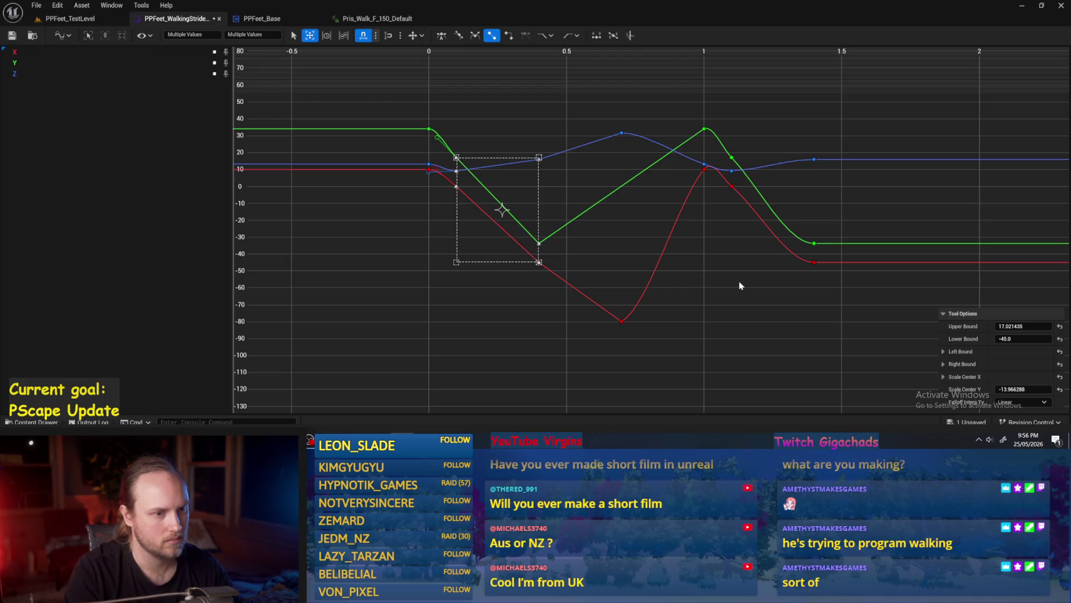
drag(739, 286, 679, 289)
drag(806, 93, 654, 279)
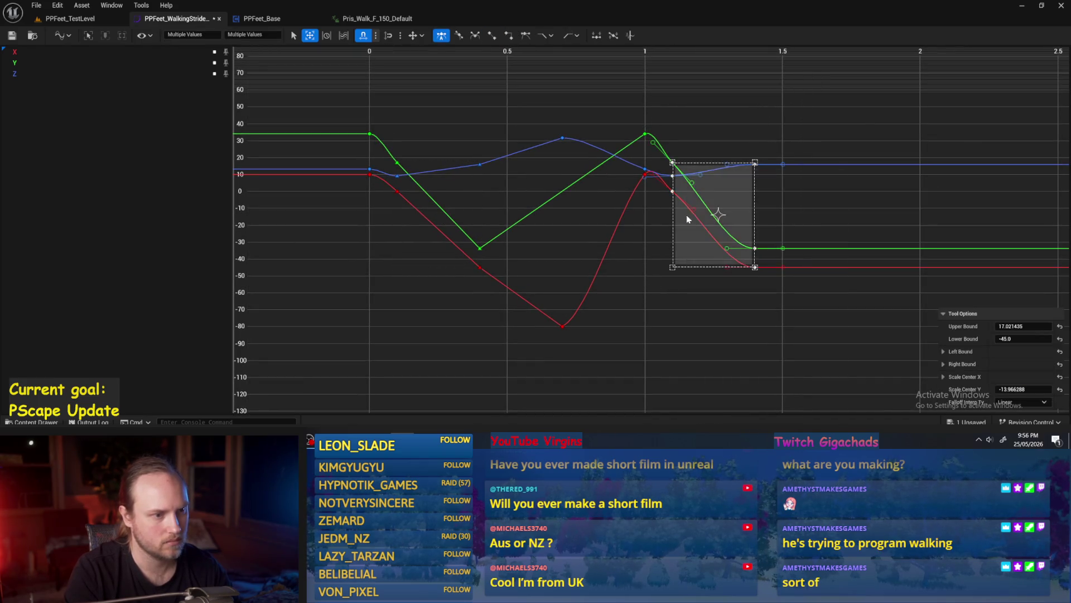
right_click(687, 219)
click(743, 319)
click(650, 319)
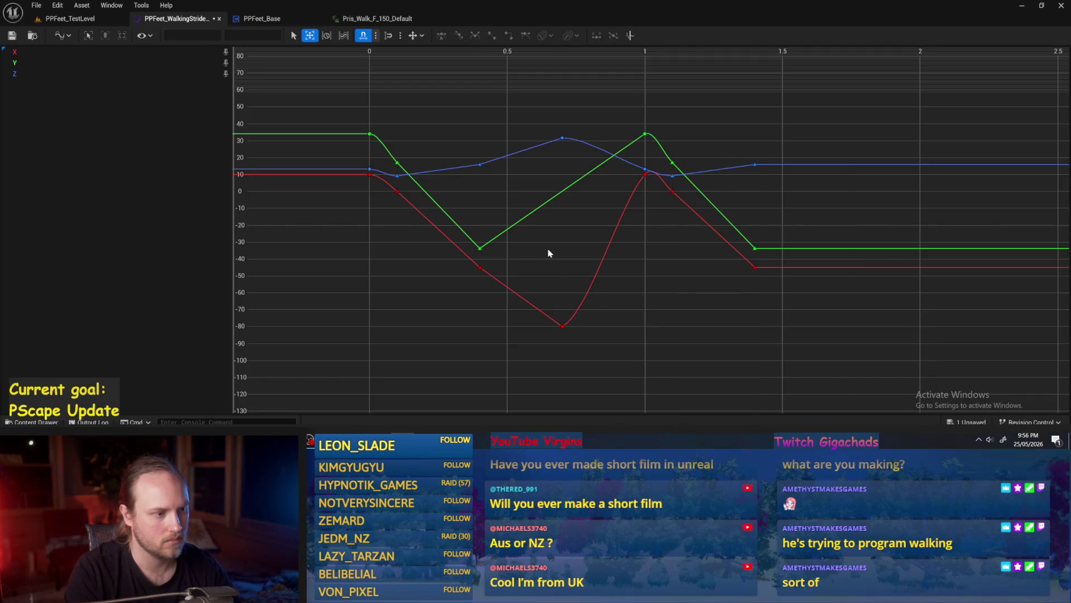
Step: Give the three keys at time 0.4 Auto tangents
drag(549, 254, 586, 248)
click(518, 244)
drag(505, 150, 519, 263)
right_click(536, 258)
key(Escape)
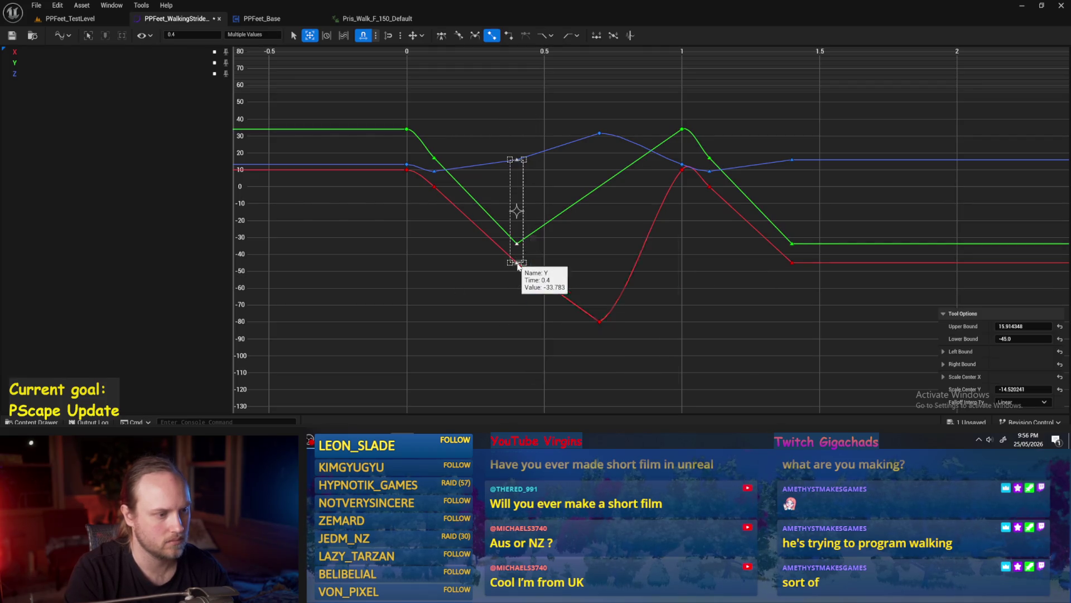
right_click(518, 265)
click(563, 115)
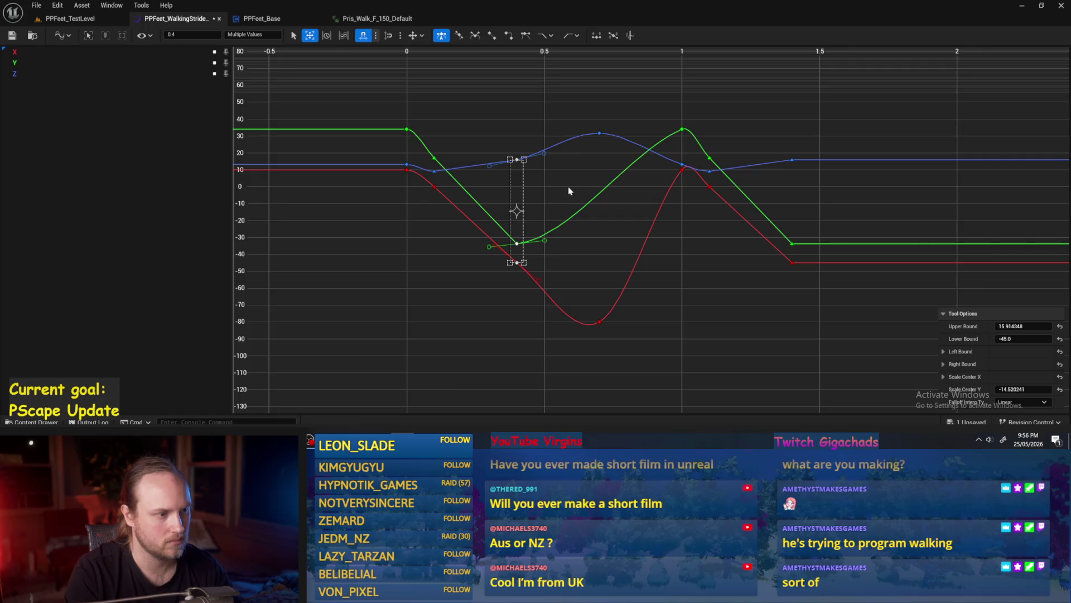
click(488, 312)
Step: Tilt the Y dip key's tangent handle to deepen the Y curve's dip
scroll(516, 330, down, 2)
scroll(581, 267, up, 3)
double_click(539, 248)
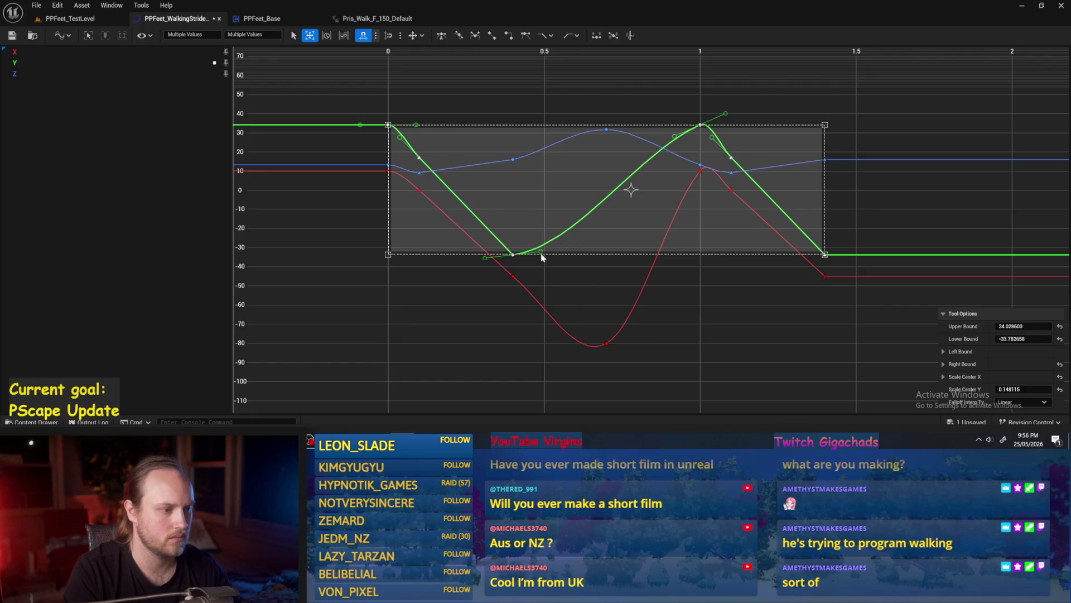
drag(533, 253, 533, 255)
key(ctrl+z)
click(512, 254)
mouse_move(485, 257)
mouse_down()
mouse_move(477, 249)
mouse_move(508, 245)
mouse_up()
Step: Check the Z key's value at 0.4 and recentre the curves in view
click(499, 268)
click(513, 160)
click(540, 248)
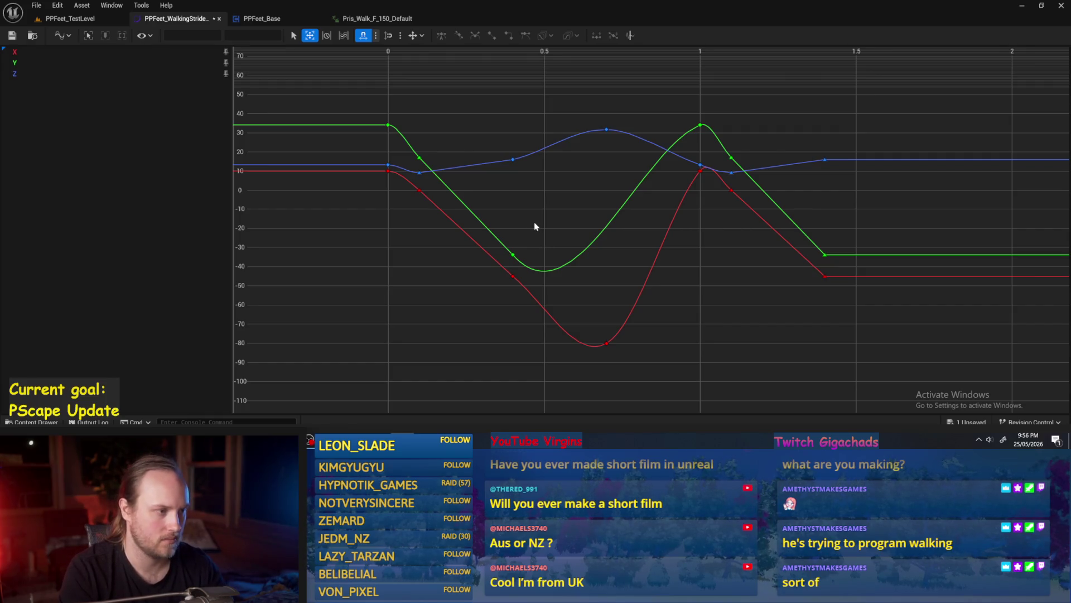
drag(535, 226, 680, 231)
scroll(490, 259, down, 1)
drag(612, 243, 492, 260)
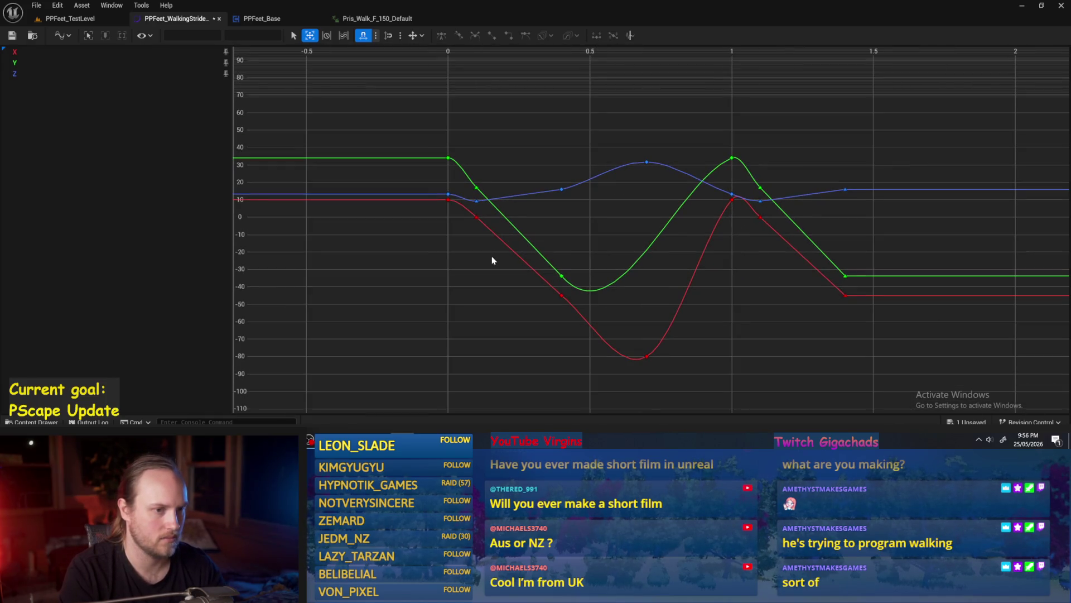
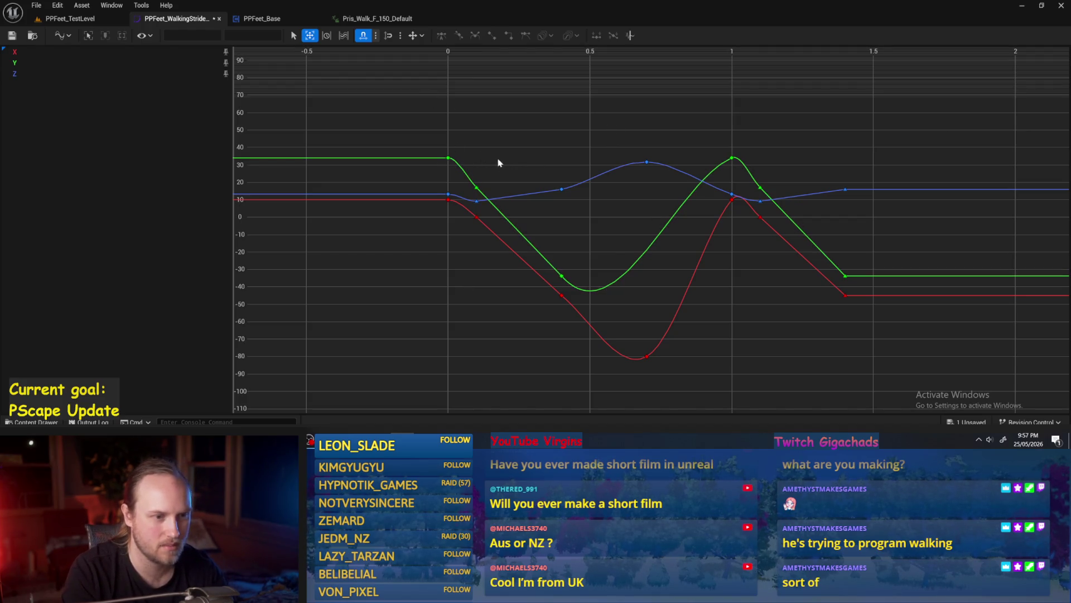
Step: Select the X, Y and Z stride curve keys at times 0 and 1
drag(498, 162, 492, 147)
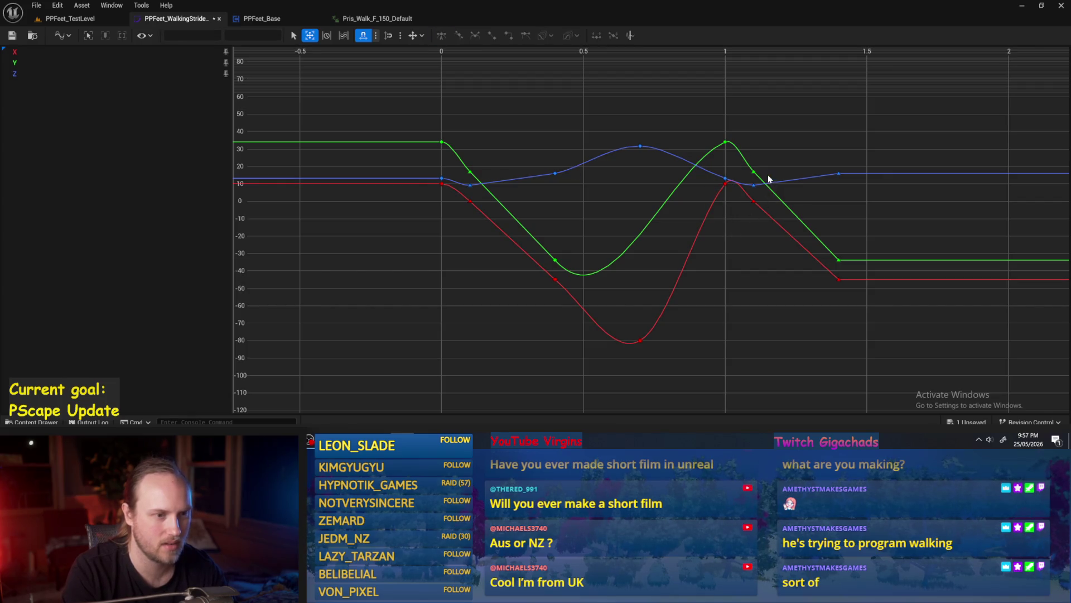
key(f)
drag(734, 115, 714, 212)
key(ctrl+t)
click(728, 259)
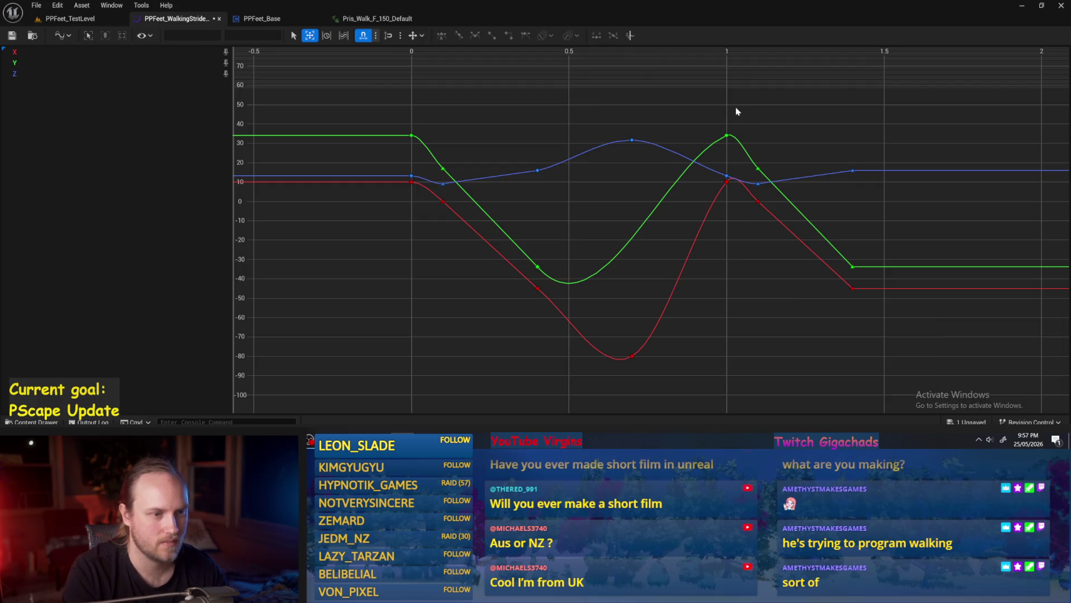
drag(737, 112, 715, 190)
key(ctrl+t)
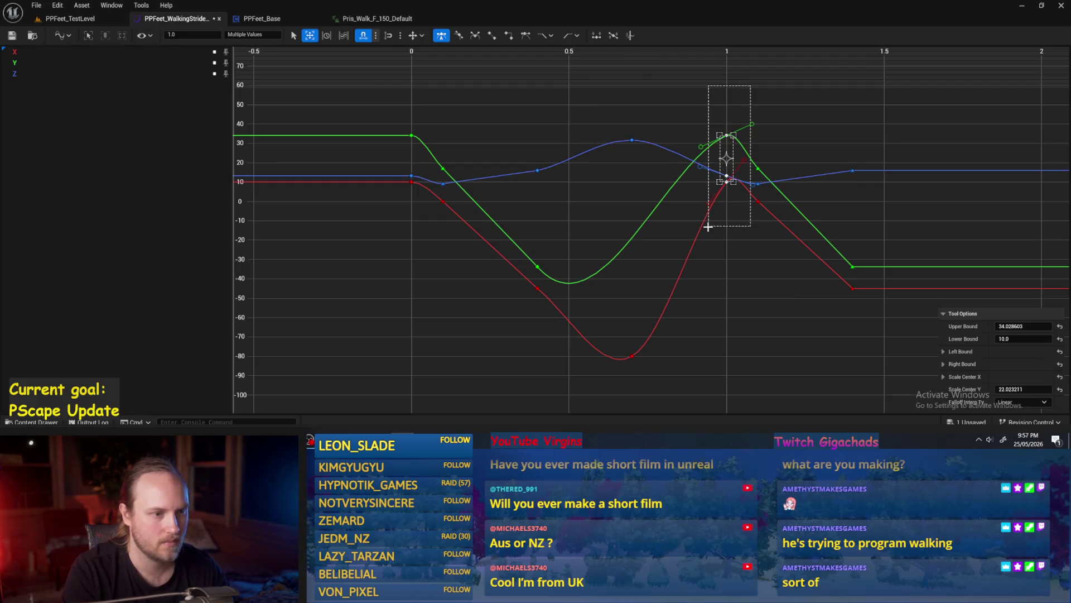
drag(424, 119, 406, 186)
Step: Flatten the selected keys so they use flat user tangents
right_click(407, 179)
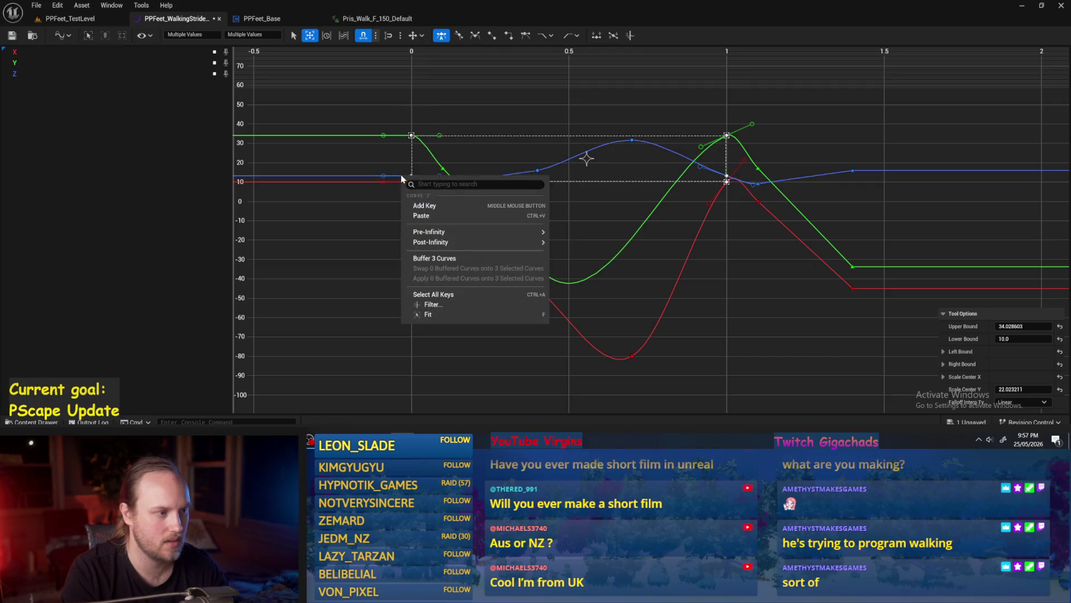
click(411, 136)
right_click(411, 137)
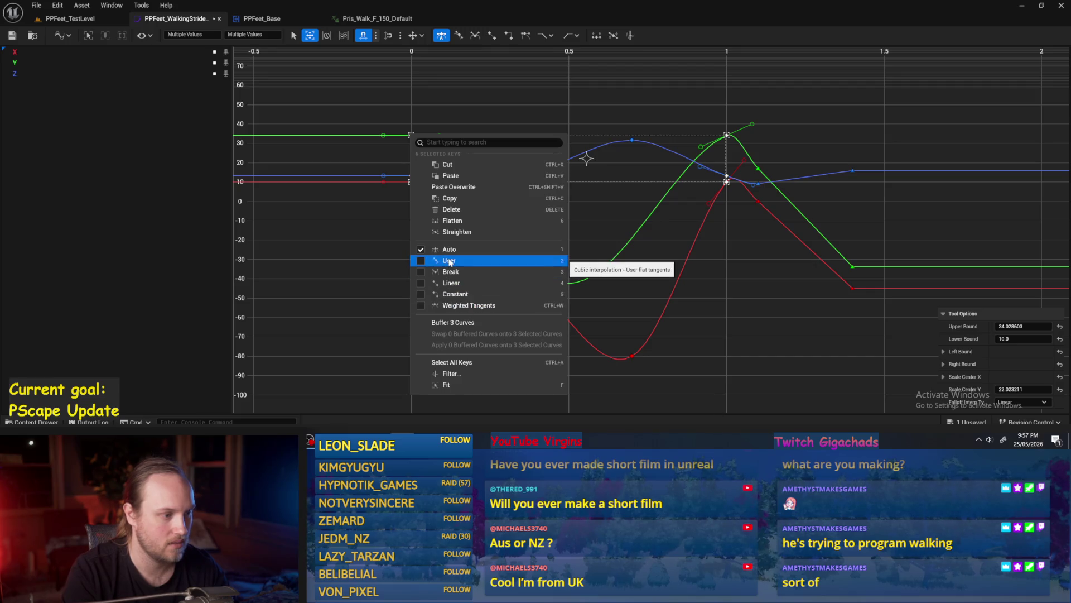
click(462, 221)
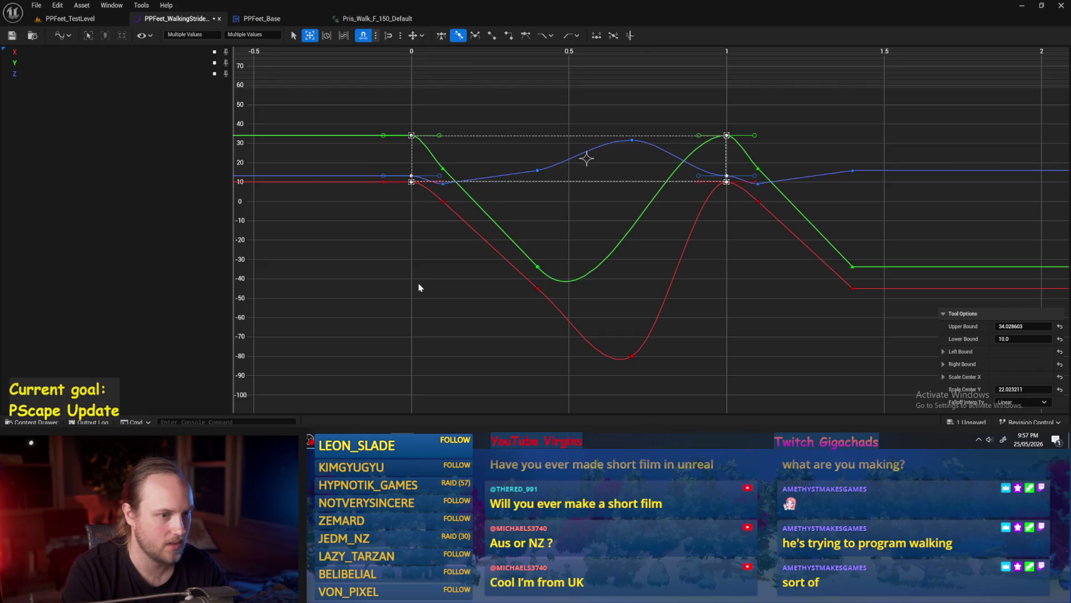
click(784, 292)
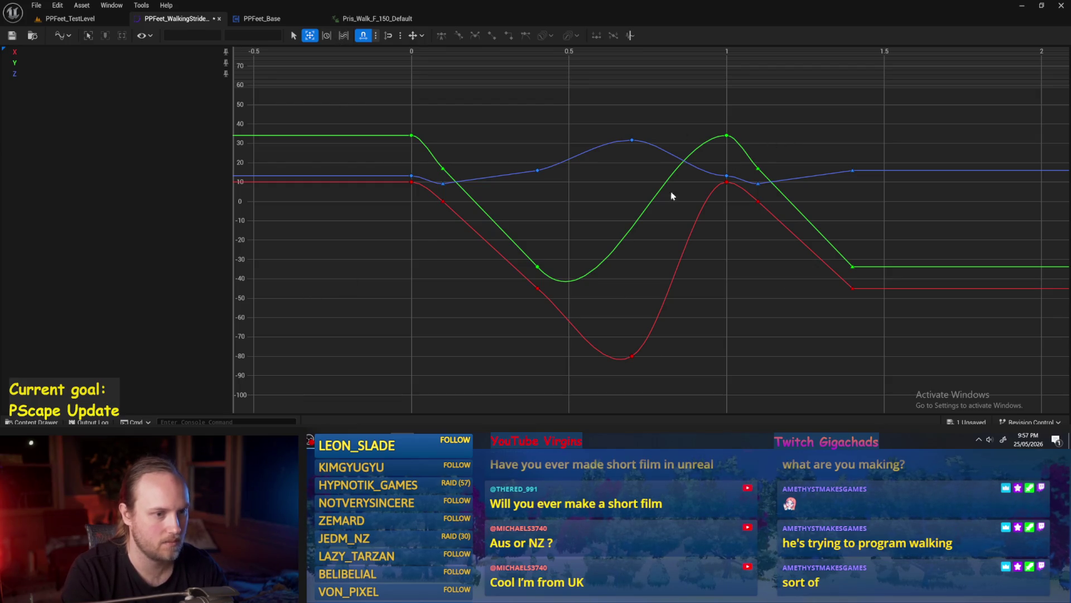
Step: Frame the curves and save the stride curve asset
key(f)
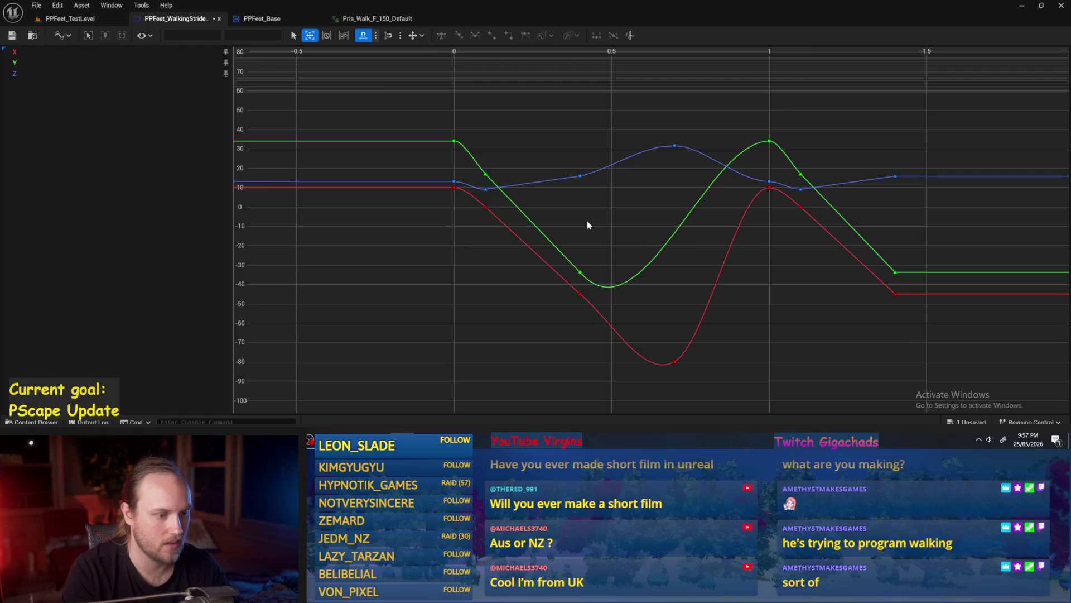
click(11, 34)
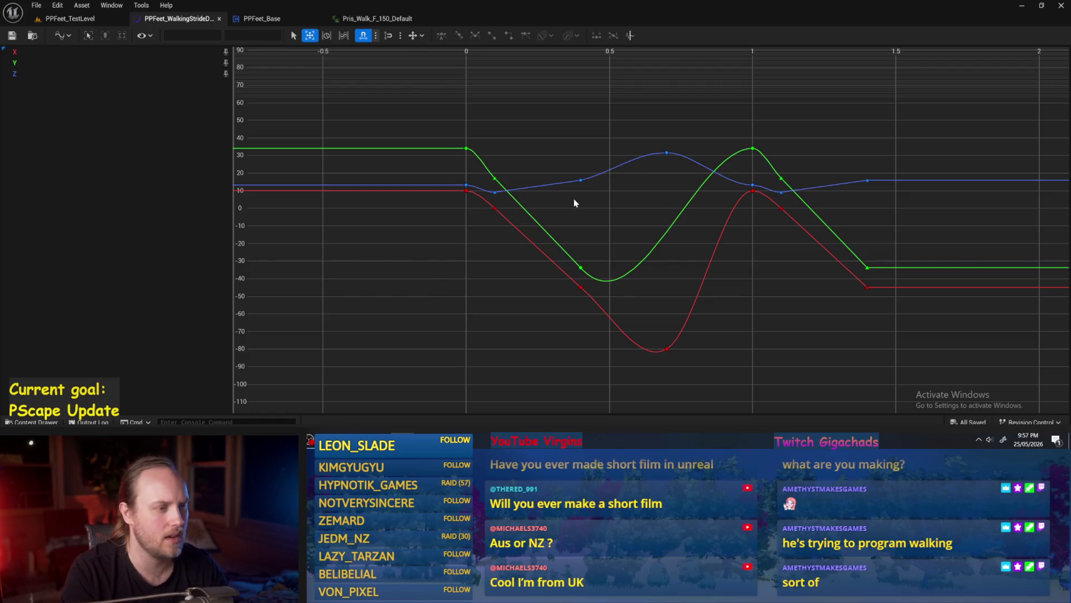
click(468, 187)
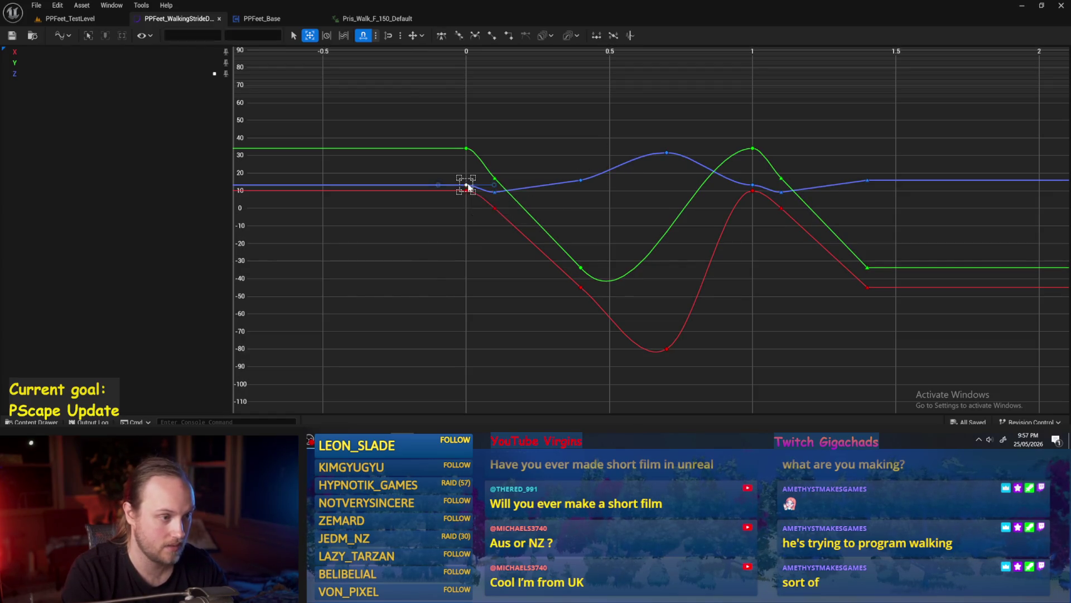
shift+click(495, 193)
click(536, 203)
key(f)
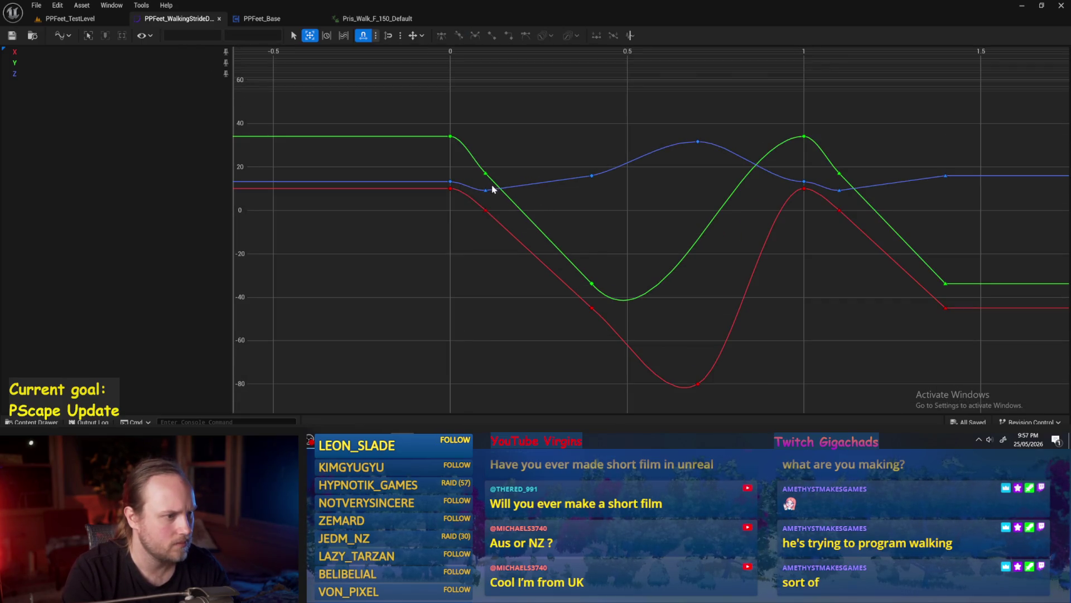
Step: Test-pull the blue key at time 0 downward, then undo the move
mouse_move(498, 188)
drag(450, 181, 446, 184)
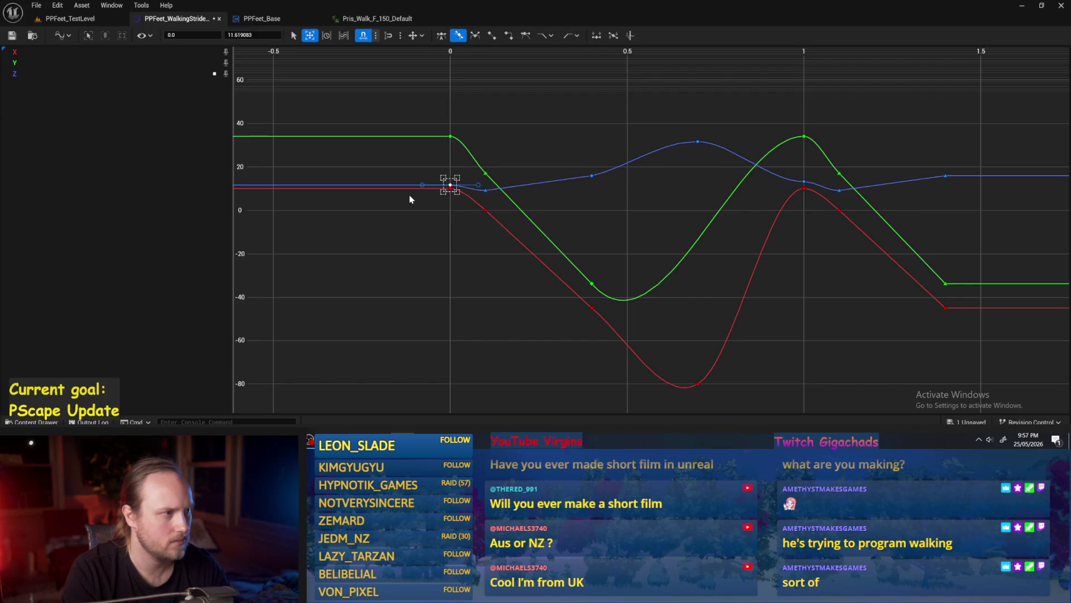
key(ctrl+z)
Step: Select the blue Z curve keys from time 0 through about 1.4
mouse_move(452, 194)
mouse_move(441, 174)
mouse_down()
mouse_move(597, 193)
mouse_move(672, 146)
mouse_up()
drag(750, 177, 754, 189)
shift+click(784, 189)
shift+click(873, 178)
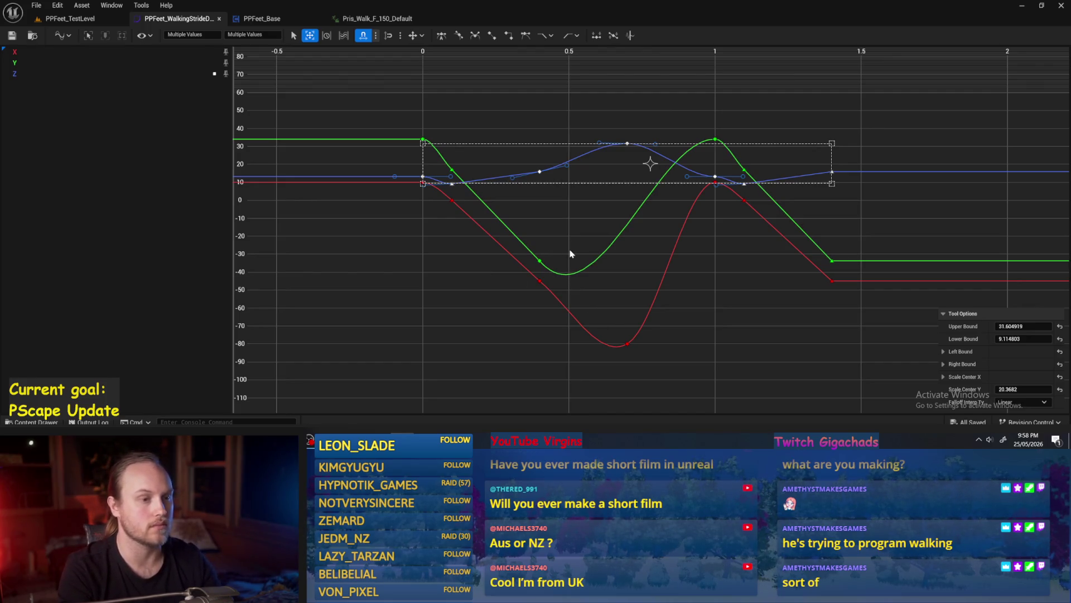
Step: Lower the selected blue keys by 3 twice using the toolbar value field
scroll(434, 202, up, 2)
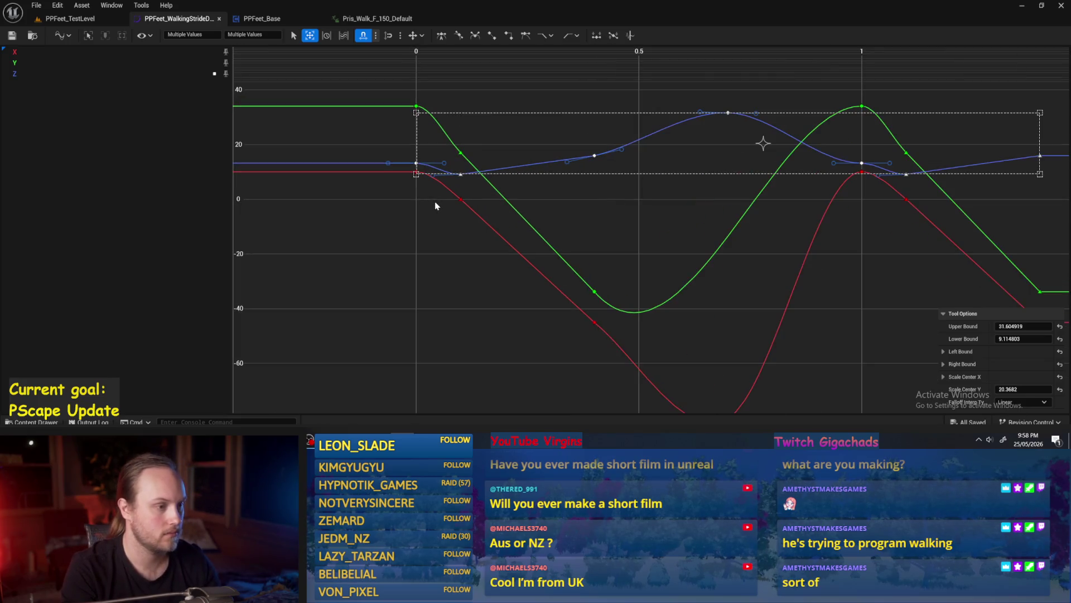
mouse_move(511, 192)
mouse_down()
mouse_move(477, 214)
mouse_move(515, 209)
mouse_move(513, 227)
mouse_up()
key(ctrl+z)
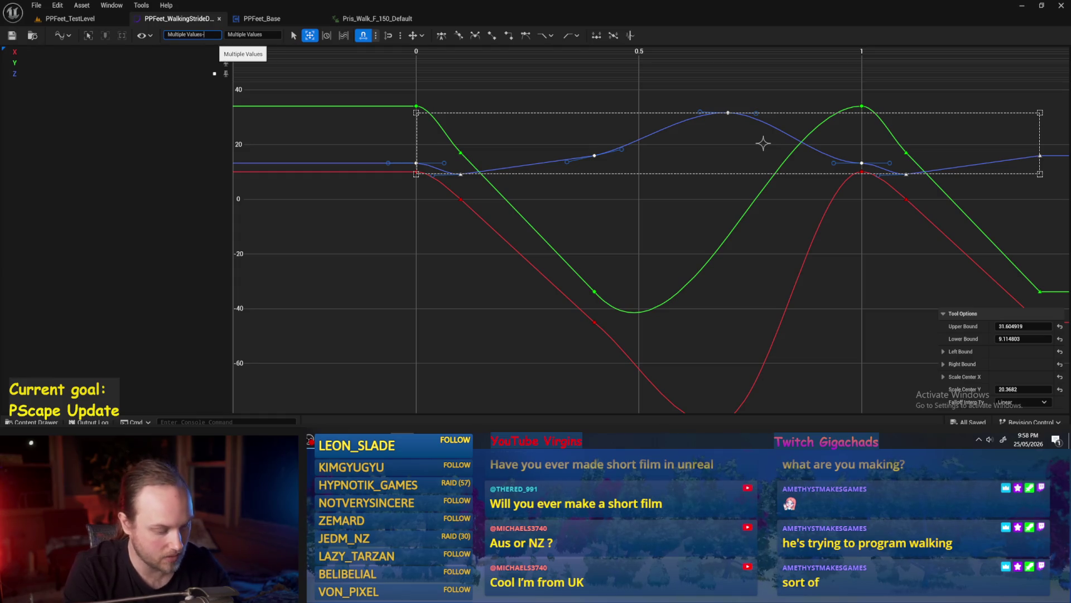
text(-)
click(203, 35)
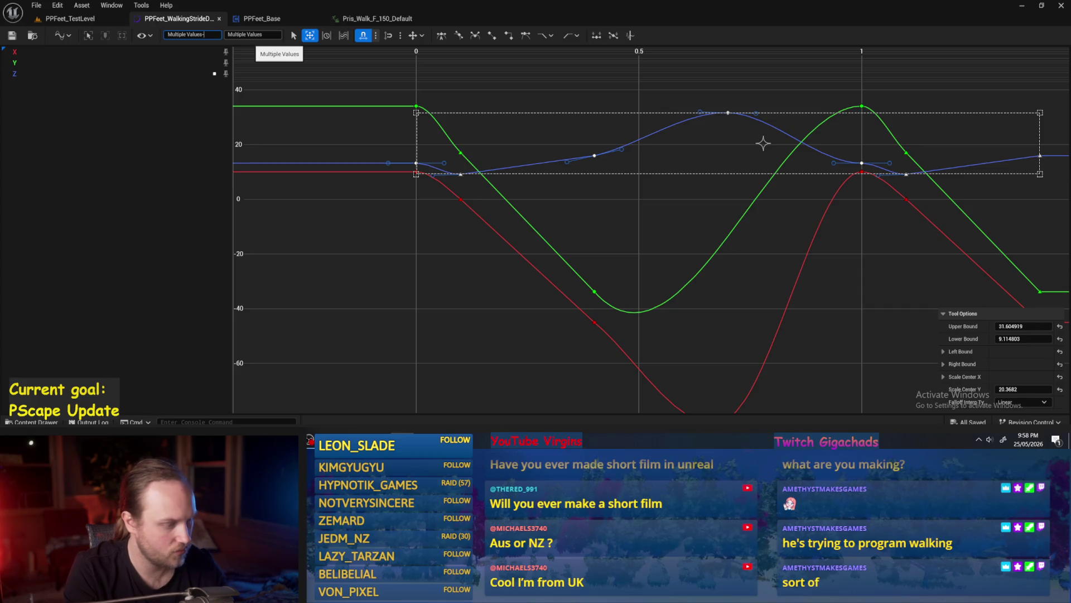
click(179, 105)
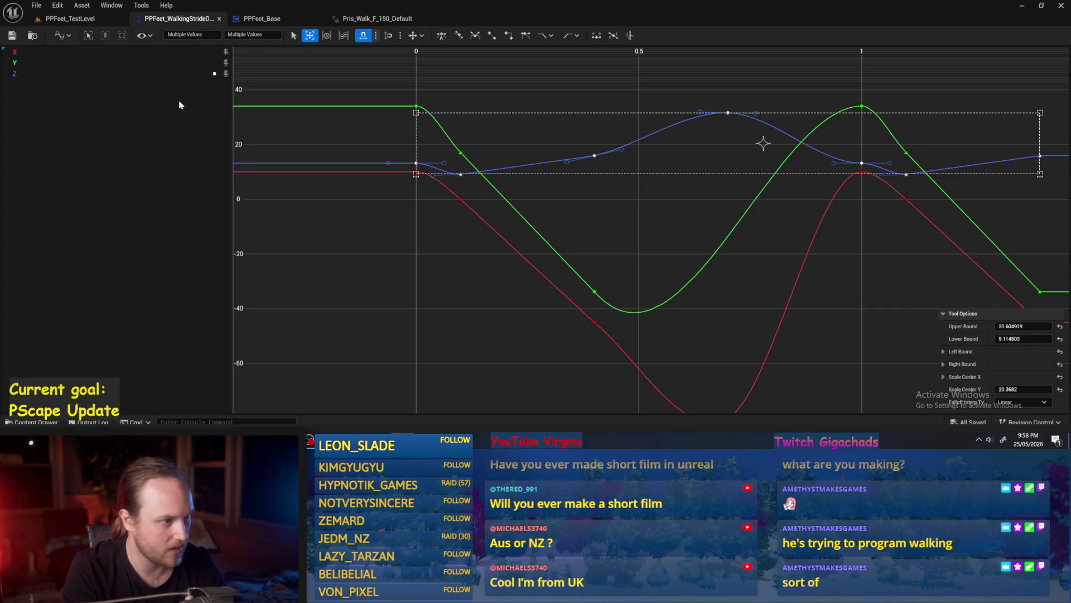
click(252, 35)
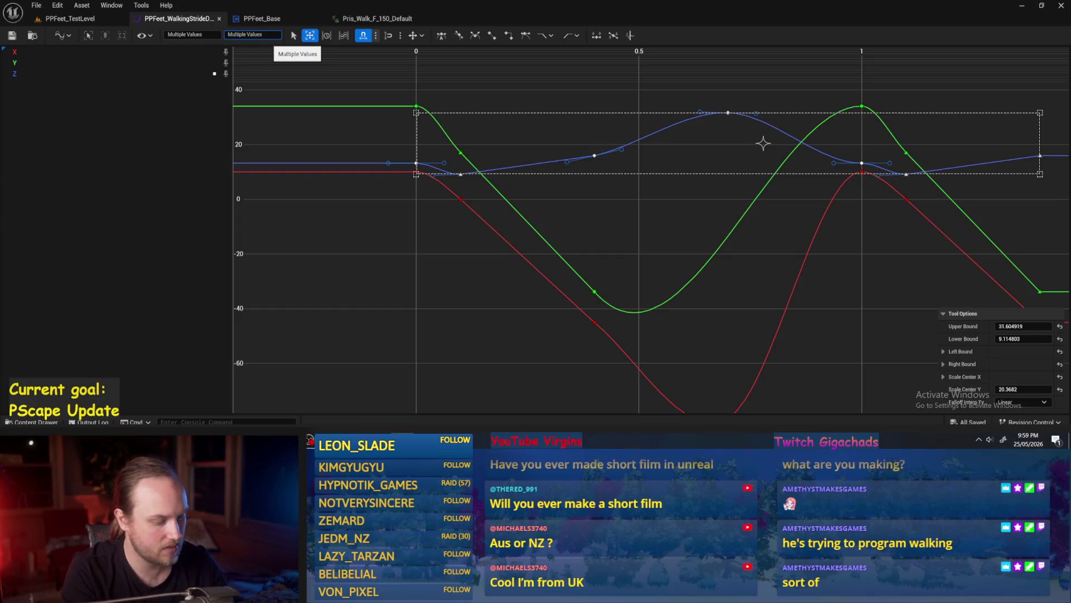
text(-3)
key(Return)
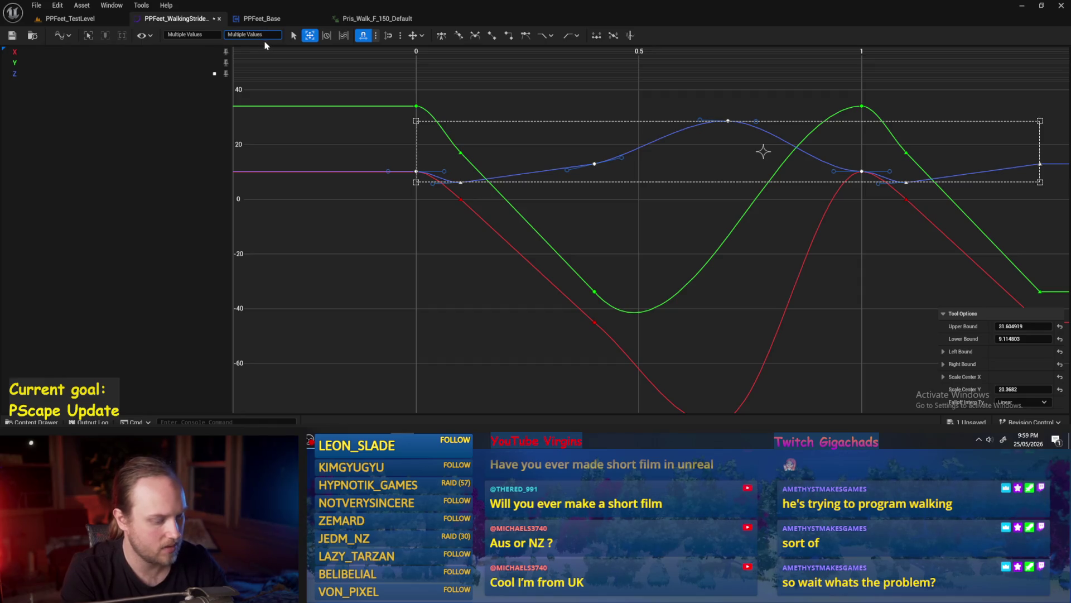
text(3)
key(Return)
Step: Reselect all blue keys and offset them so the lowest keys sit at 0
click(461, 191)
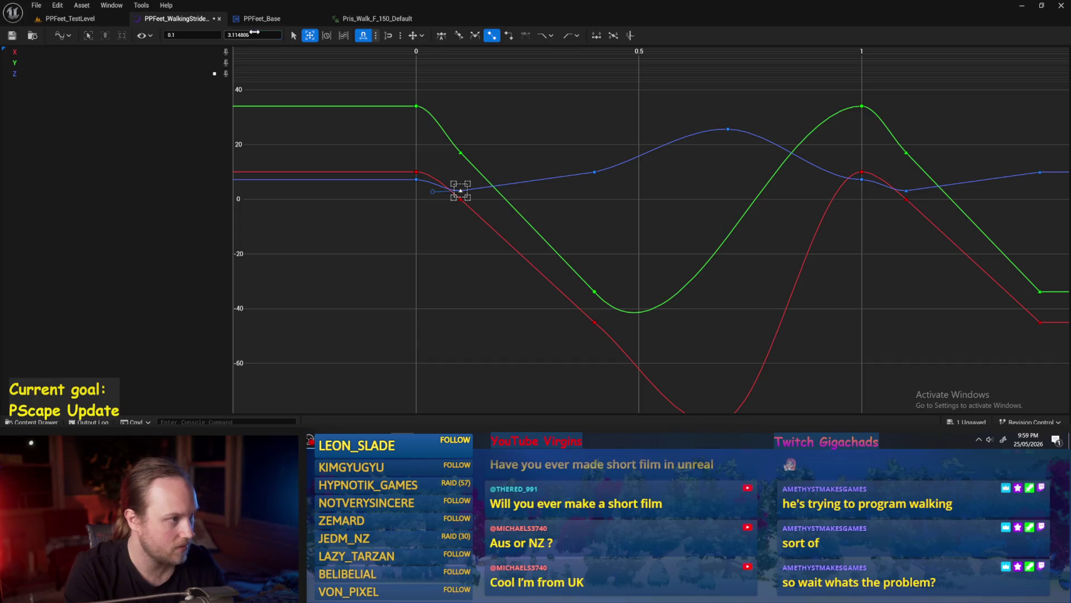
click(416, 180)
shift+click(461, 191)
shift+click(594, 172)
shift+click(728, 129)
shift+click(862, 179)
shift+click(906, 190)
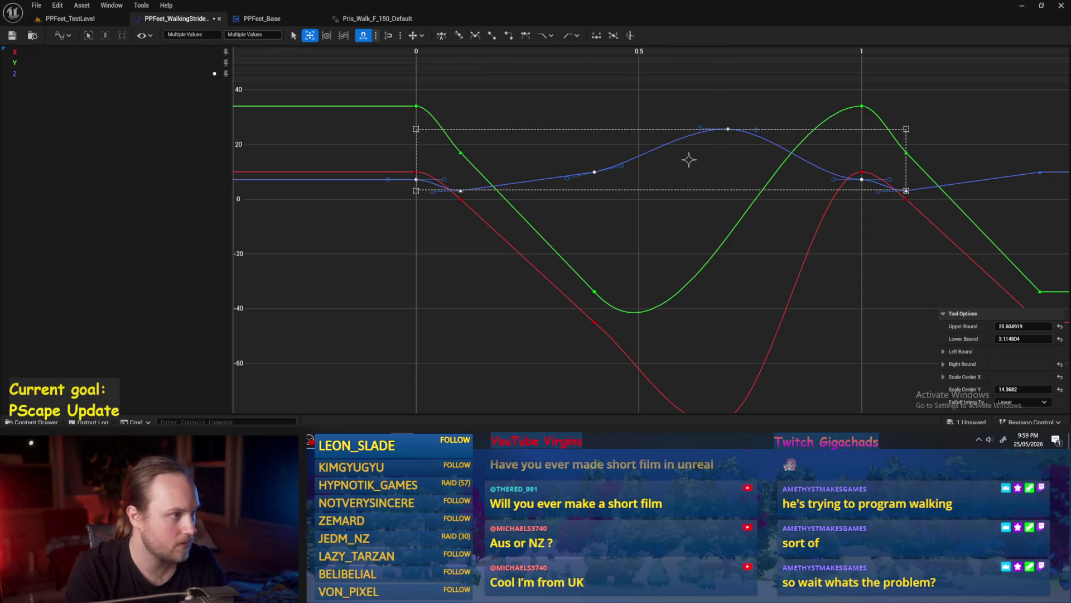
click(251, 35)
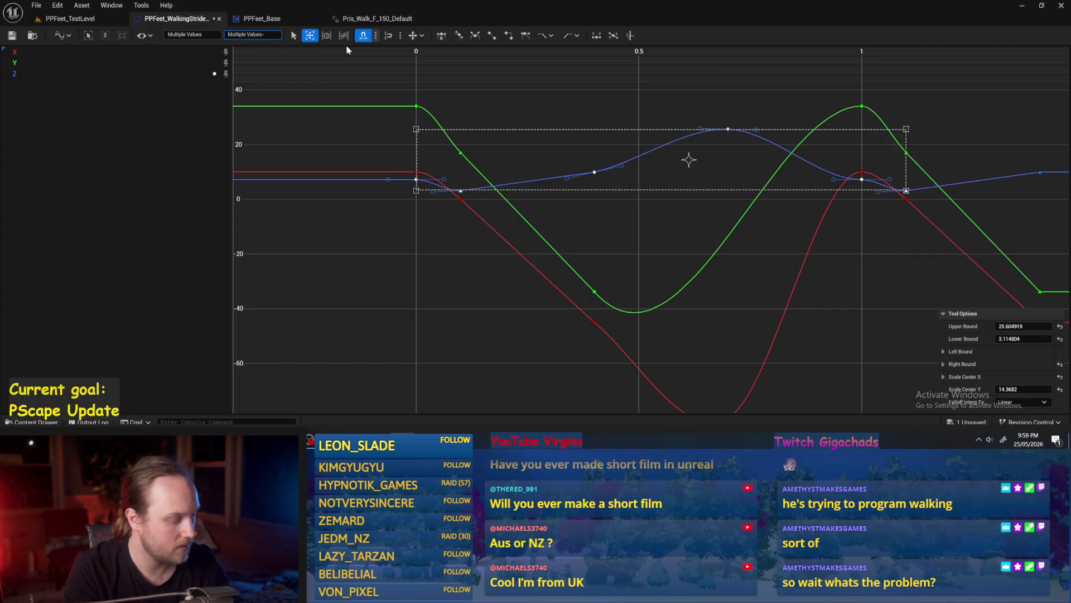
key(Return)
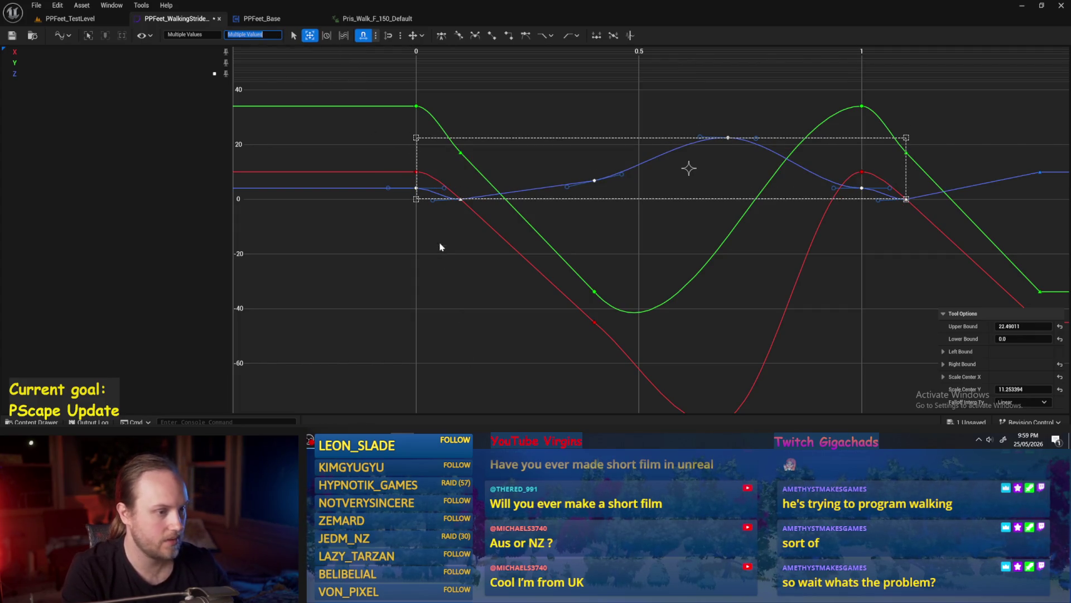
click(440, 247)
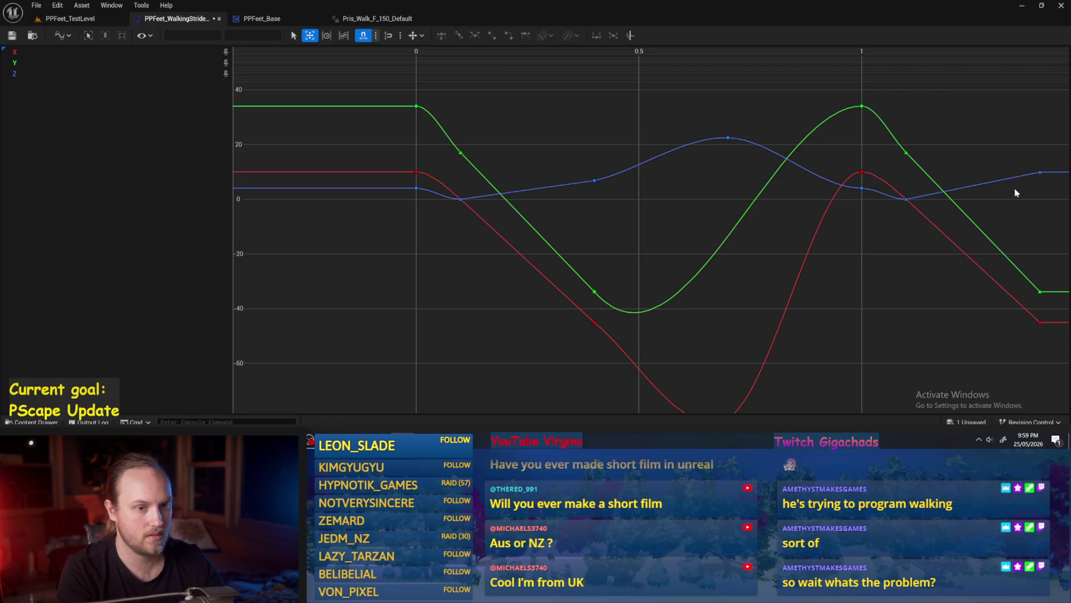
scroll(854, 262, down, 2)
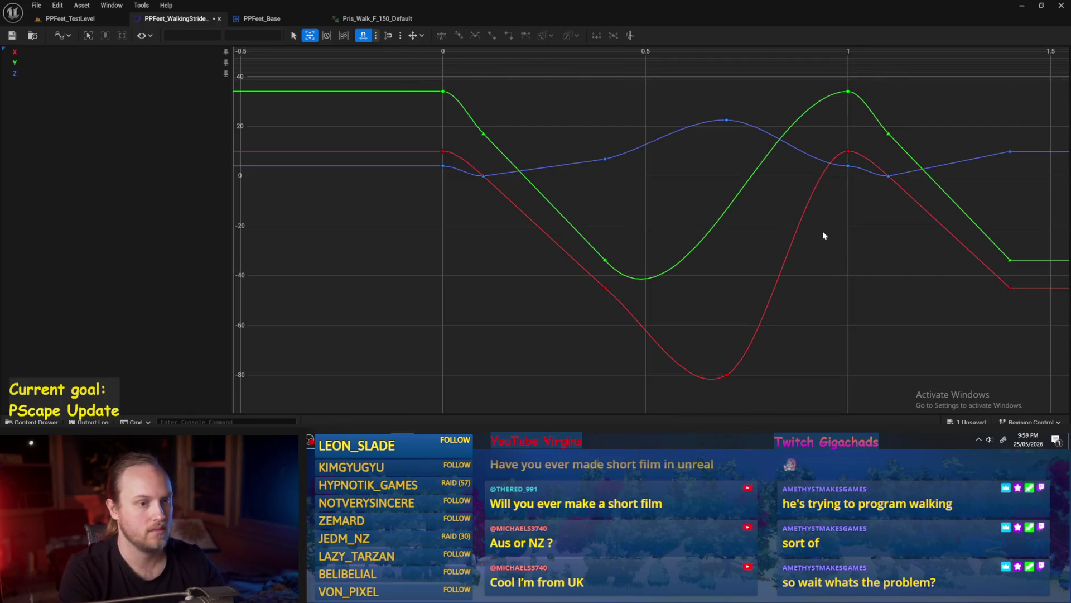
drag(849, 212, 820, 216)
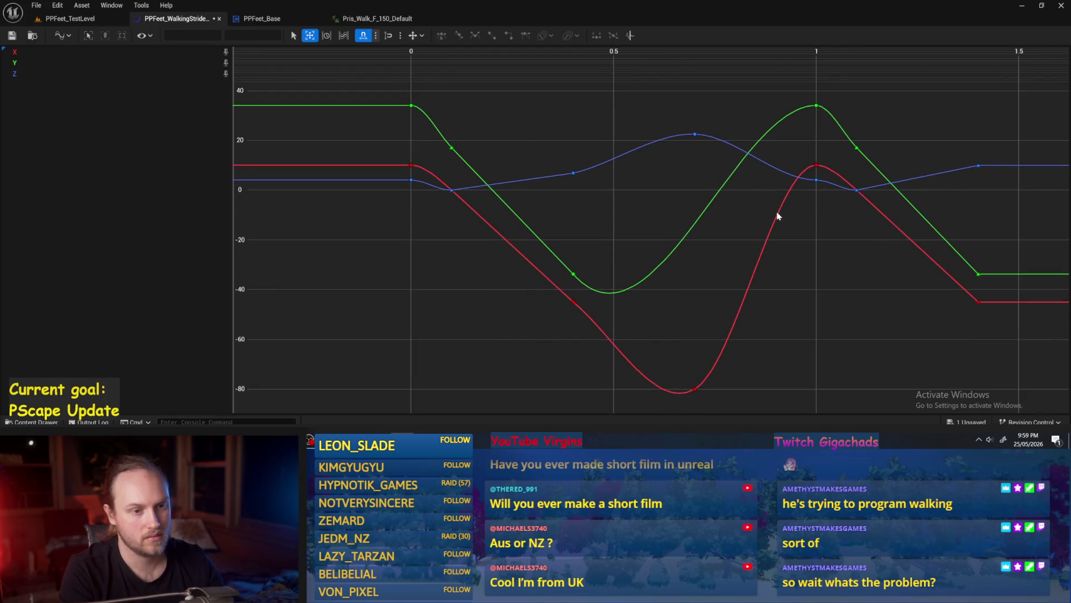
click(816, 180)
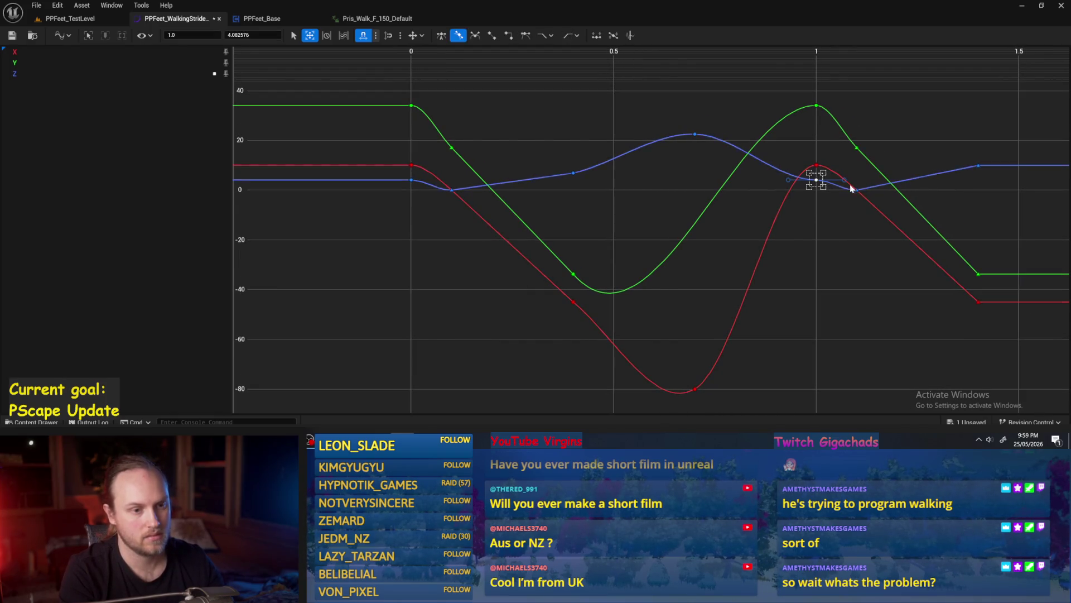
drag(845, 185, 856, 190)
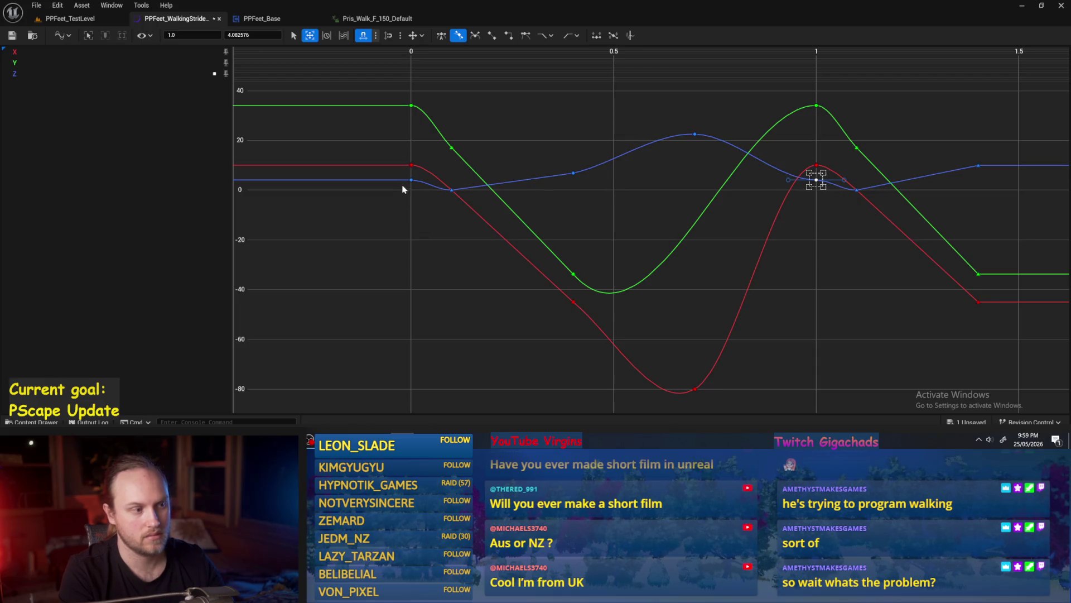
scroll(449, 234, up, 2)
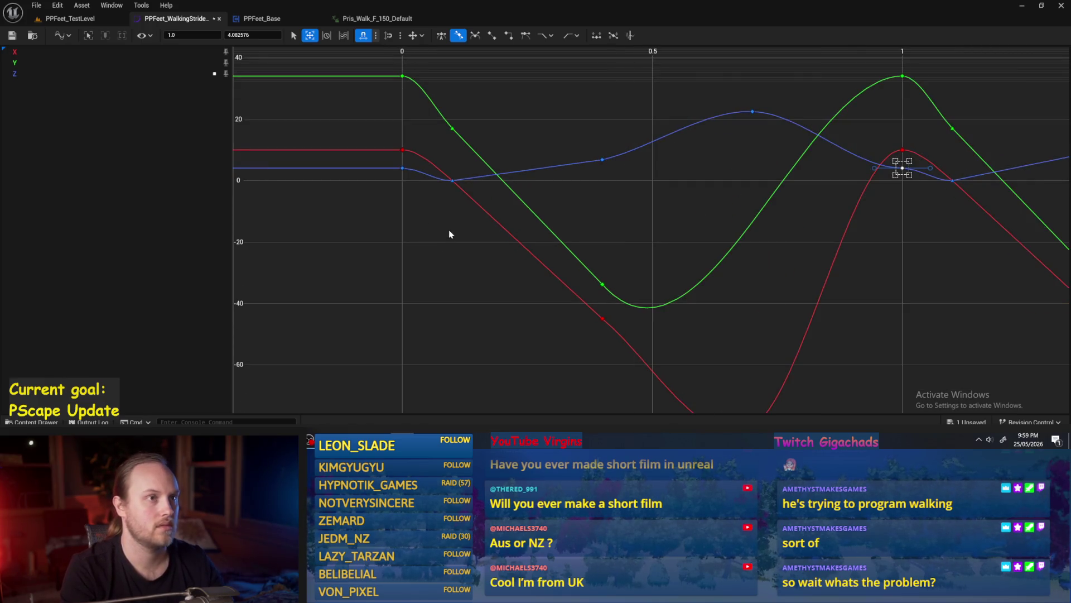
click(443, 228)
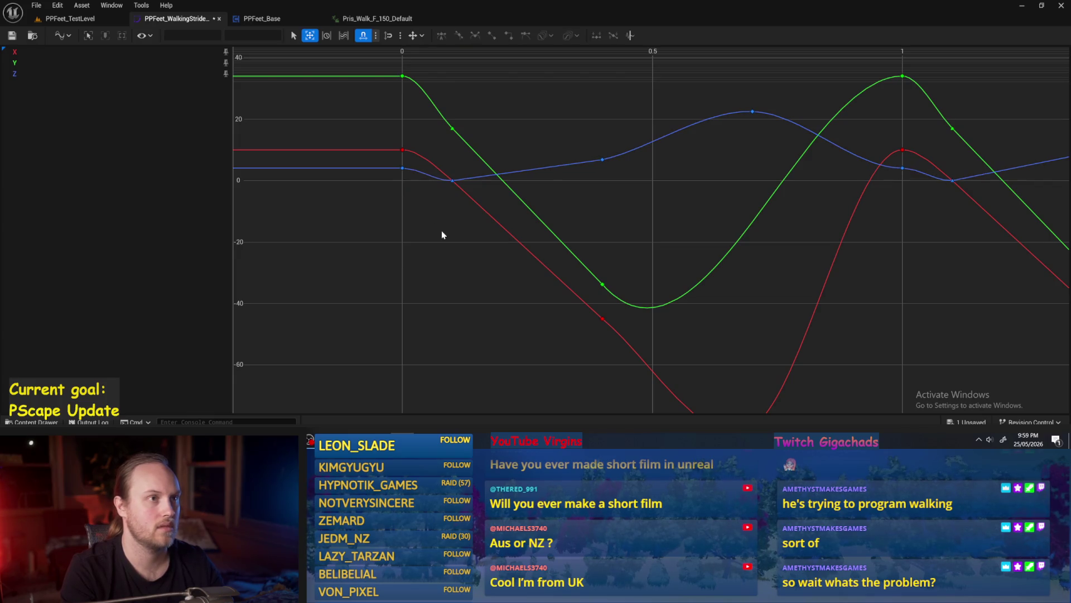
key(ctrl+s)
key(f)
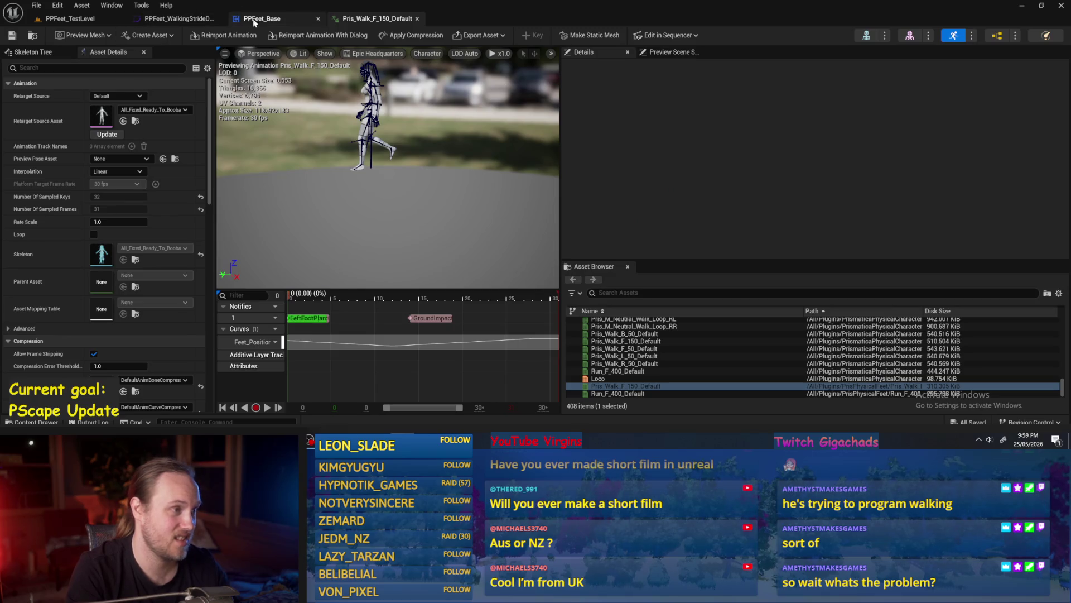
click(268, 19)
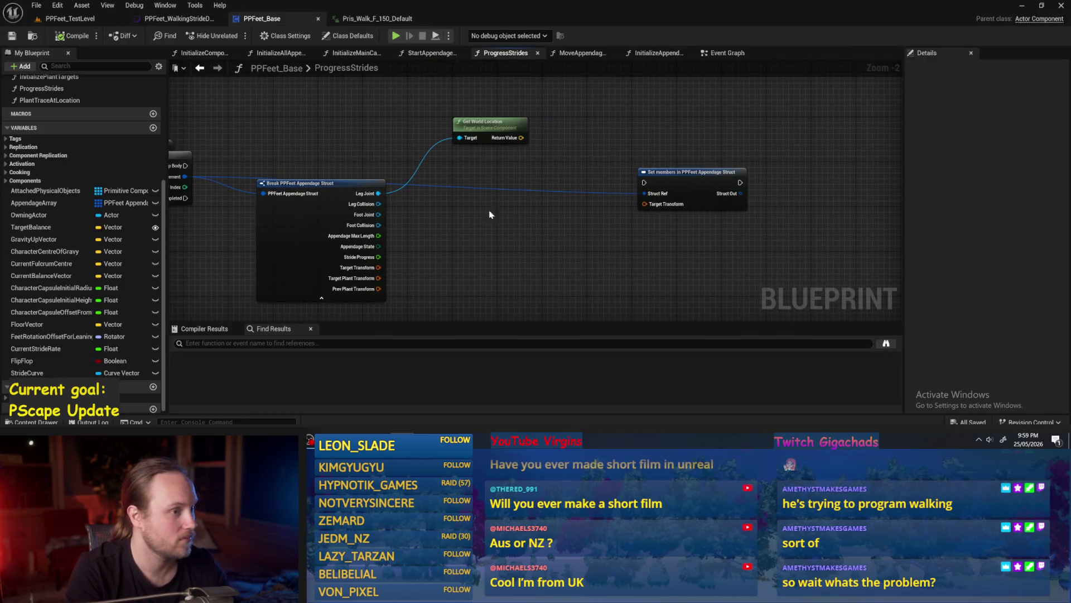
Step: Rearrange the Break struct, Get World Location and Set members nodes in ProgressStrides
click(410, 196)
mouse_move(410, 195)
mouse_down()
mouse_move(402, 191)
mouse_move(434, 192)
mouse_up()
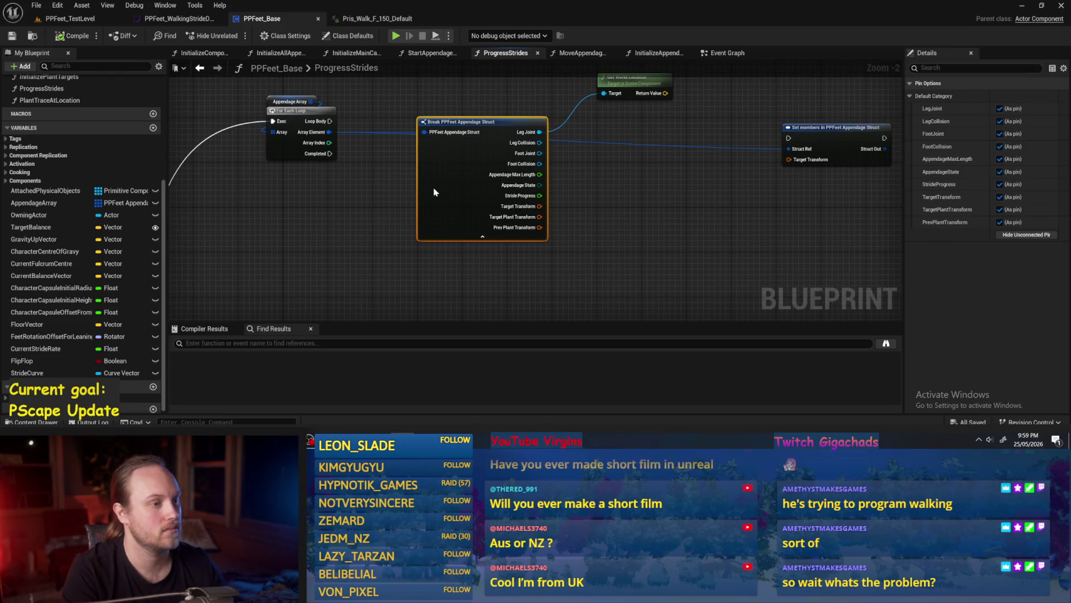
drag(672, 187, 620, 225)
drag(574, 137, 573, 175)
mouse_move(541, 134)
mouse_down()
mouse_move(522, 167)
mouse_move(521, 120)
mouse_move(522, 153)
mouse_up()
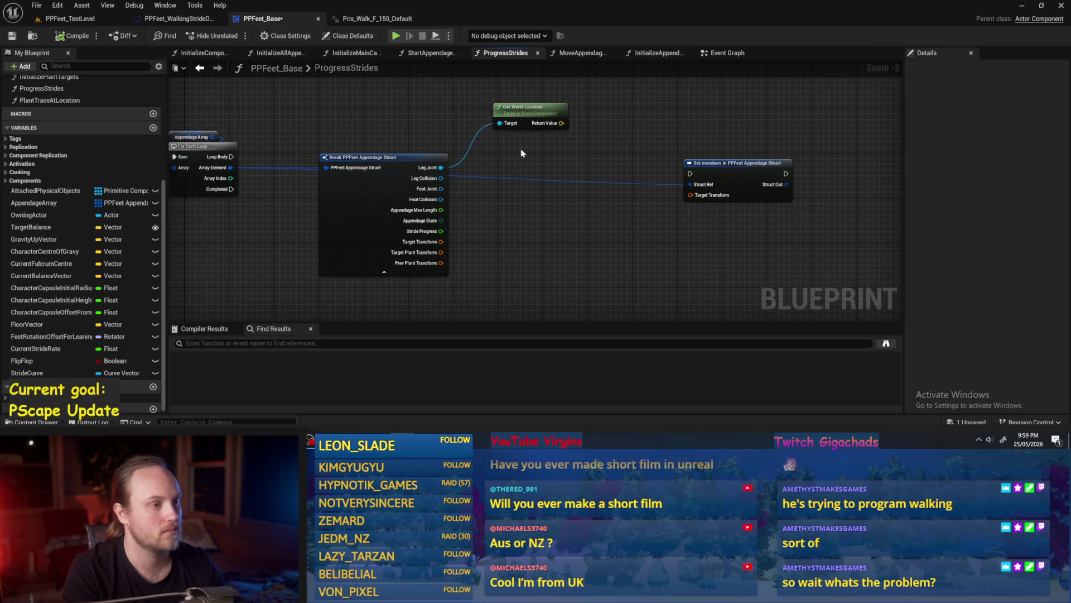
mouse_move(726, 187)
mouse_down()
mouse_move(698, 153)
mouse_move(706, 161)
mouse_move(584, 193)
mouse_up()
Step: Add a temporary Make Relative Transform beside Set members, then delete it
text(make)
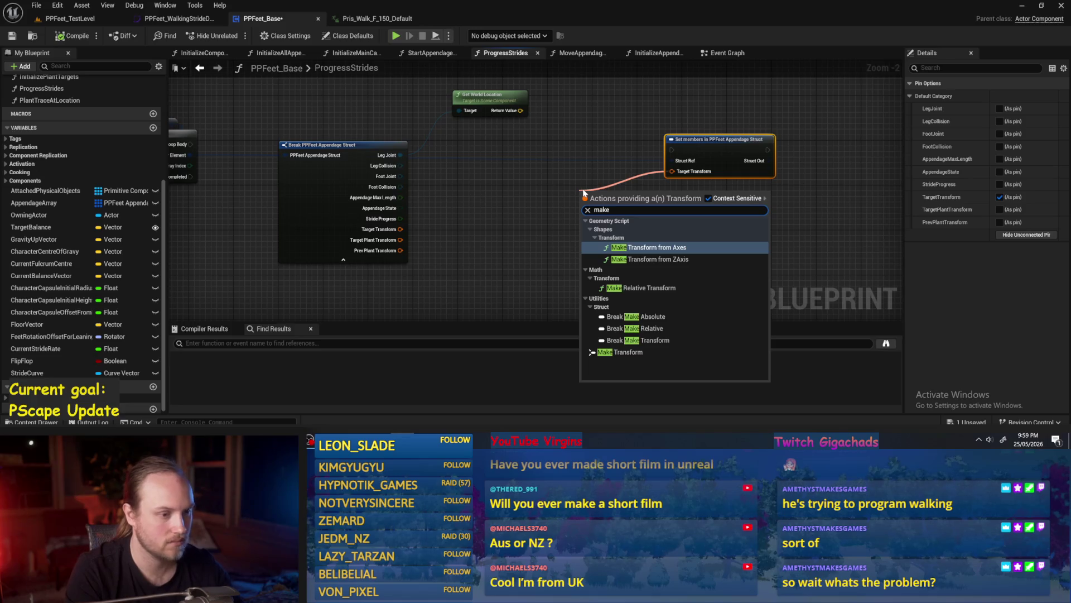
click(625, 285)
drag(633, 173, 732, 162)
click(635, 204)
drag(635, 204, 720, 199)
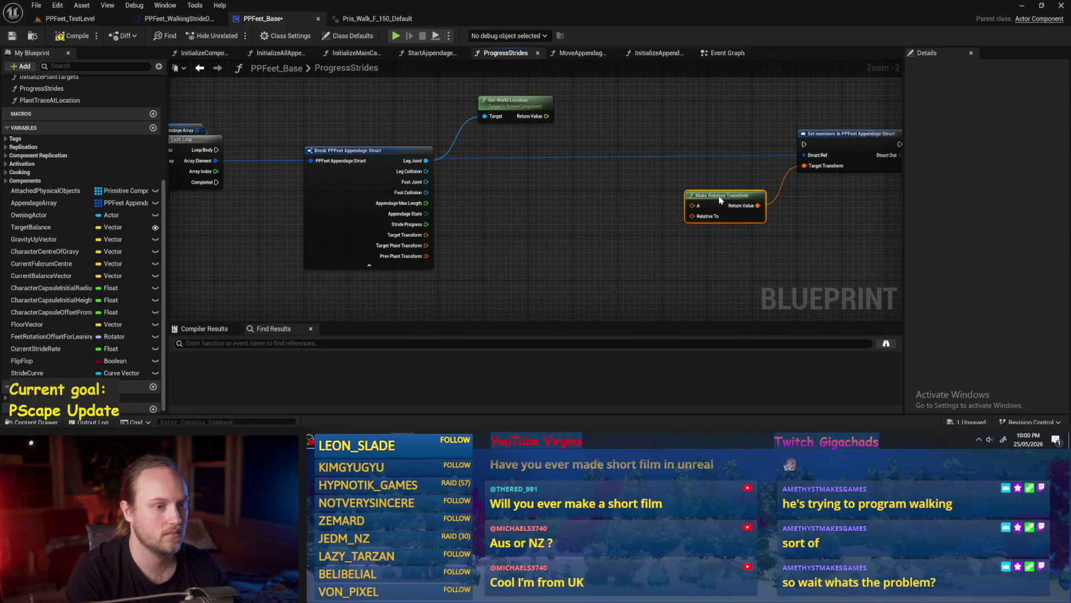
click(670, 173)
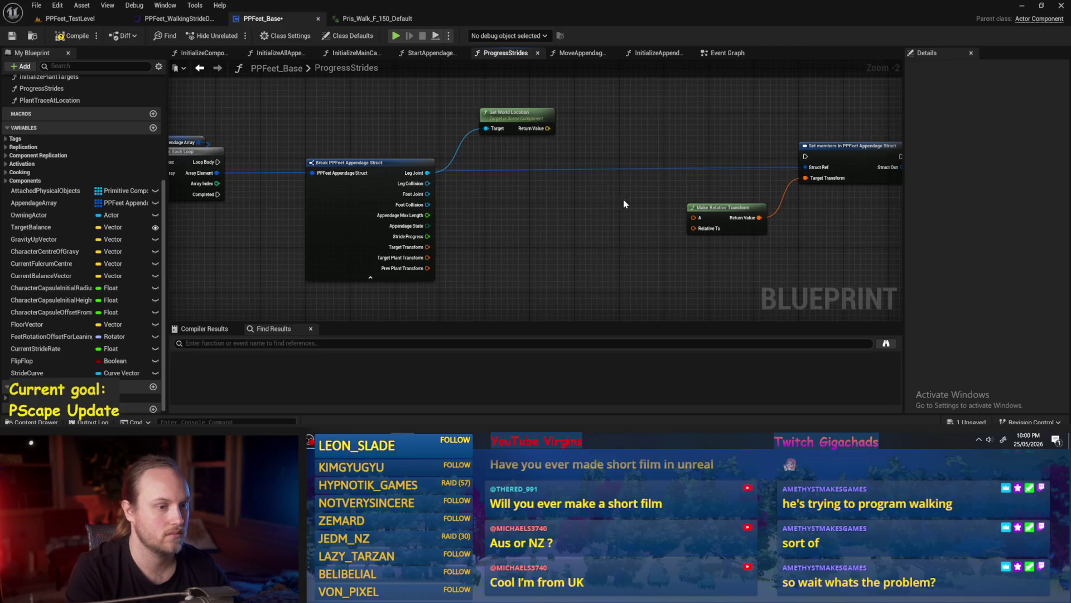
drag(624, 204, 568, 201)
drag(636, 165, 672, 258)
key(Delete)
Step: Delete the old Get World Location node and save the PPFeet_Base blueprint
drag(749, 175, 717, 199)
drag(409, 183, 503, 184)
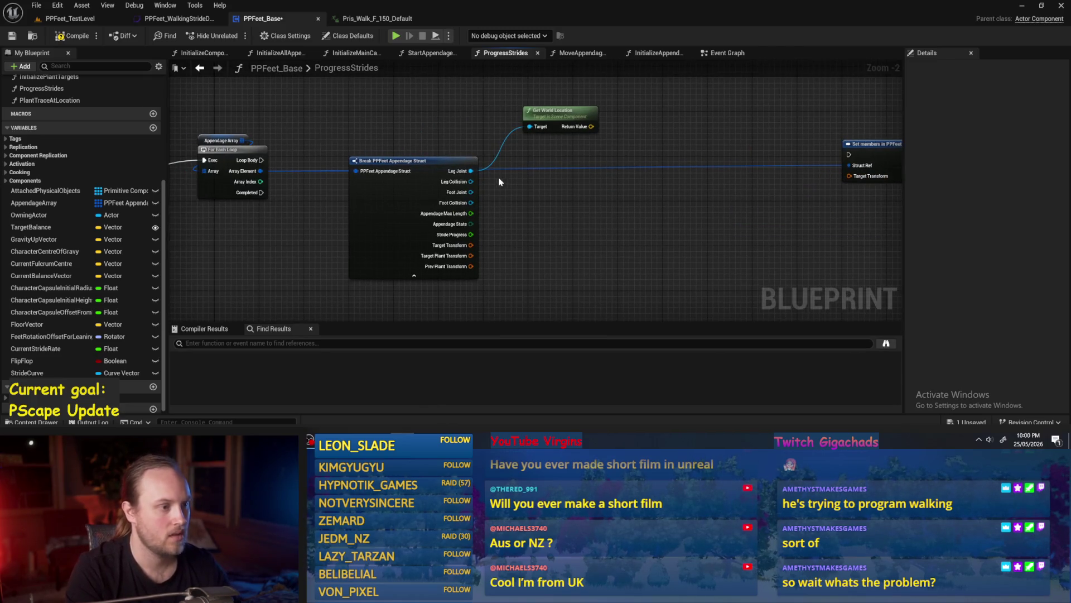
click(558, 114)
key(Delete)
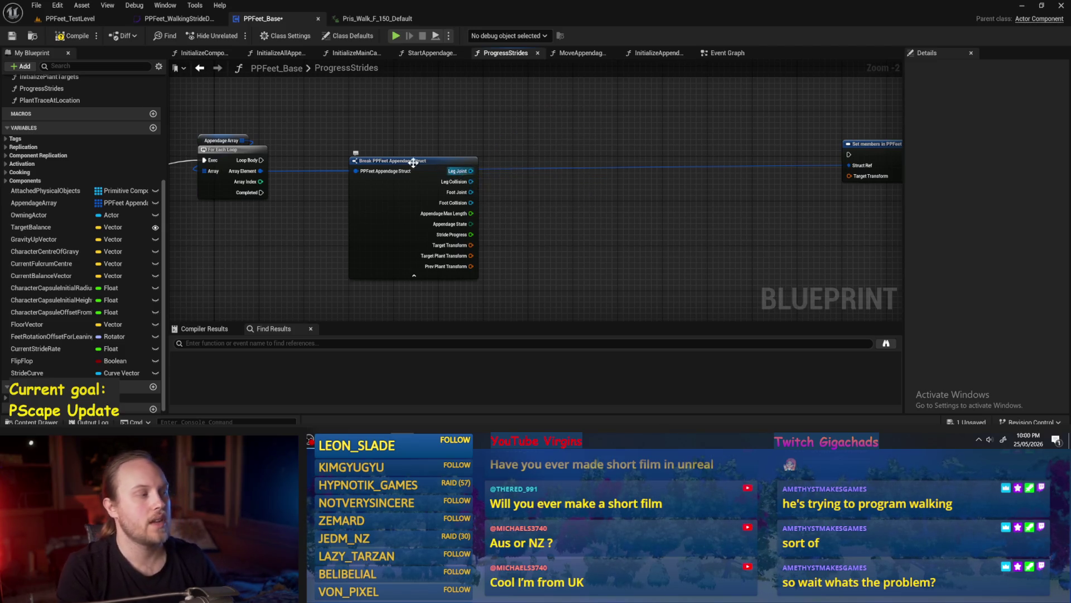
click(12, 36)
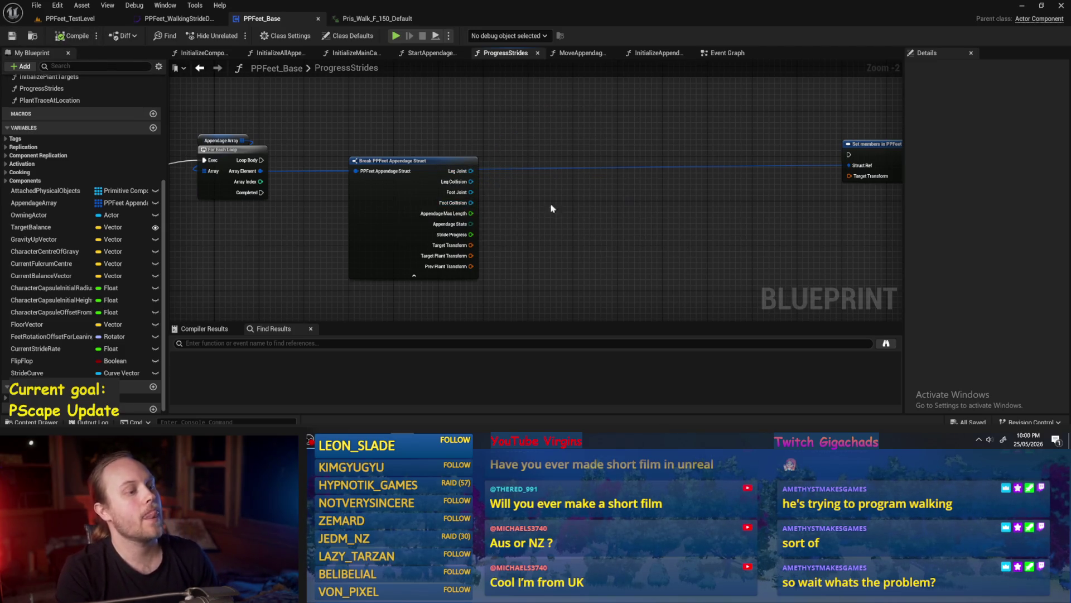
Step: Try node searches from the Leg Joint pin, including 'transform', without placing a node
drag(551, 205, 539, 176)
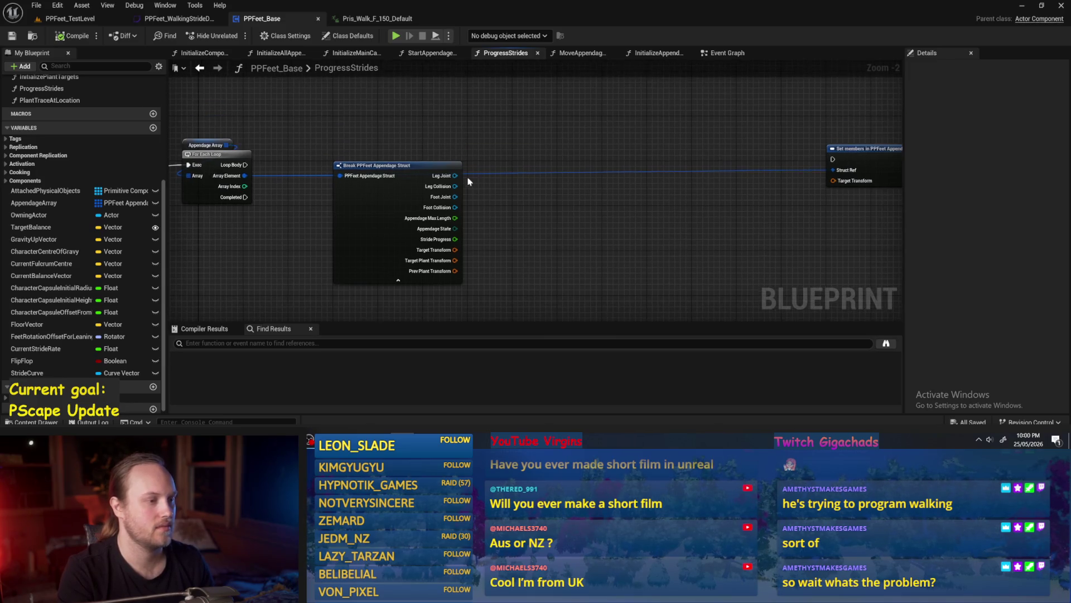
drag(454, 175, 611, 174)
click(502, 210)
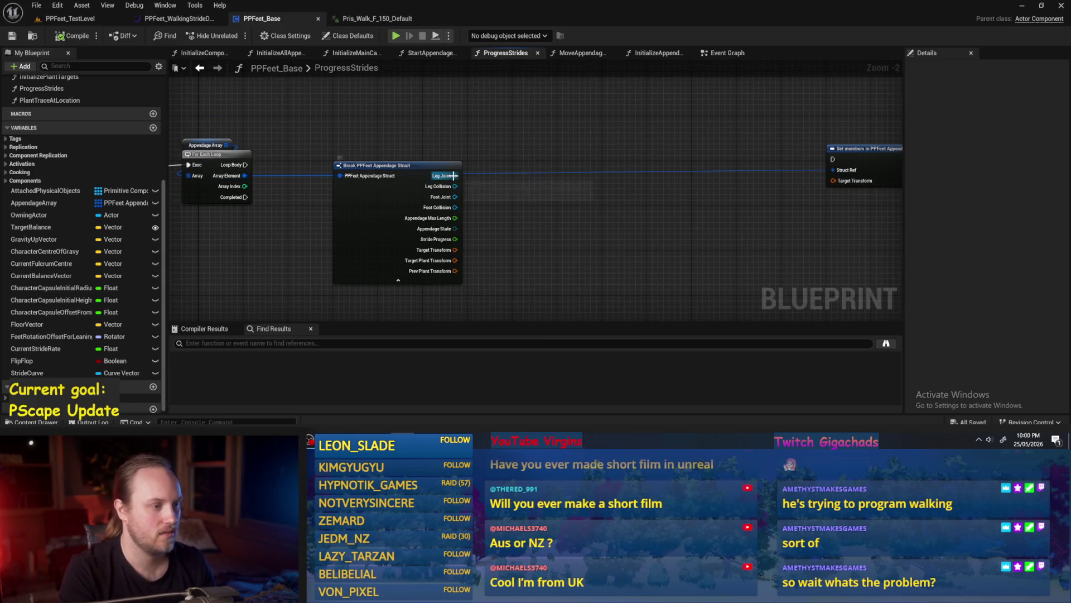
drag(455, 175, 530, 141)
text(transform)
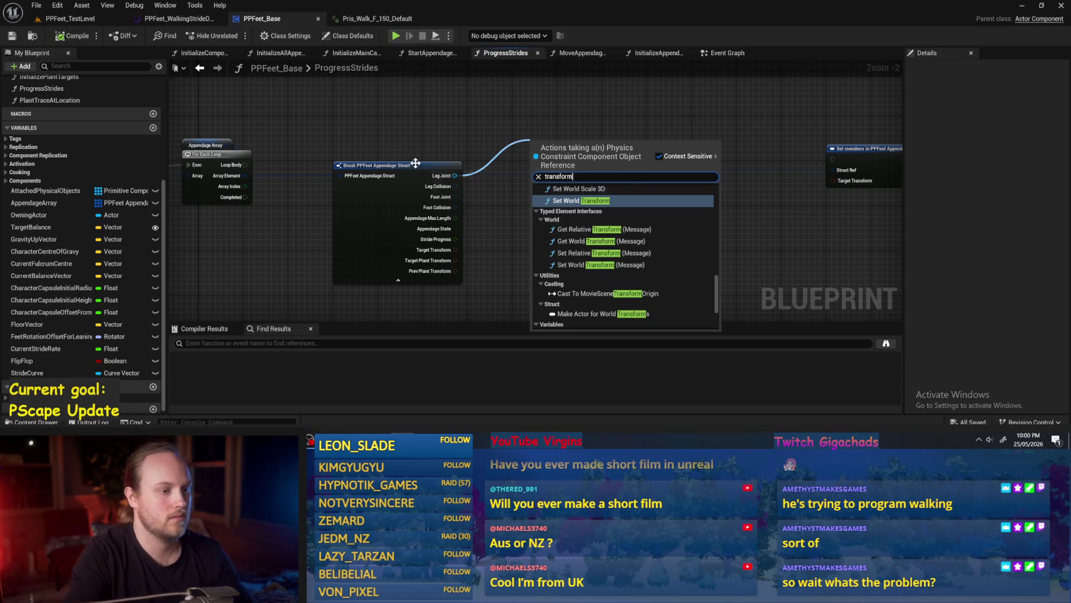
click(469, 193)
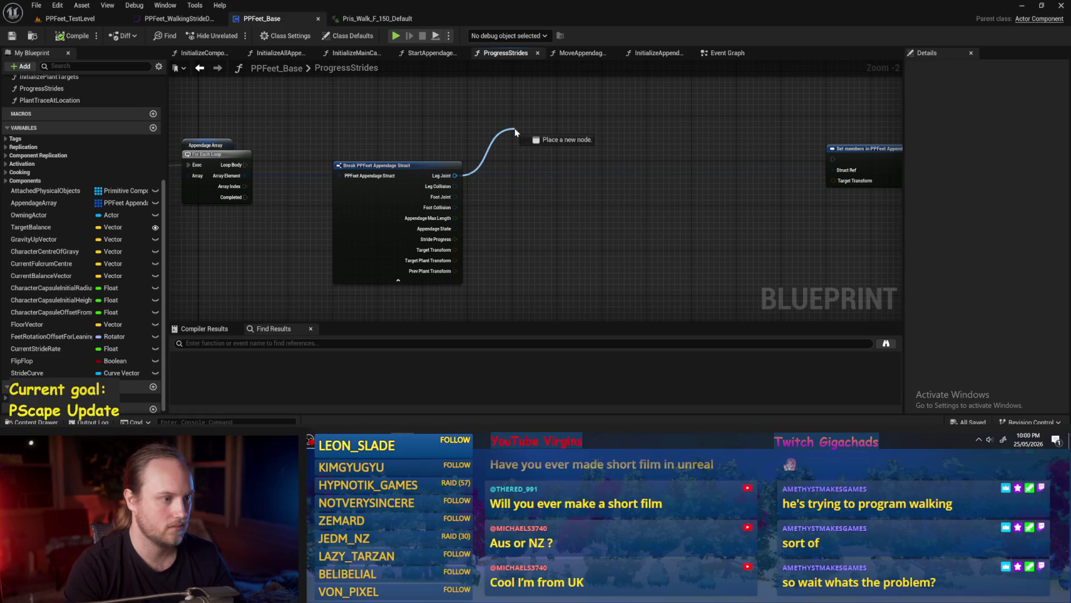
drag(515, 131, 514, 131)
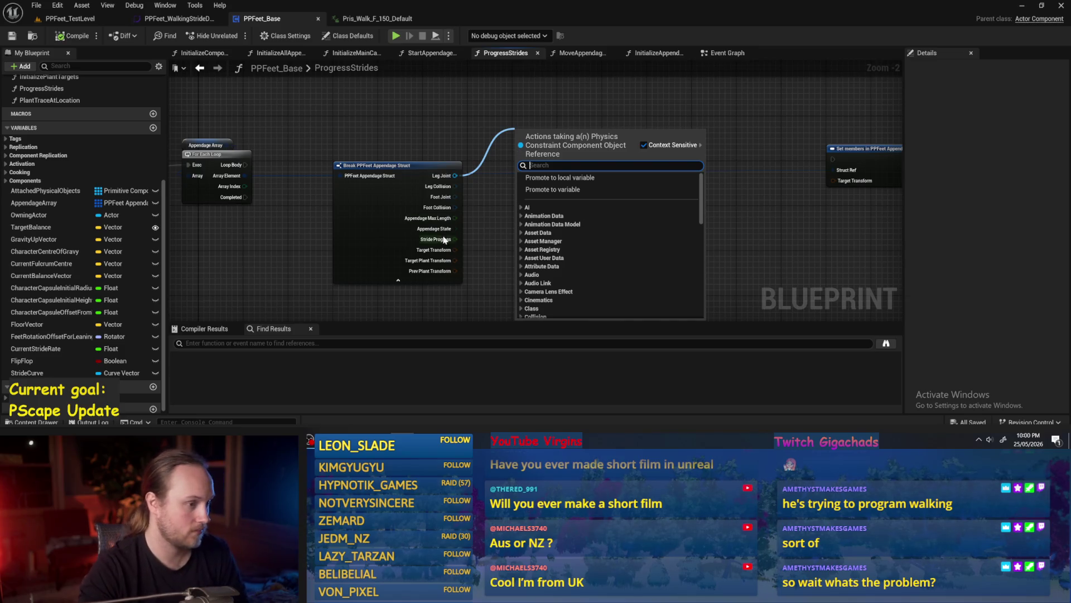
drag(474, 227, 399, 191)
drag(384, 151, 426, 123)
text(*)
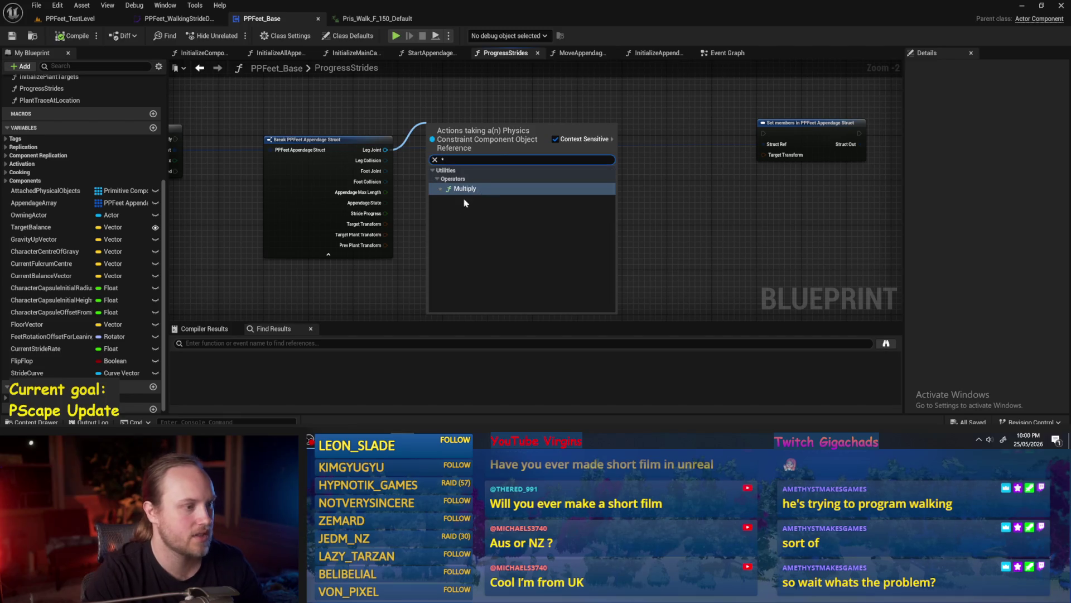
Step: Add Get World Location wired from Leg Joint, discarding a stray Get Socket Location
drag(383, 150, 440, 99)
text(get locati)
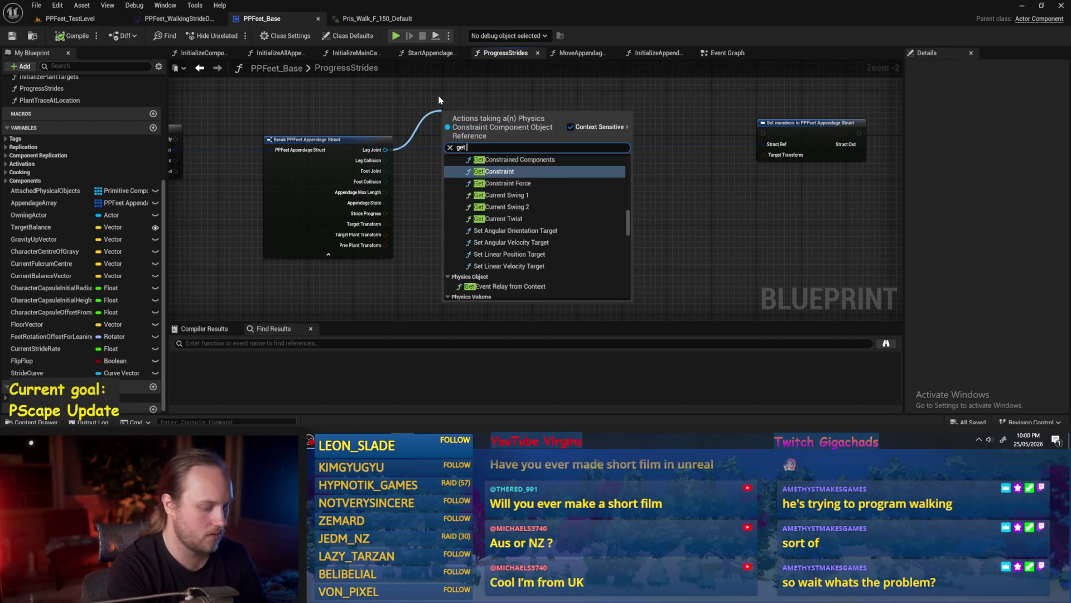
key(Return)
key(Delete)
drag(385, 150, 459, 110)
text(get location)
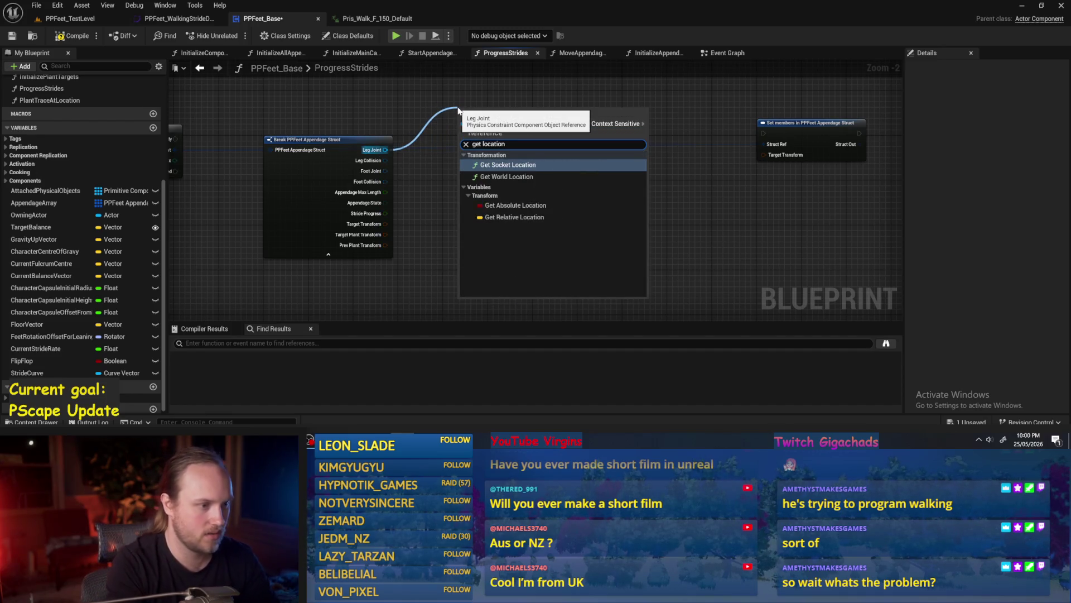
key(Return)
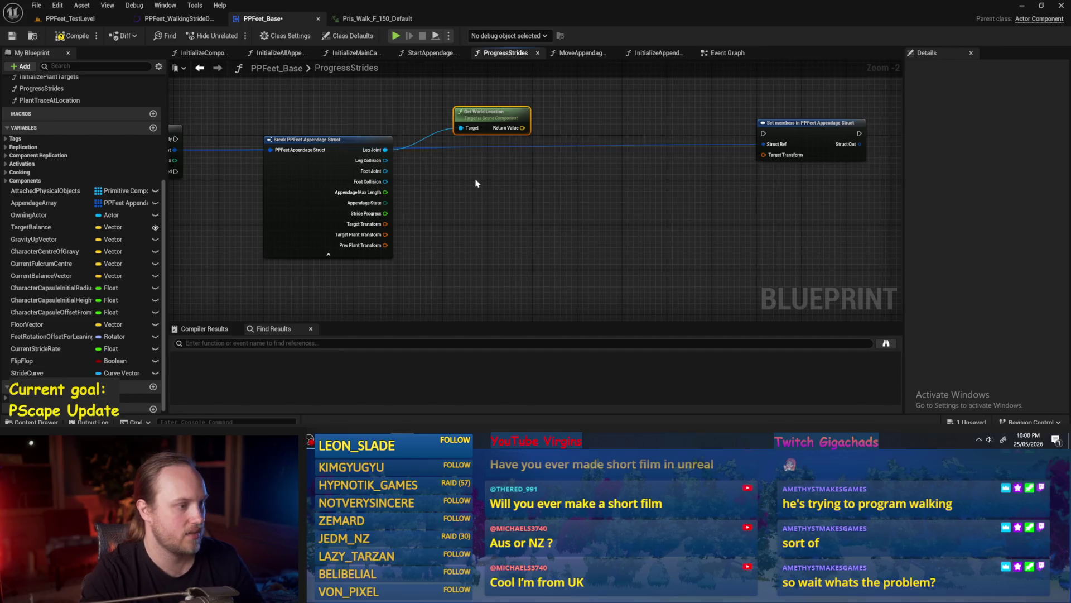
drag(502, 146, 502, 119)
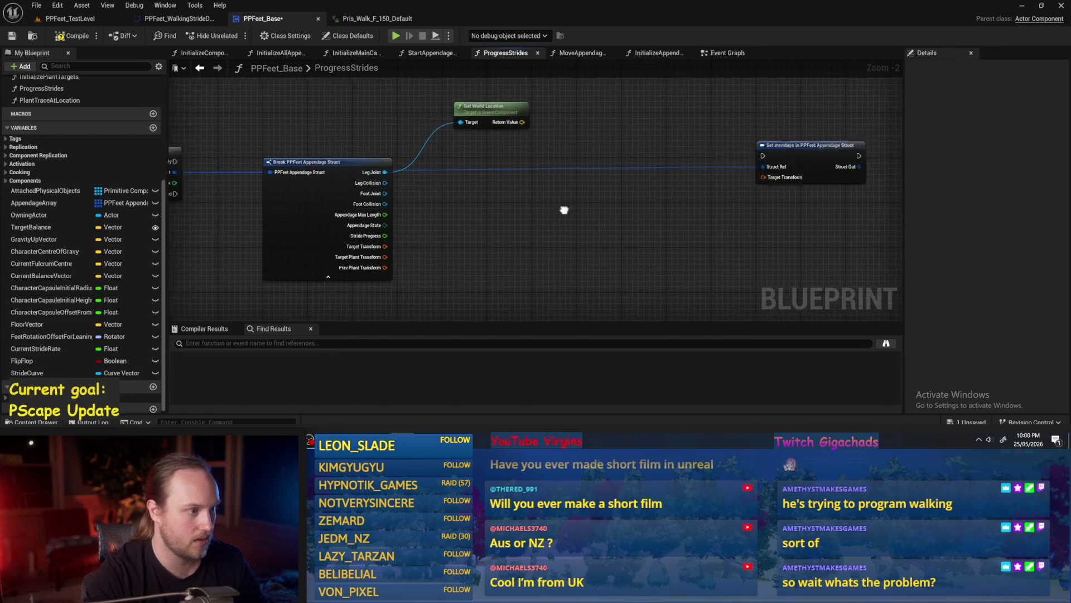
Step: Wire the loop body into Set members and feed Target Transform from a new Make Transform
mouse_move(257, 149)
mouse_down()
mouse_move(789, 136)
mouse_move(852, 149)
mouse_up()
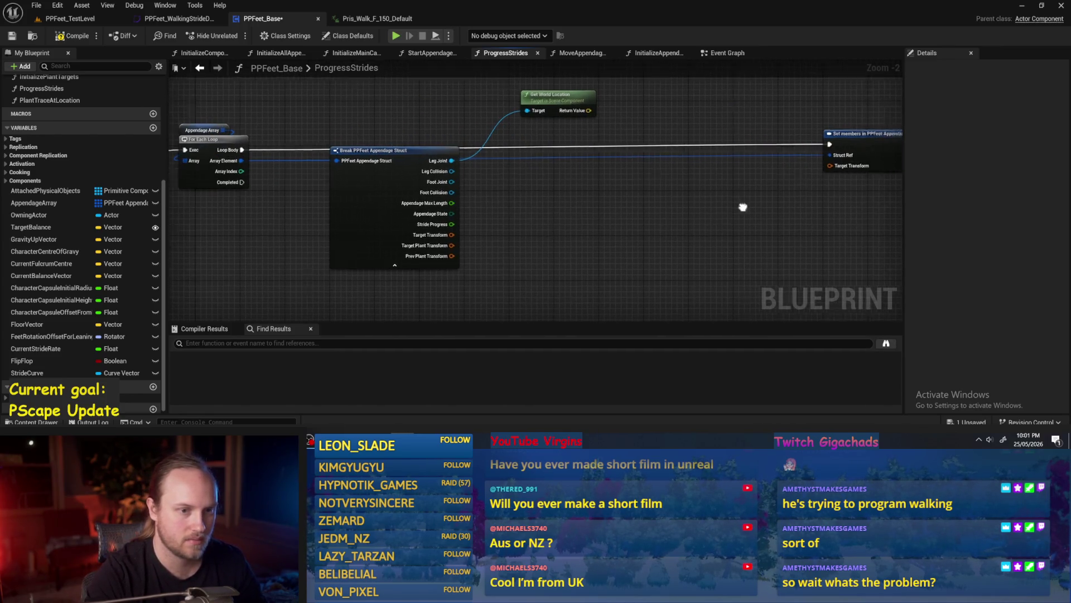
drag(751, 158, 641, 195)
text(make)
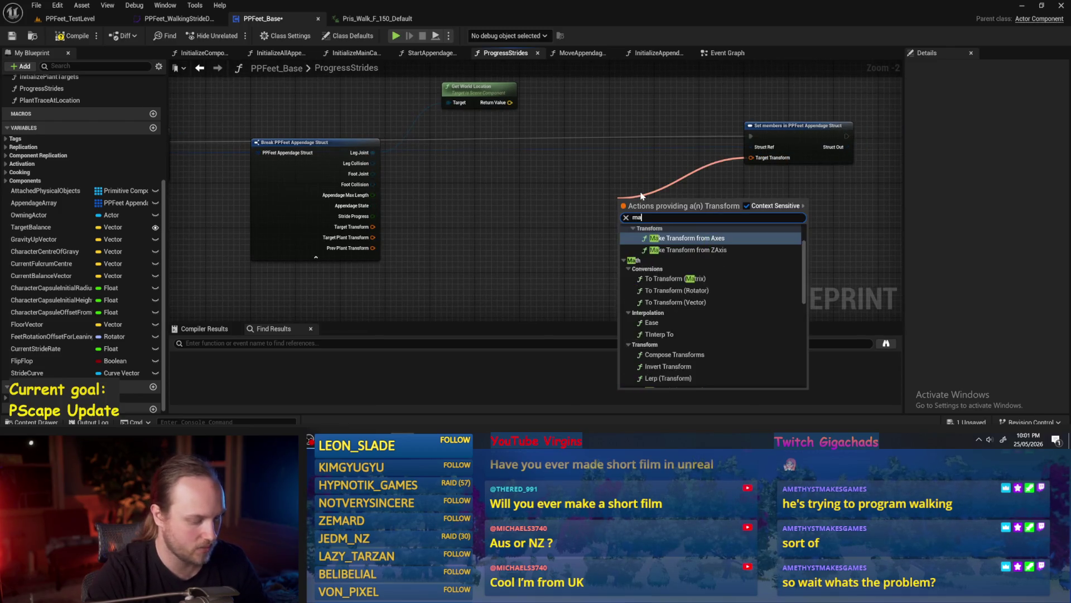
click(661, 359)
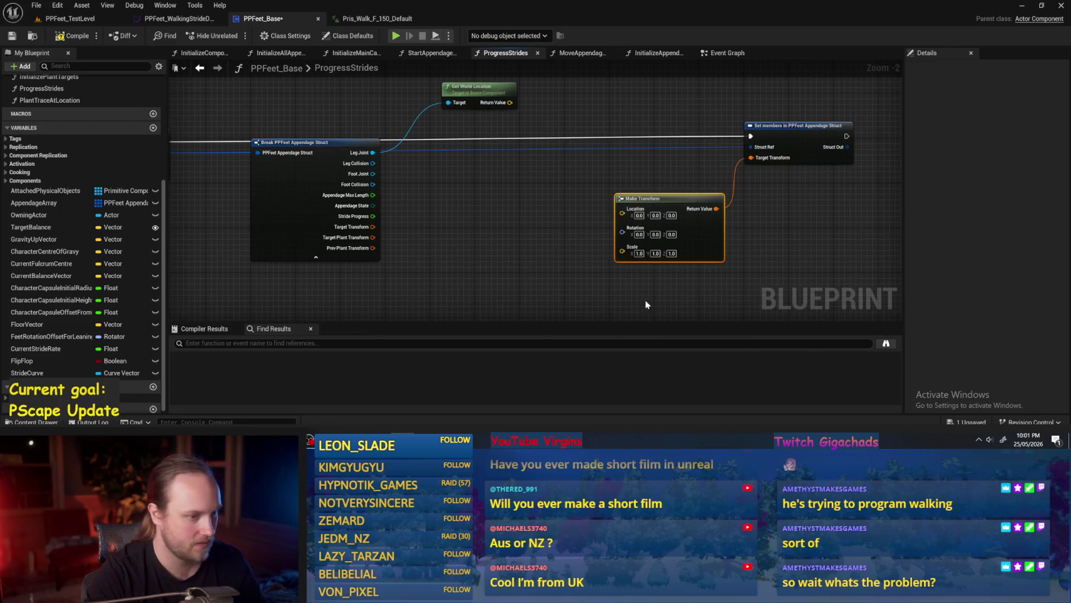
drag(689, 252, 679, 246)
click(522, 243)
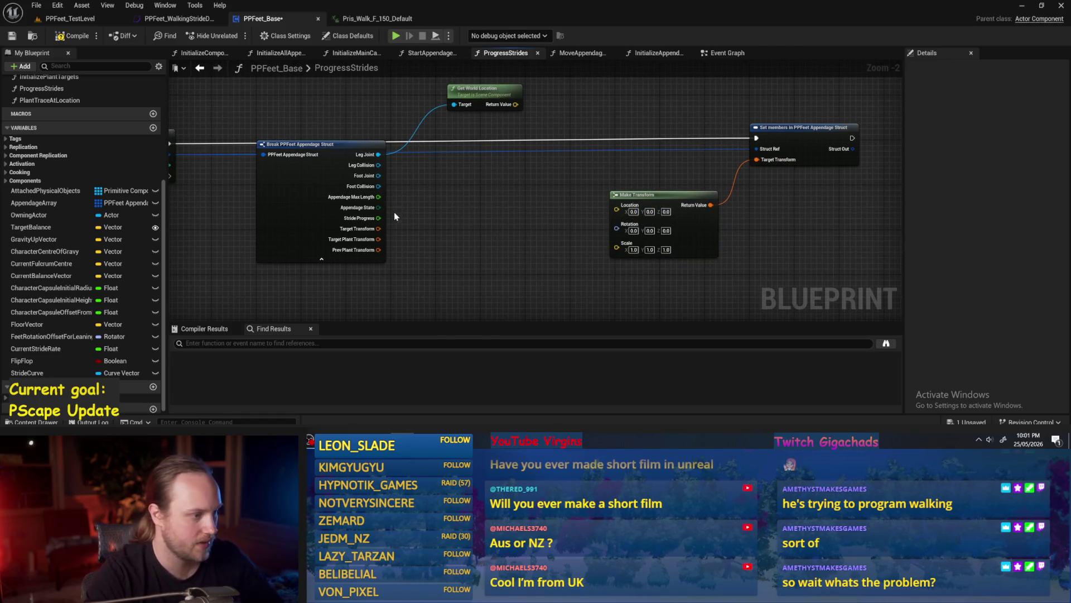
Step: Add a Stride Curve getter to the graph and move it down-left
mouse_move(400, 227)
mouse_down()
mouse_move(469, 219)
mouse_move(537, 174)
mouse_up()
drag(56, 372, 505, 208)
click(512, 219)
scroll(526, 211, up, 2)
scroll(407, 216, down, 2)
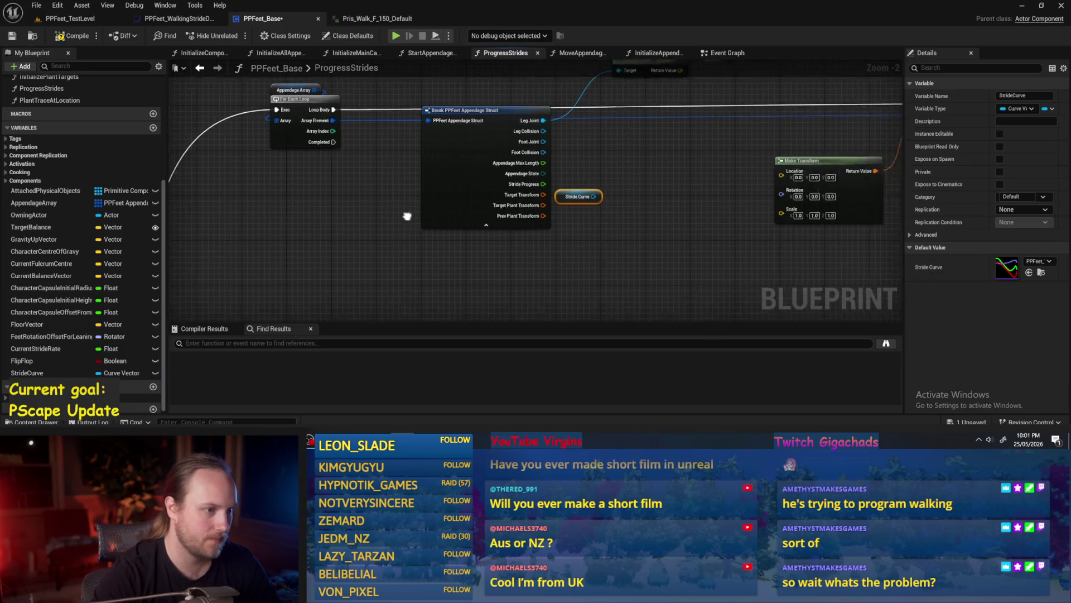
key(ctrl+z)
key(ctrl+z)
key(ctrl+z)
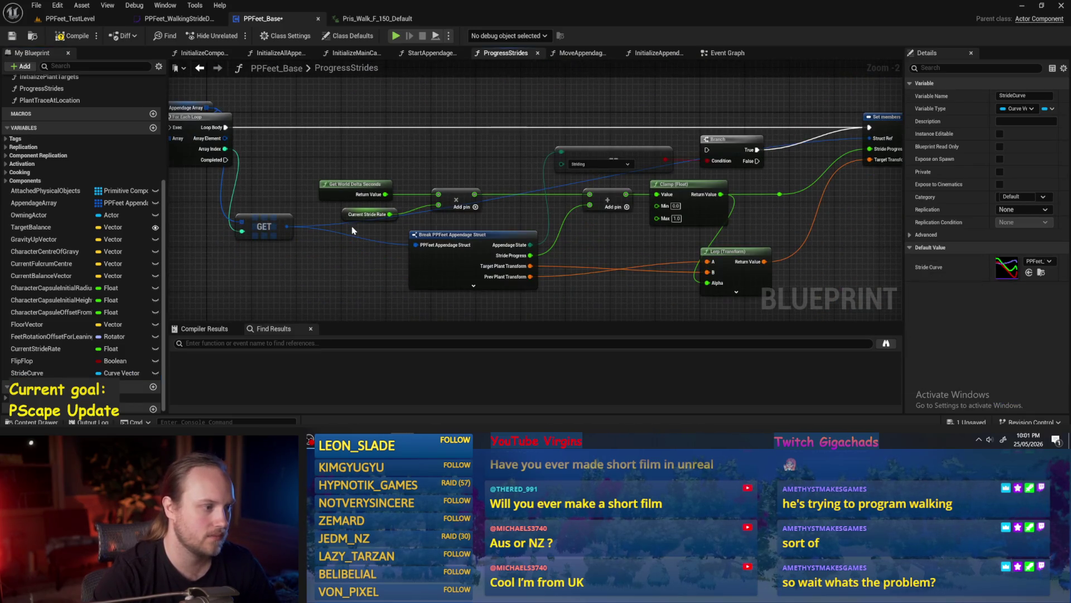
key(ctrl+y)
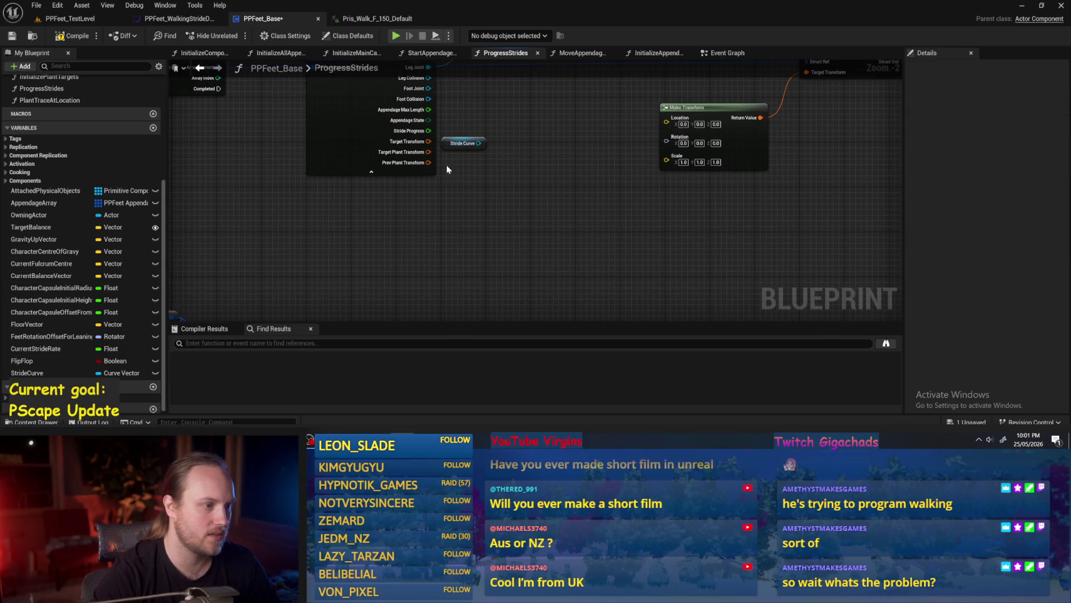
drag(455, 144, 427, 239)
Step: Add a Get Game Time in Seconds node followed by a Fraction node
right_click(398, 206)
text(game time e)
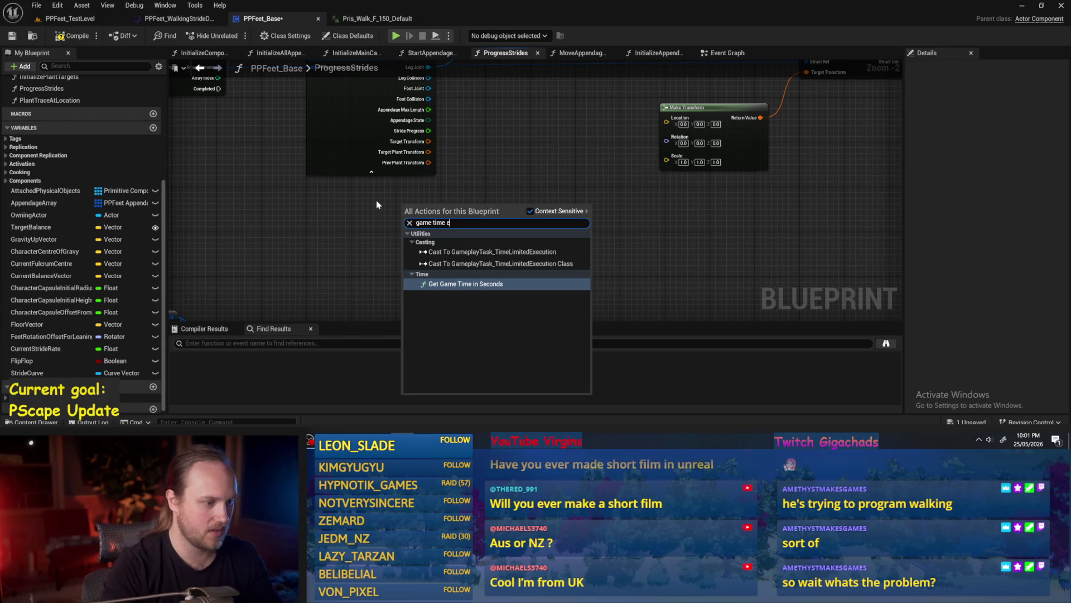
key(Return)
click(458, 242)
drag(462, 238, 587, 218)
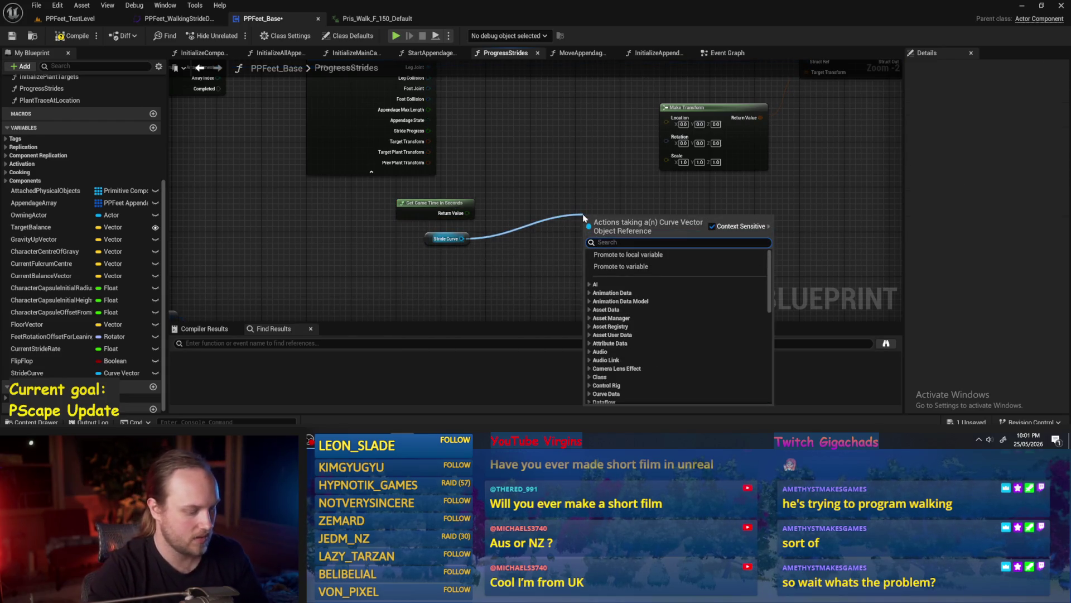
click(459, 201)
drag(514, 215, 544, 214)
text(frac)
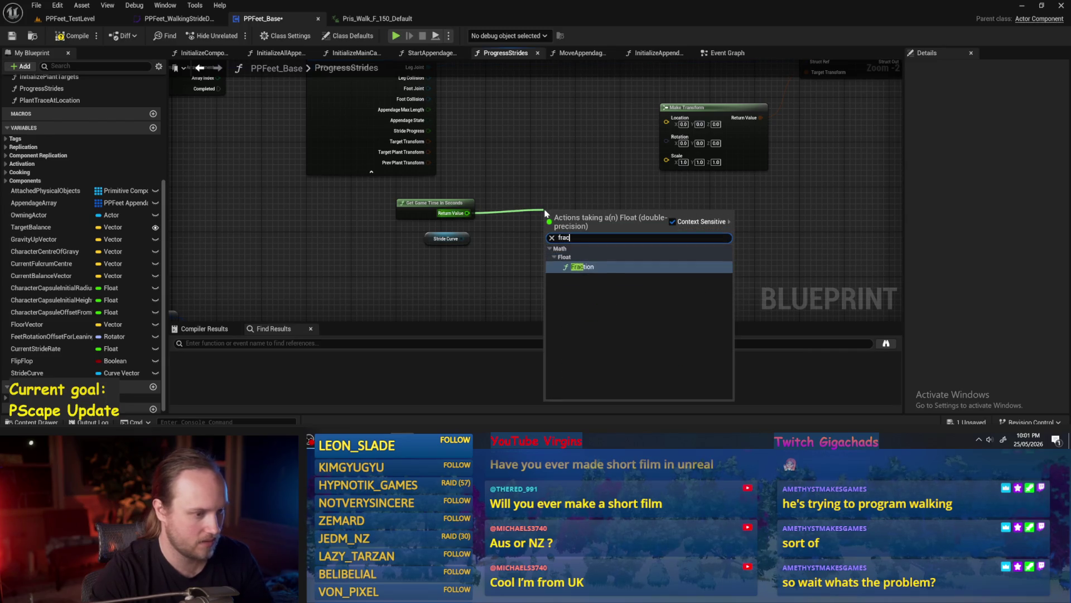
key(Return)
Step: Read Stride Curve through a Get Vector Value node and place Fraction beside it
mouse_move(462, 239)
mouse_down()
mouse_move(546, 268)
mouse_move(534, 261)
mouse_up()
text(get)
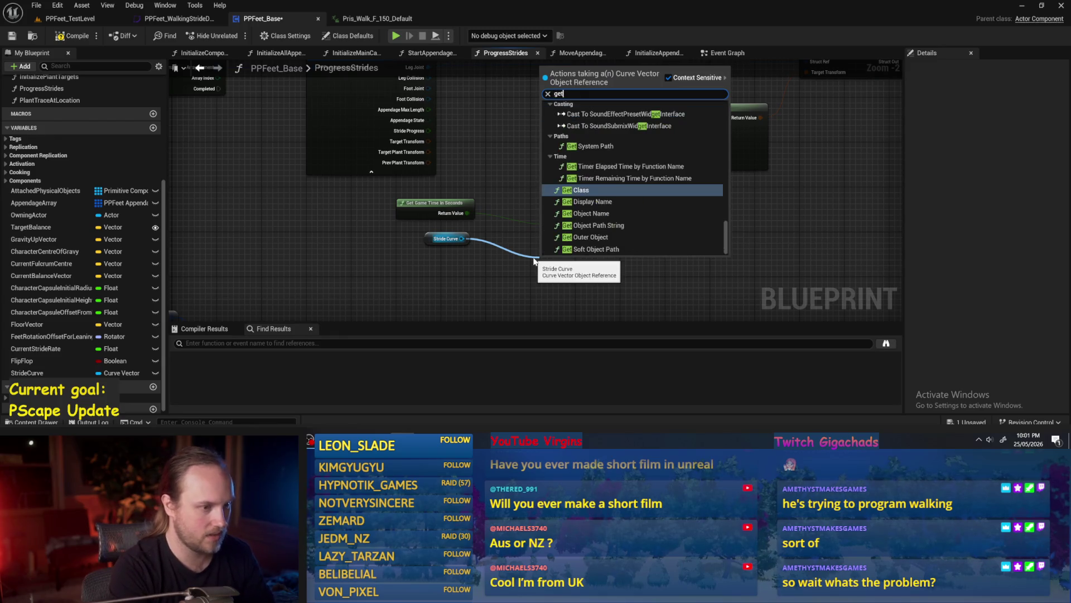
text( vector)
key(Return)
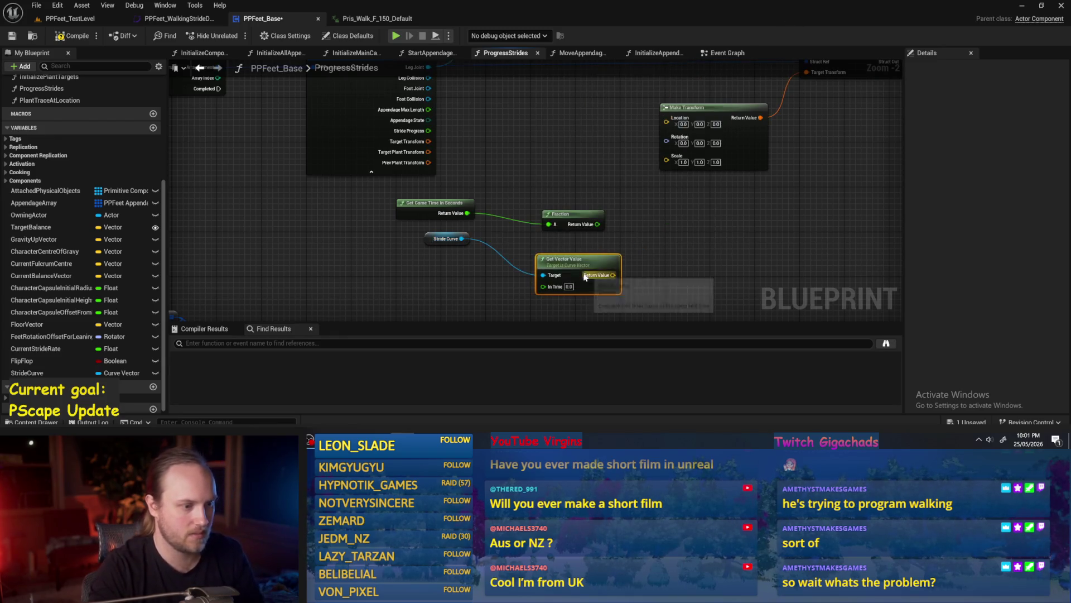
mouse_move(568, 217)
mouse_down()
mouse_move(540, 268)
mouse_move(552, 240)
mouse_move(543, 203)
mouse_up()
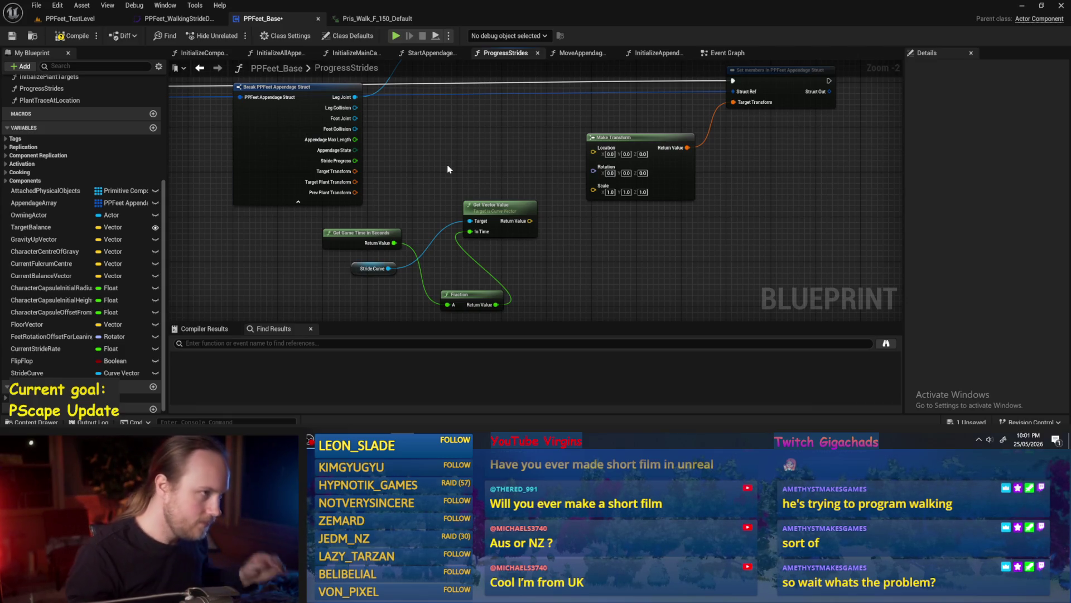
Step: Drag Get Game Time, Fraction and Get Vector Value into a tight row under the struct nodes
mouse_move(379, 226)
mouse_down()
mouse_move(422, 214)
mouse_move(438, 289)
mouse_move(440, 259)
mouse_up()
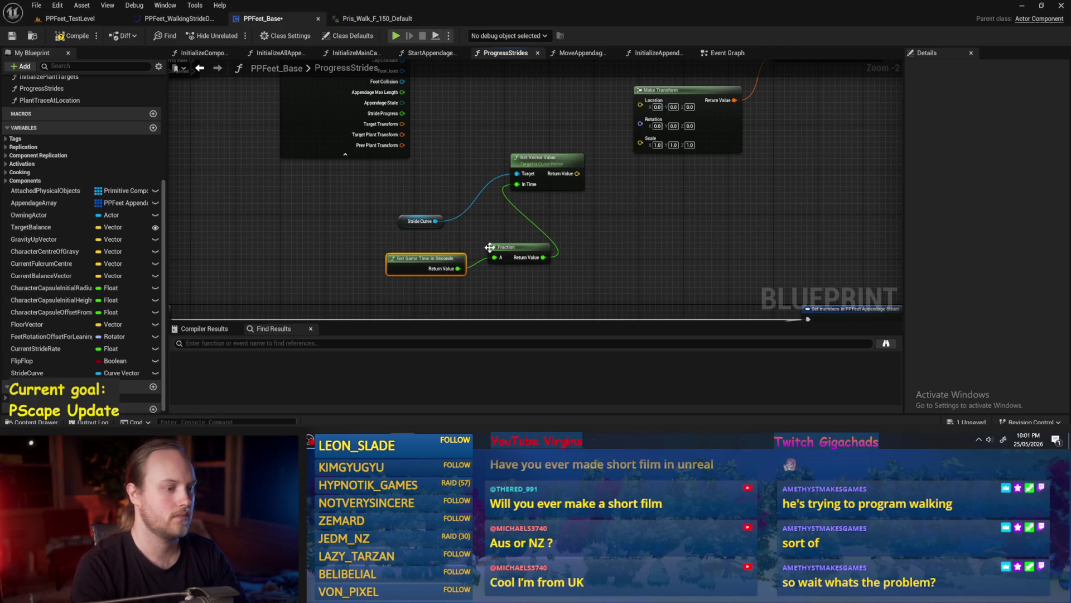
mouse_move(506, 293)
mouse_down()
mouse_move(574, 163)
mouse_move(388, 182)
mouse_move(491, 145)
mouse_move(664, 212)
mouse_move(460, 207)
mouse_up()
mouse_move(380, 166)
mouse_down()
mouse_move(298, 159)
mouse_move(298, 77)
mouse_up()
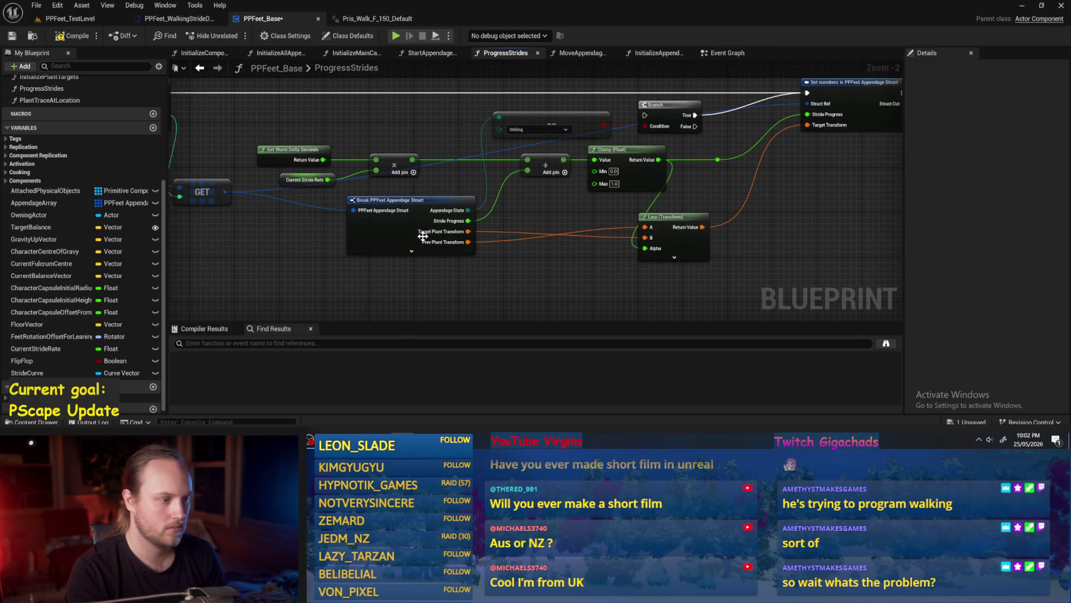
mouse_move(432, 112)
mouse_down()
mouse_move(481, 158)
mouse_move(512, 218)
mouse_move(346, 216)
mouse_up()
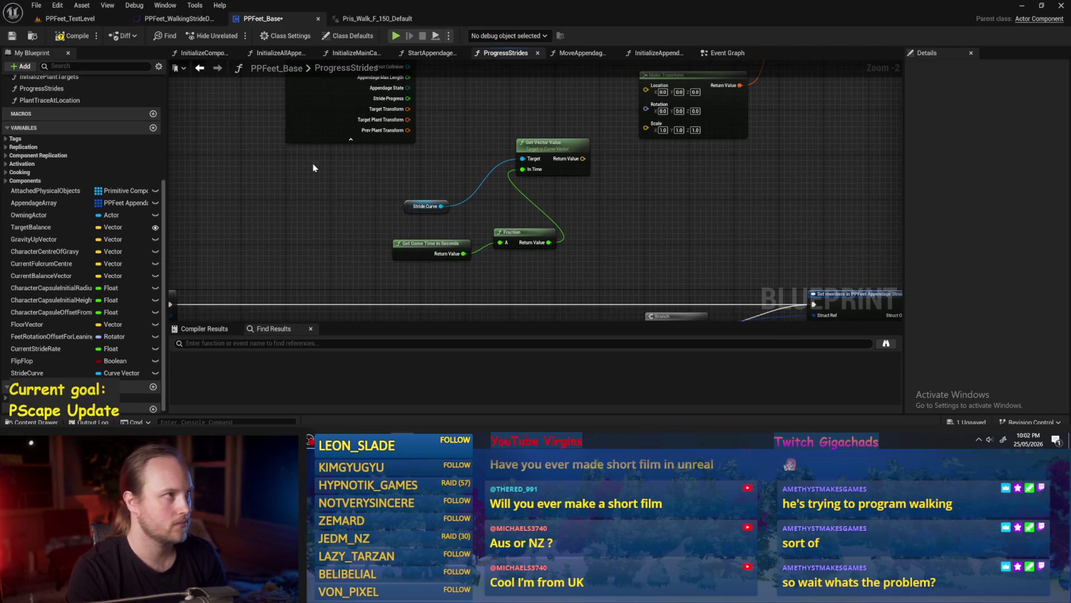
drag(514, 192, 581, 215)
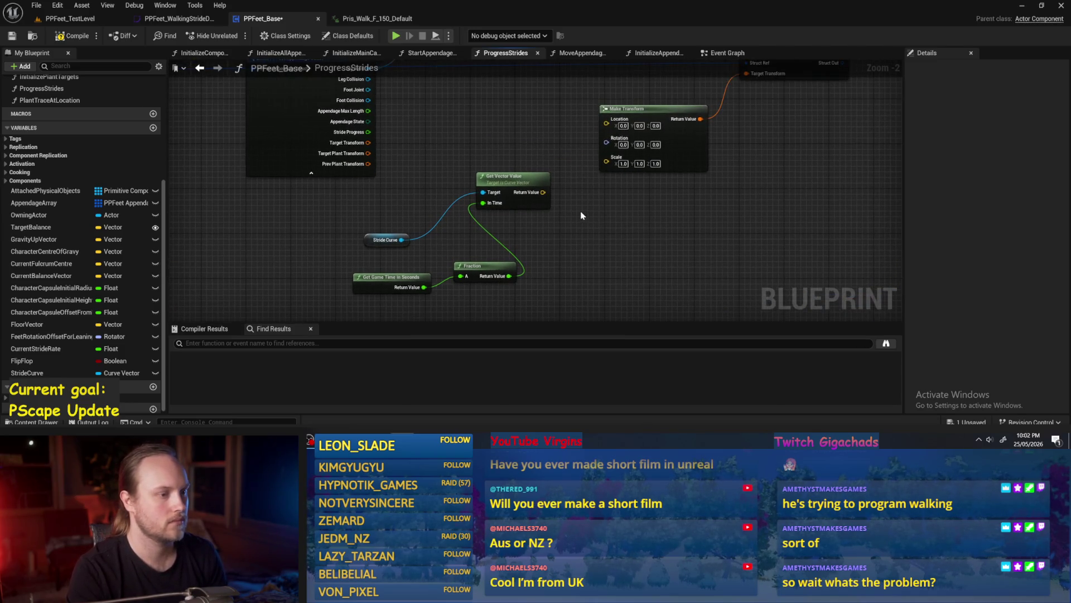
drag(473, 274, 455, 285)
mouse_move(360, 291)
mouse_down()
mouse_move(318, 255)
mouse_move(308, 214)
mouse_move(340, 266)
mouse_move(326, 264)
mouse_move(379, 254)
mouse_up()
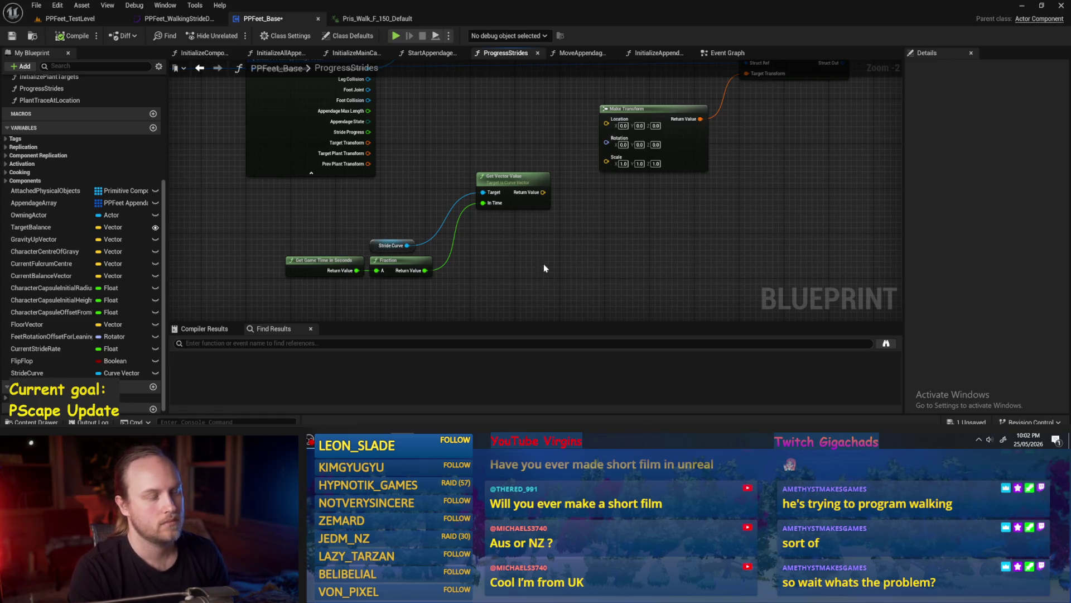
drag(545, 268, 522, 291)
mouse_move(495, 208)
mouse_down()
mouse_move(479, 225)
mouse_move(533, 232)
mouse_up()
Step: Add a Break Vector node on the curve's return value and move Make Transform and Set up-right
text(break vector)
key(Return)
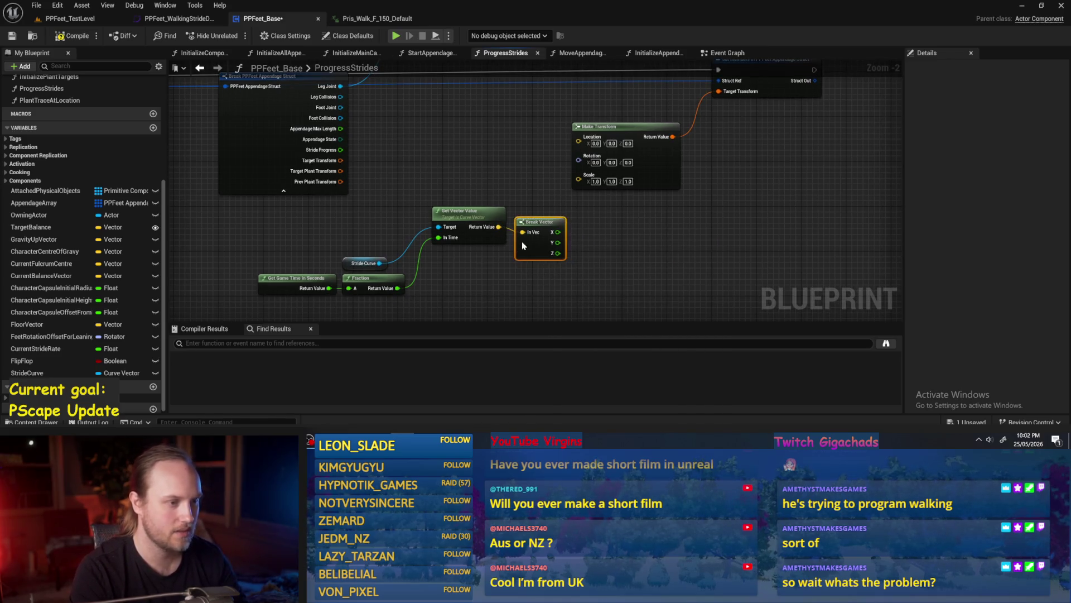
drag(659, 202, 687, 215)
mouse_move(828, 99)
mouse_down()
mouse_move(618, 251)
mouse_move(736, 236)
mouse_up()
drag(323, 151, 537, 156)
Step: Add an Add node from Appendage Max Length and a vector subtraction node on Get World Location
text(+)
click(579, 238)
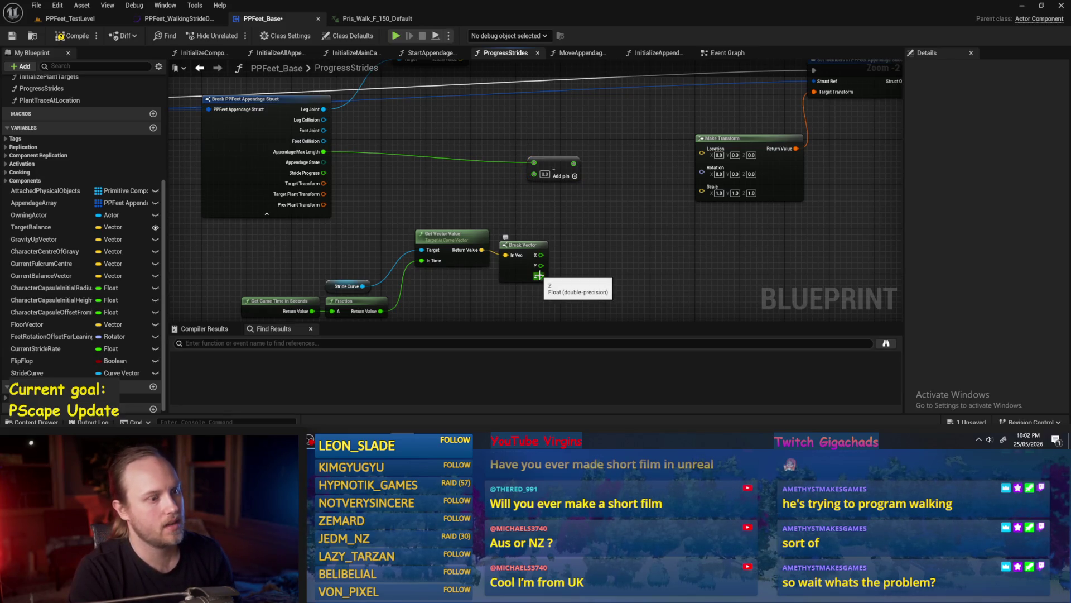
drag(550, 170, 527, 211)
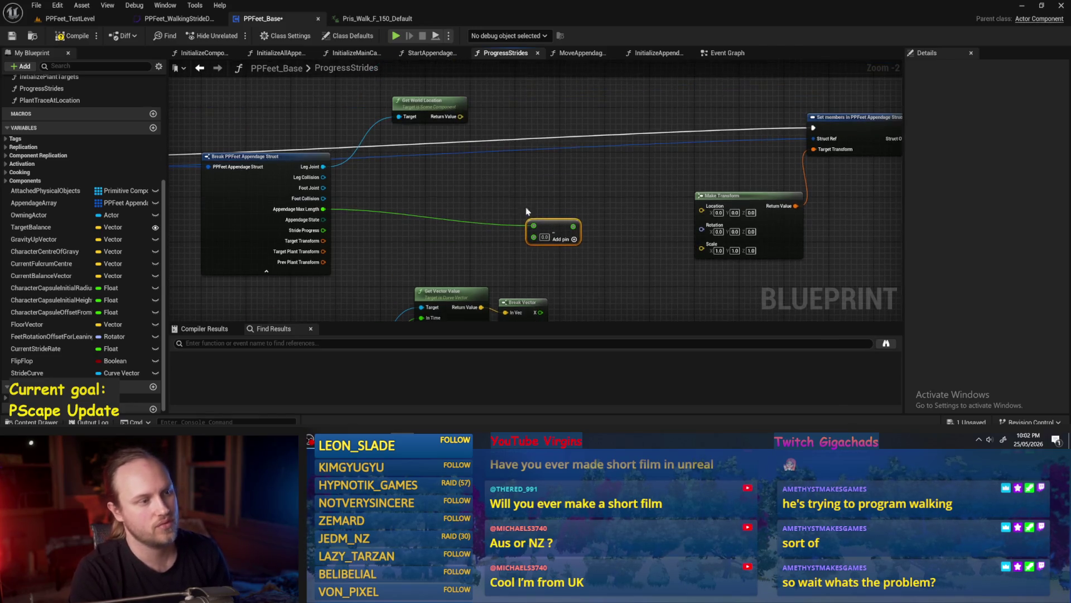
drag(460, 116, 556, 158)
click(561, 219)
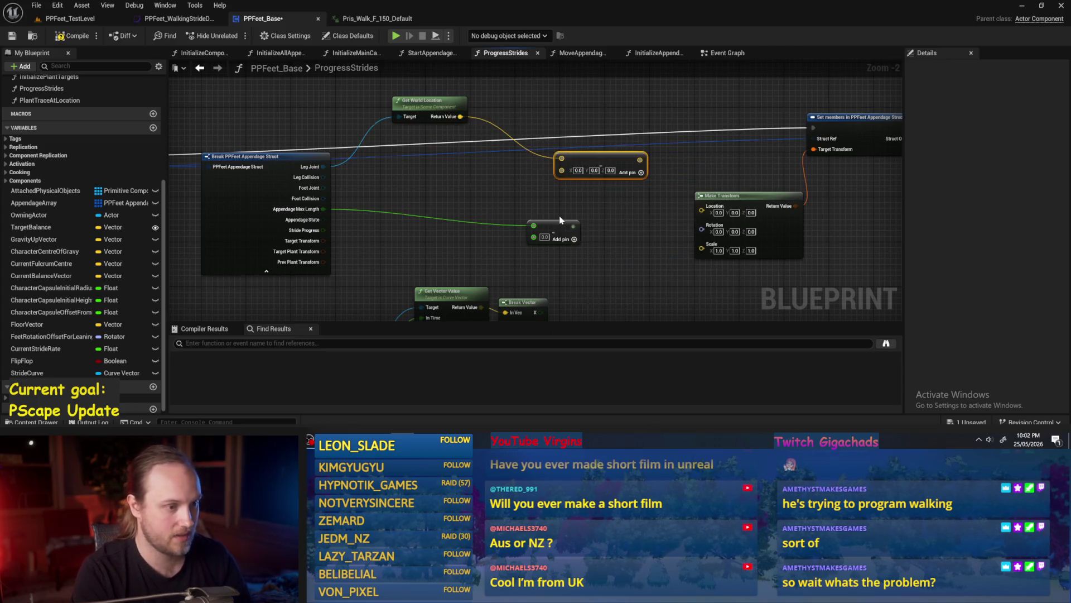
Step: Split the subtraction's vector input into X, Y, Z, delete the extra Add node, and wire Appendage Max Length into Z
right_click(564, 172)
key(Escape)
right_click(562, 172)
click(585, 217)
drag(550, 233, 510, 227)
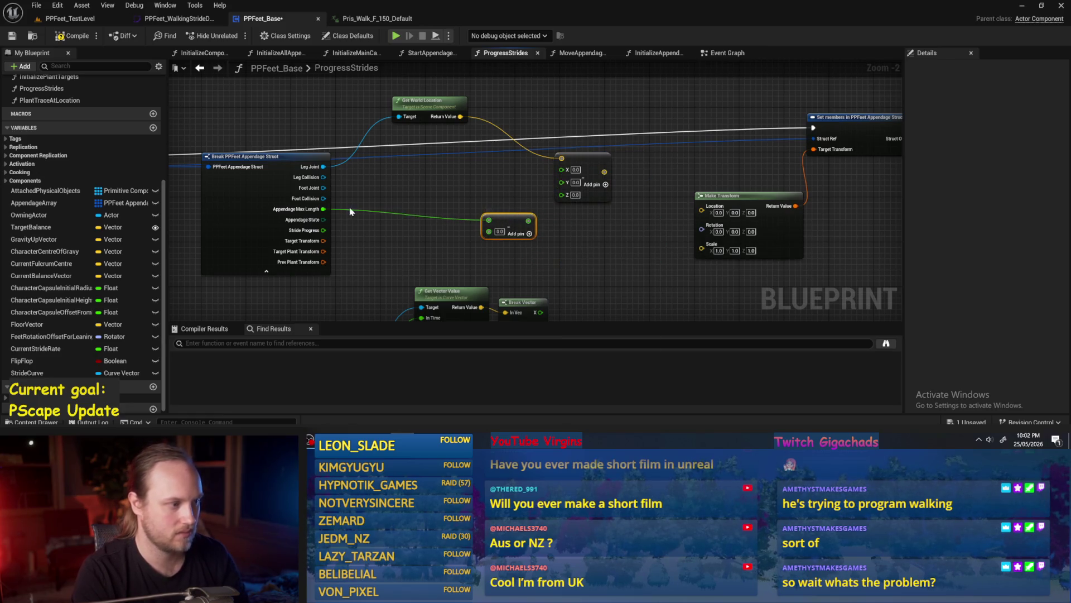
key(Delete)
mouse_move(323, 209)
mouse_down()
mouse_move(574, 206)
mouse_move(561, 194)
mouse_move(564, 208)
mouse_move(524, 208)
mouse_move(539, 193)
mouse_up()
Step: Reposition the Break Vector and subtraction nodes near Make Transform
mouse_move(705, 192)
mouse_down()
mouse_move(731, 191)
mouse_move(530, 161)
mouse_up()
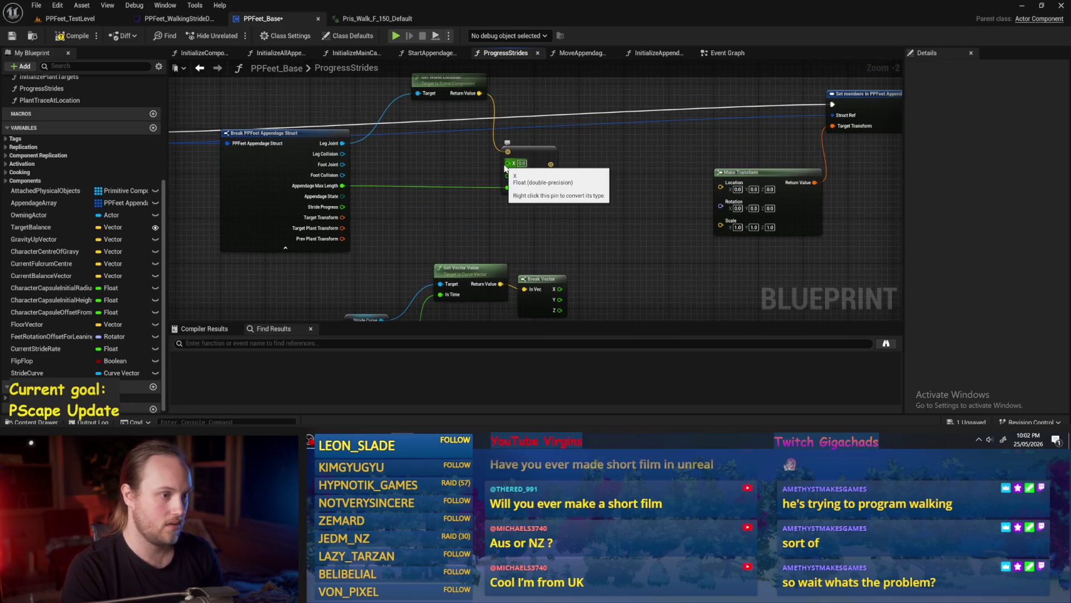
drag(534, 199, 572, 143)
mouse_move(582, 228)
mouse_down()
mouse_move(576, 216)
mouse_move(587, 216)
mouse_up()
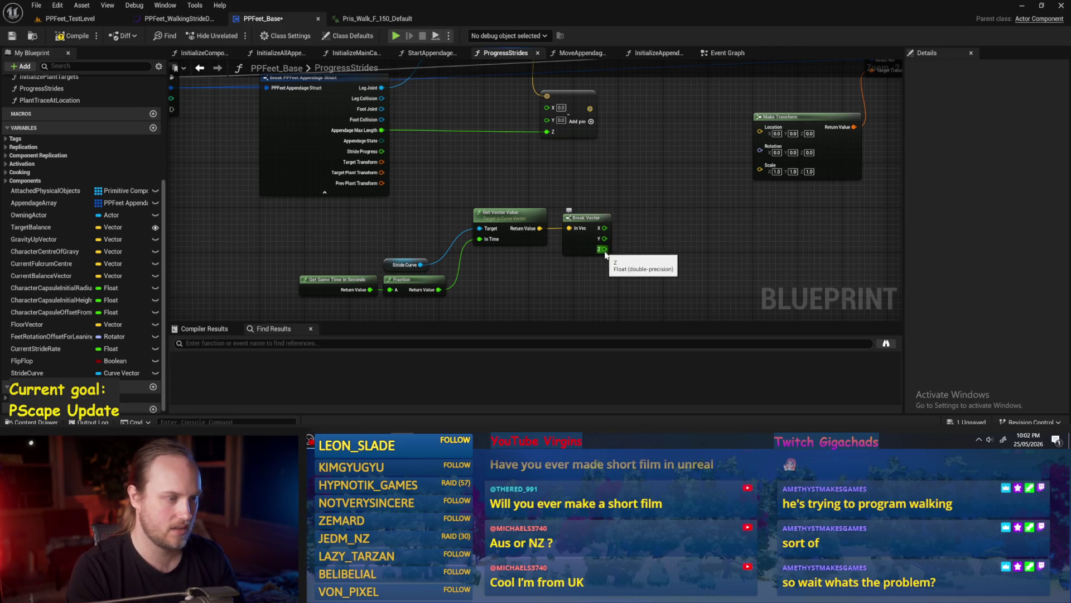
drag(608, 263, 584, 290)
mouse_move(565, 139)
mouse_down()
mouse_move(708, 203)
mouse_move(644, 176)
mouse_up()
Step: Add a vector Add node after the subtraction, split its input, and connect Break Vector Y and Z
text(+\)
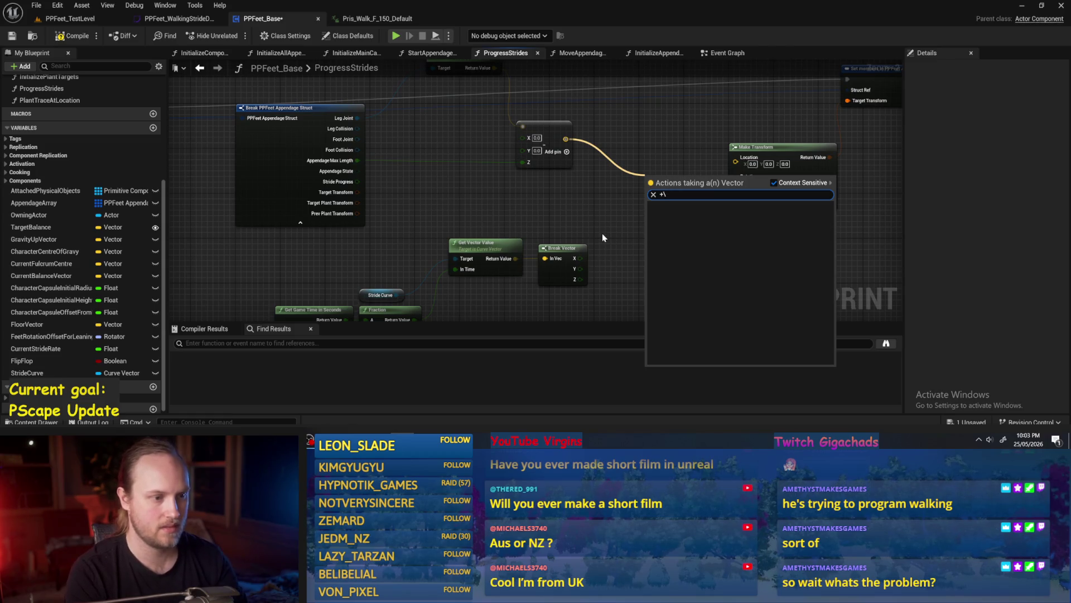
key(Return)
drag(680, 180, 665, 179)
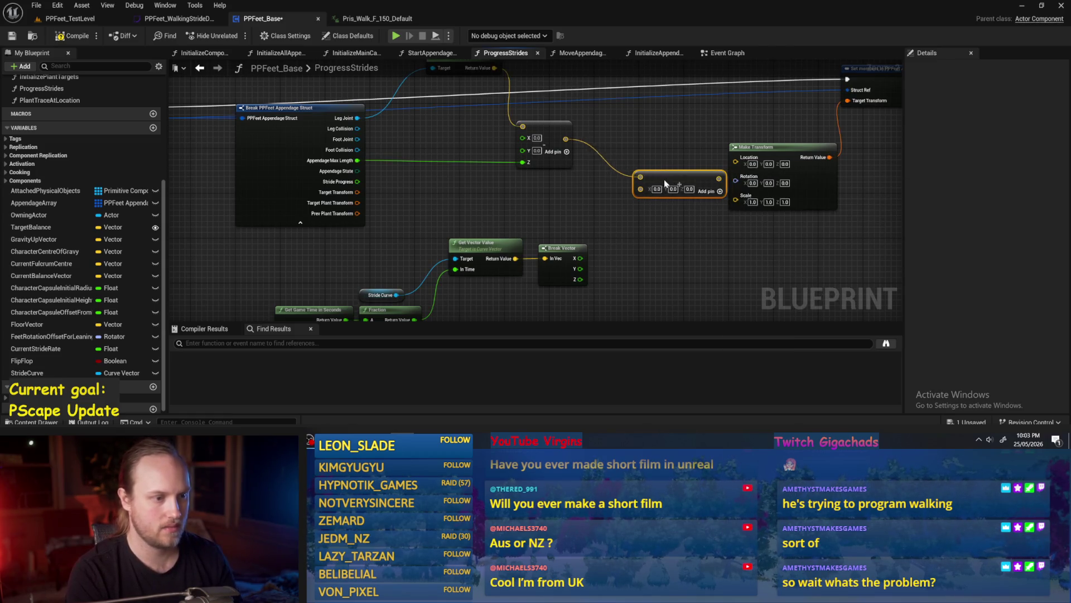
right_click(636, 190)
click(660, 238)
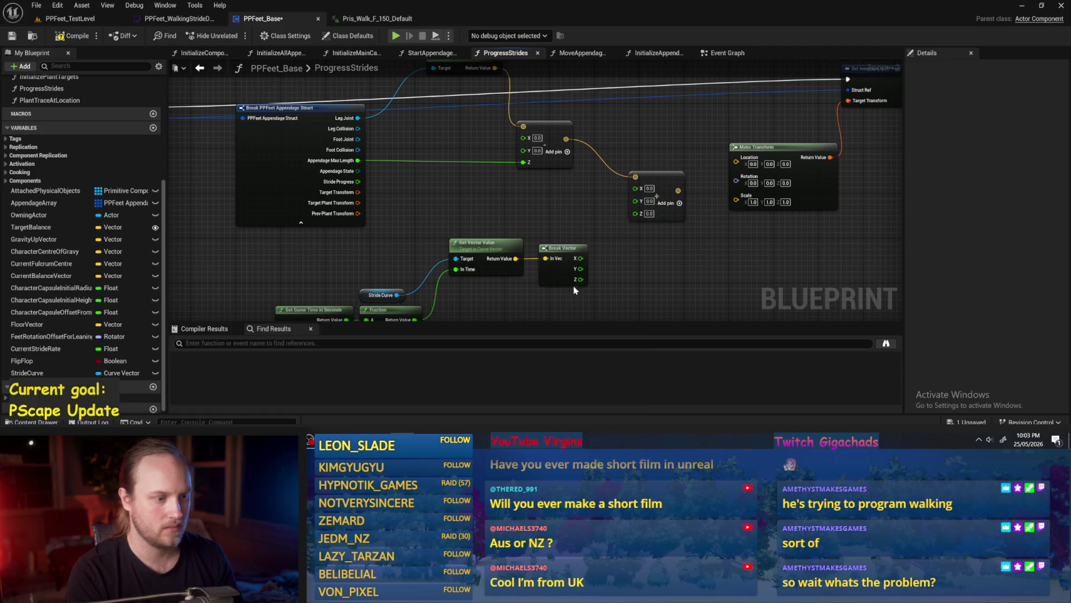
mouse_move(634, 212)
mouse_down()
mouse_move(581, 259)
mouse_move(634, 189)
mouse_move(635, 200)
mouse_up()
mouse_move(576, 278)
mouse_down()
mouse_move(642, 207)
mouse_move(631, 210)
mouse_up()
Step: Compile and save the blueprint, then undo the recent graph edits
scroll(650, 256, down, 1)
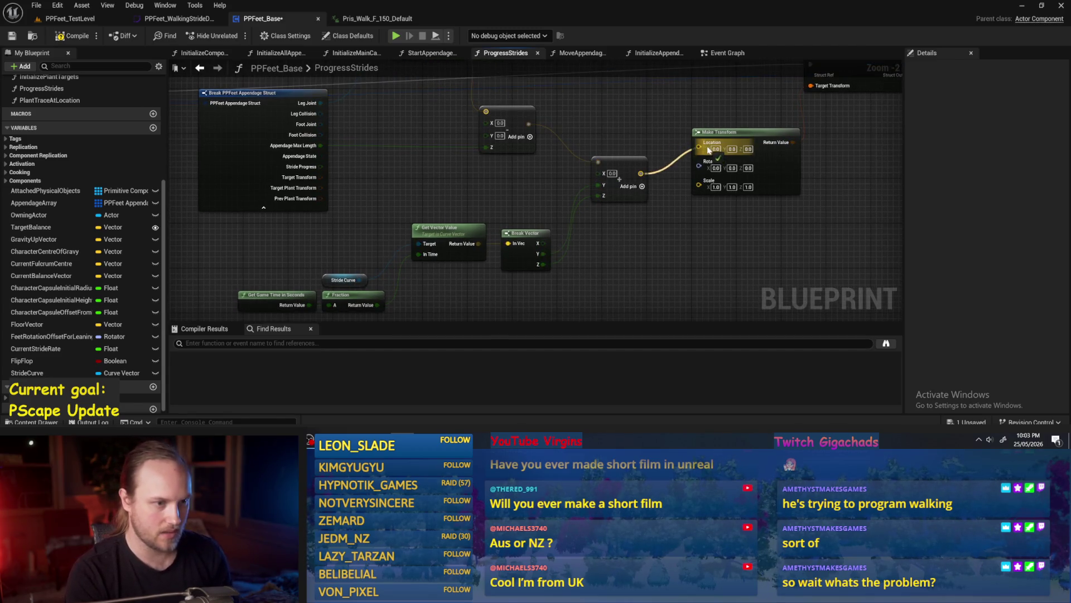
scroll(651, 168, down, 1)
drag(650, 168, 650, 140)
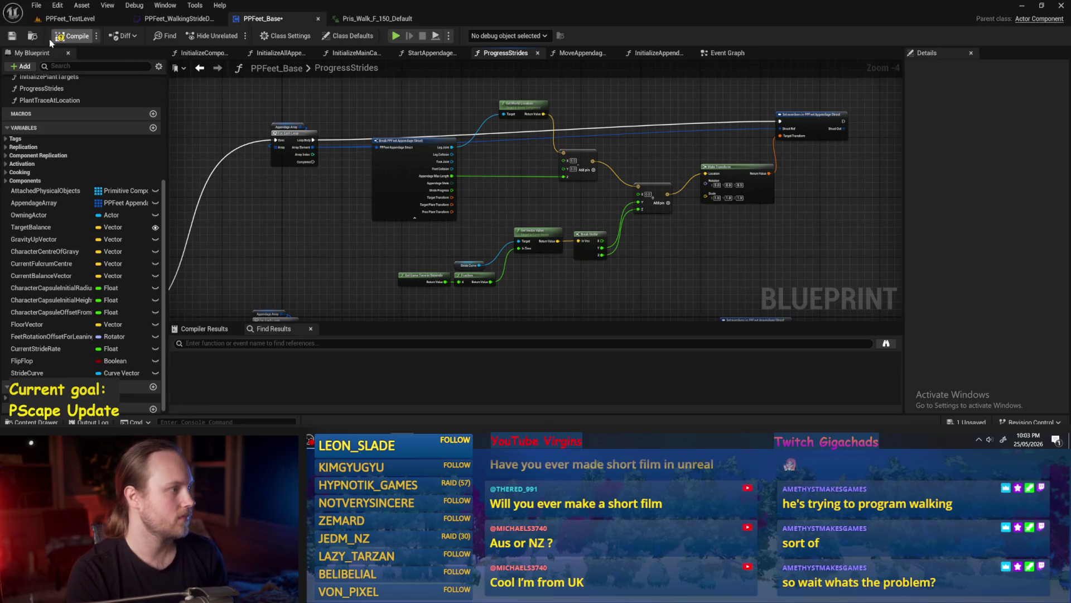
click(12, 36)
scroll(433, 221, up, 2)
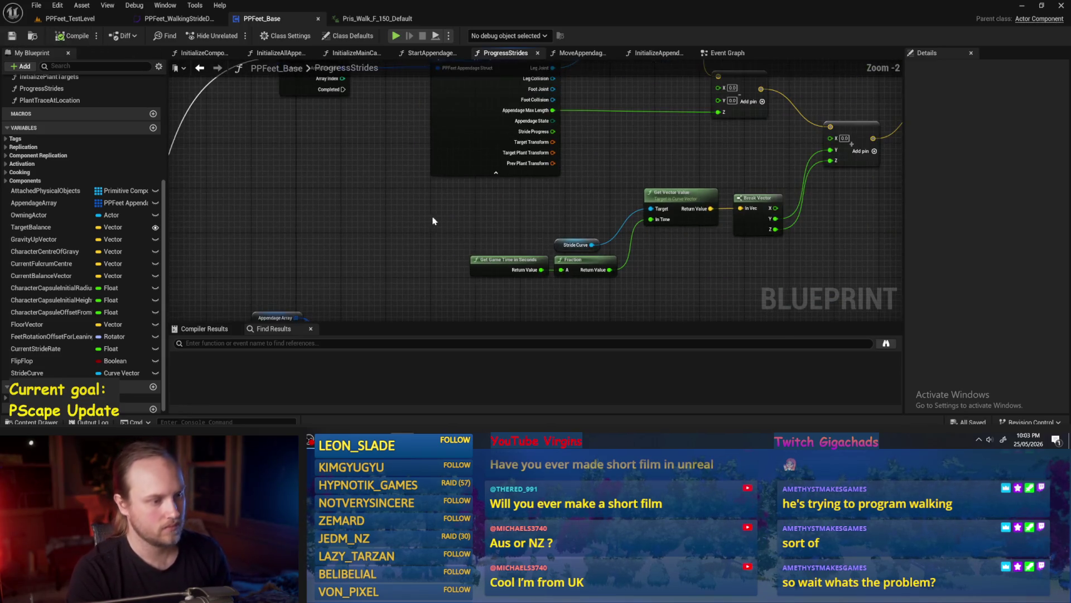
key(ctrl+z)
key(ctrl+z)
key(ctrl+z)
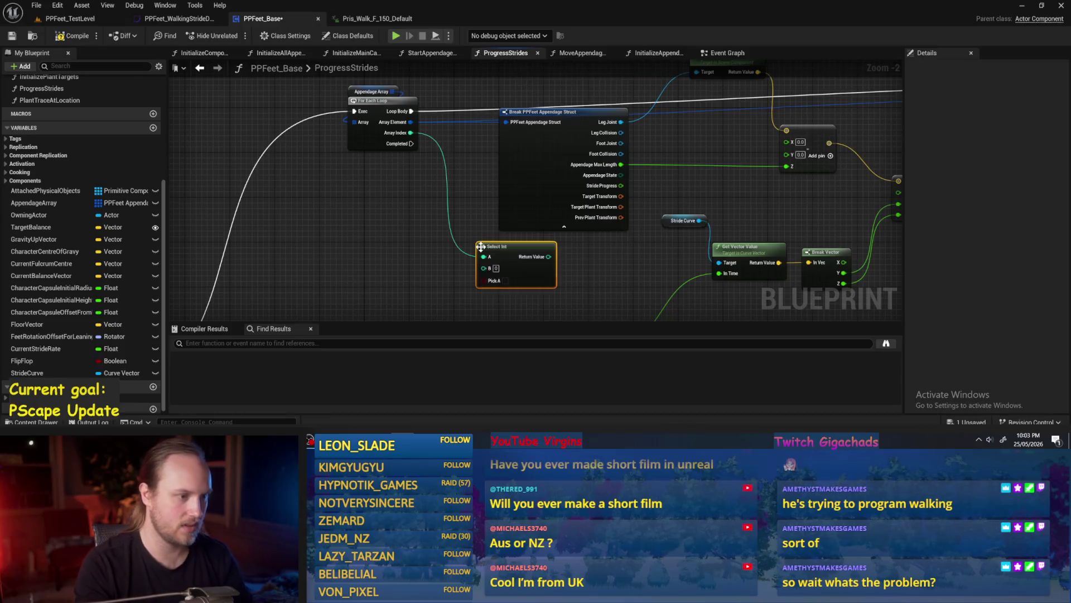
Step: Place a Select node in the ProgressStrides graph from the graph actions list
drag(424, 143, 497, 203)
drag(436, 106, 519, 204)
text(sel)
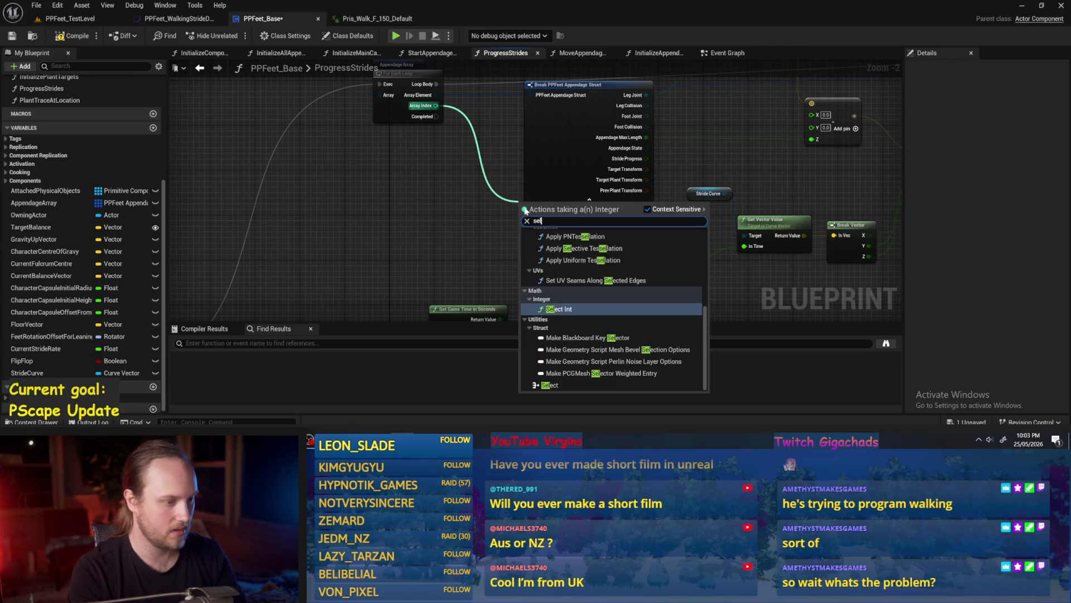
text(ector)
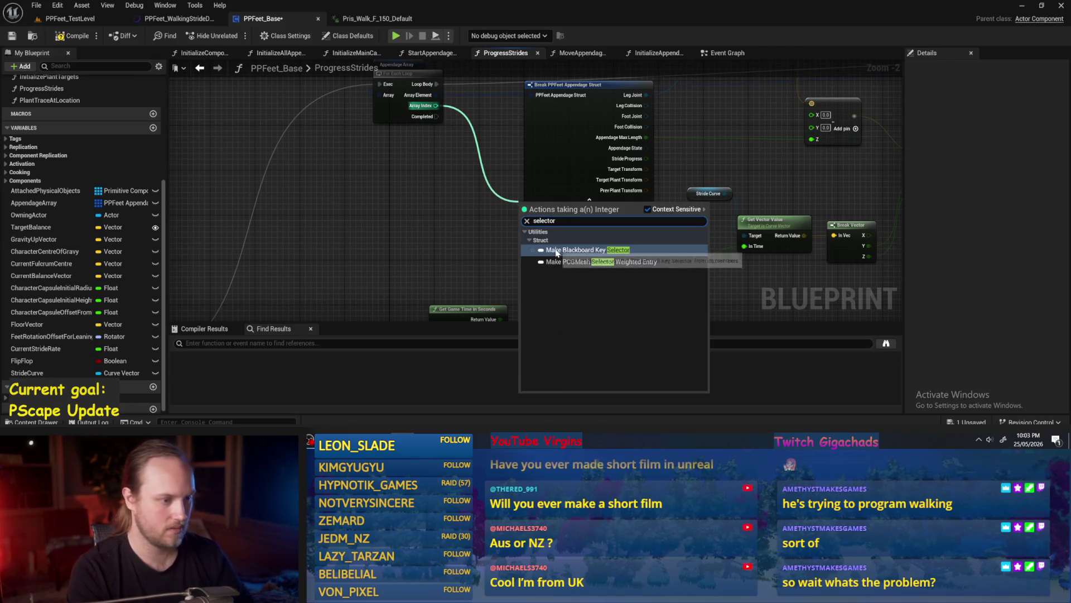
click(497, 243)
right_click(538, 266)
text(selector)
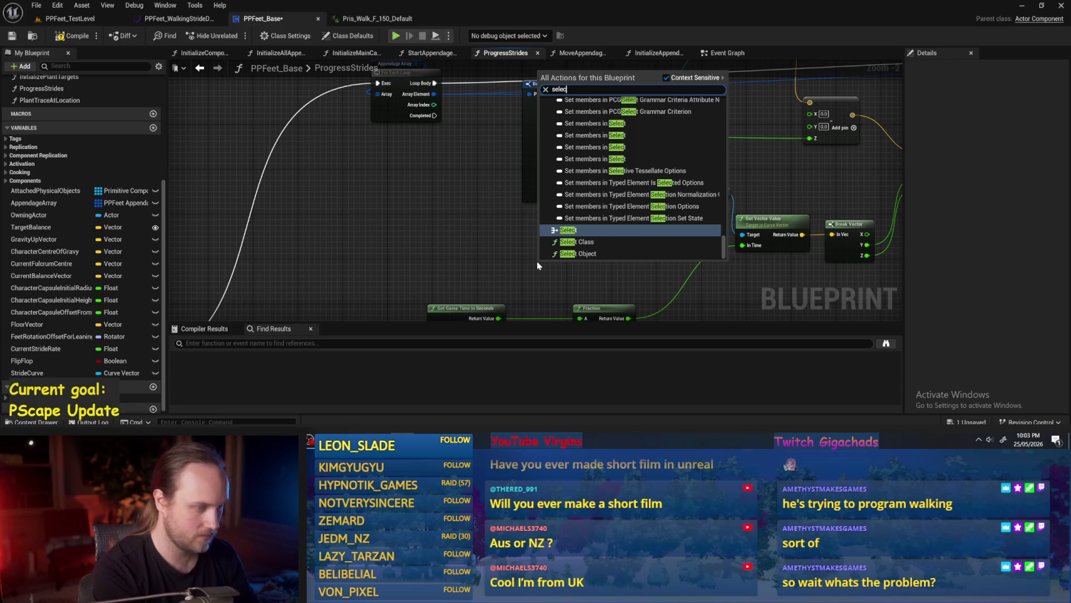
scroll(632, 191, up, 10)
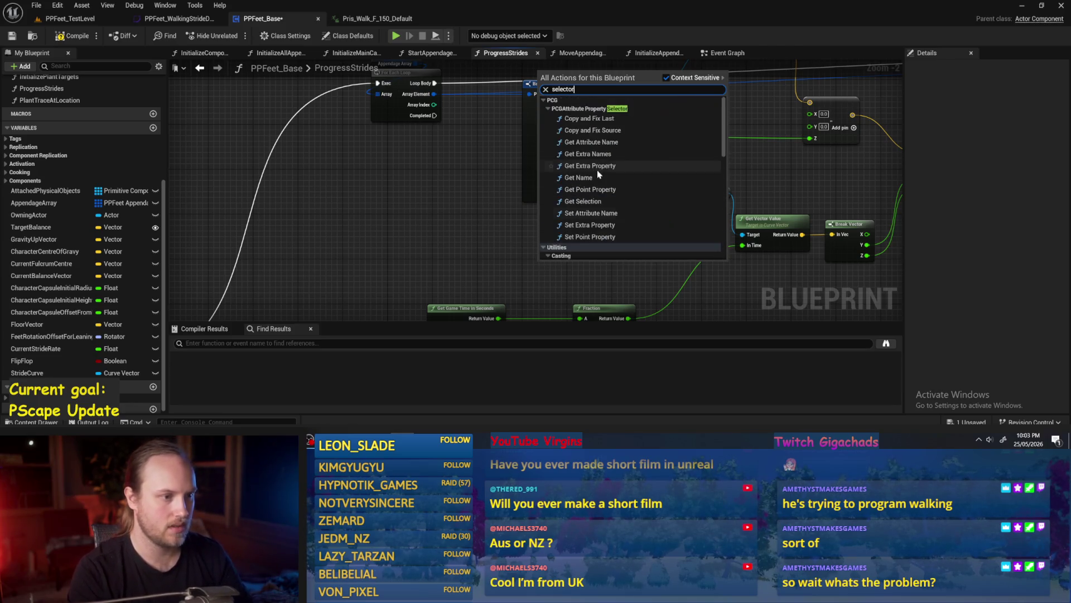
scroll(592, 194, down, 5)
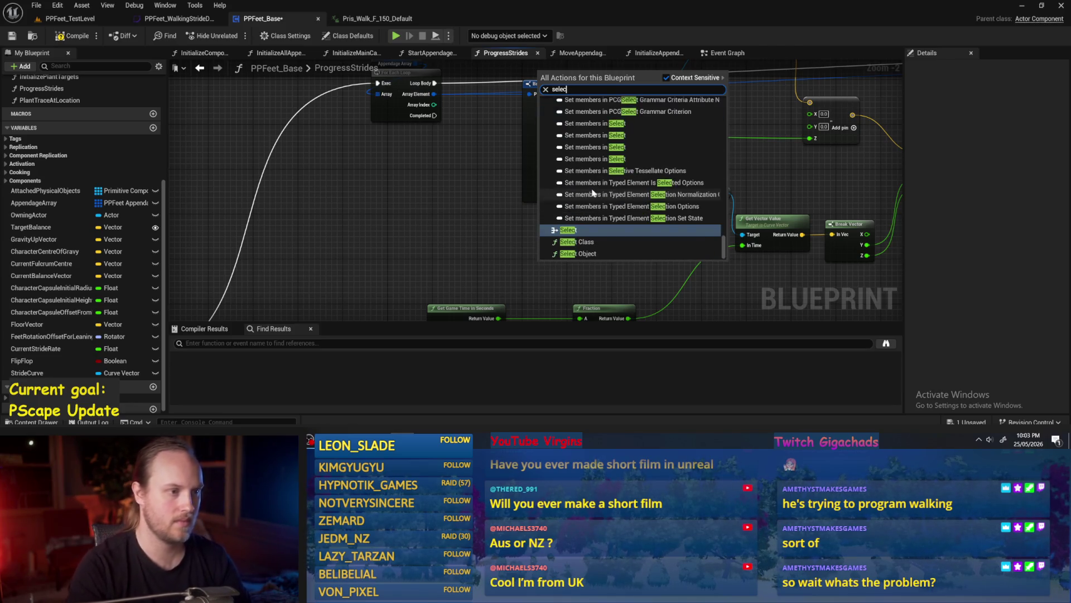
click(584, 237)
Step: Move the Select node higher and connect the loop's Array Index to its Index pin
drag(583, 276, 583, 237)
mouse_move(433, 100)
mouse_down()
mouse_move(421, 56)
mouse_move(410, 83)
mouse_move(517, 241)
mouse_up()
drag(450, 184, 457, 163)
scroll(484, 183, up, 2)
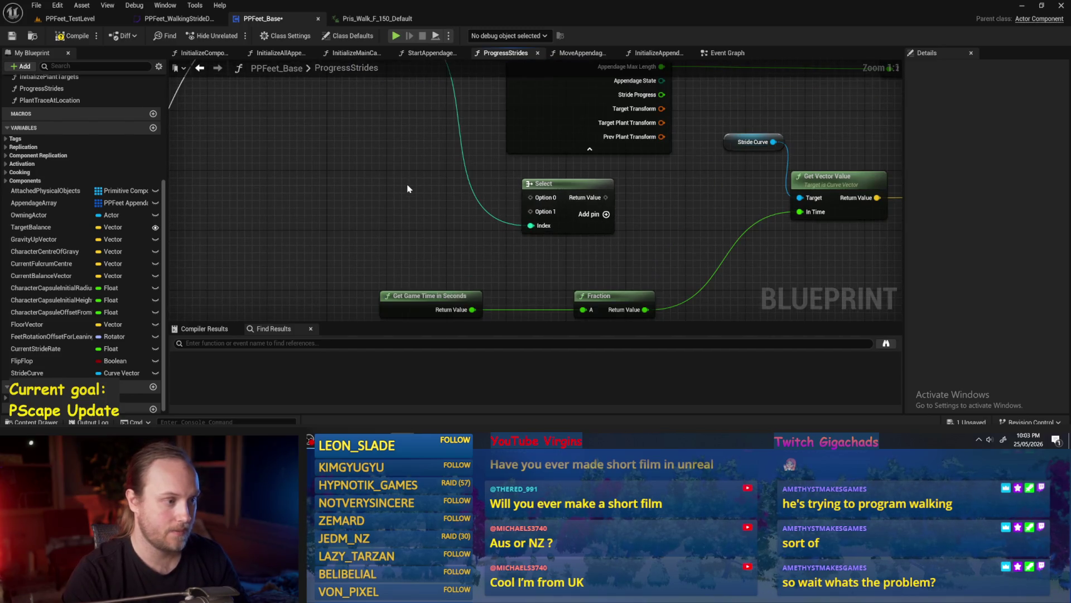
right_click(359, 177)
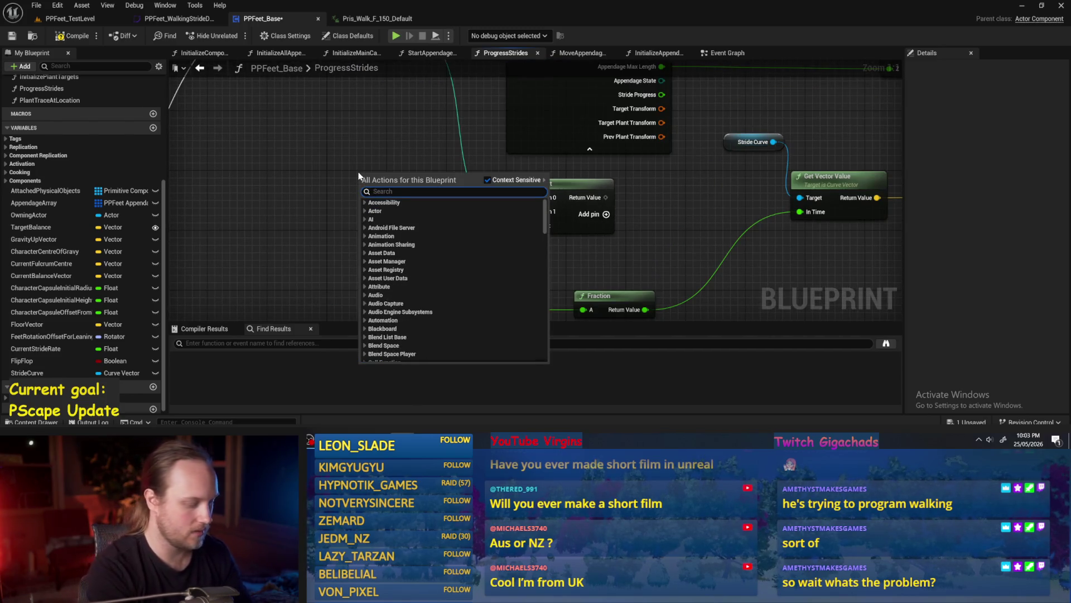
Step: Wire Make Literal Float nodes of 0.0 and 0.5 into Select Options 0 and 1
text(make literal)
click(444, 307)
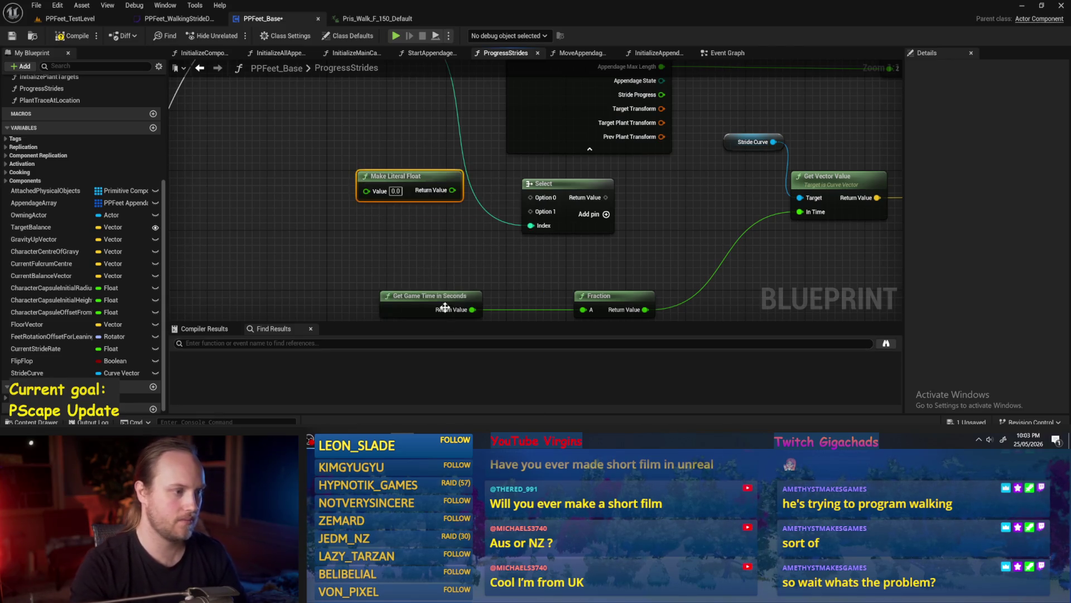
drag(452, 190, 531, 198)
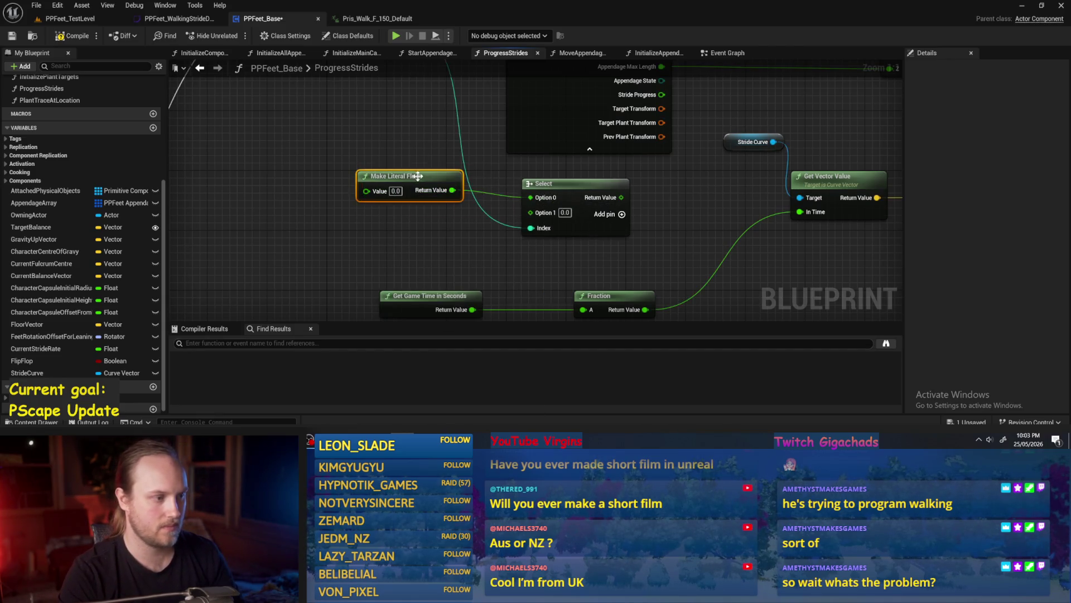
drag(426, 190, 418, 174)
key(ctrl+w)
text(0.5)
drag(447, 213, 403, 213)
drag(467, 227, 530, 213)
Step: Add Select's result to game time, feed the sum into Fraction, and compile the blueprint
drag(608, 197, 646, 217)
text(+)
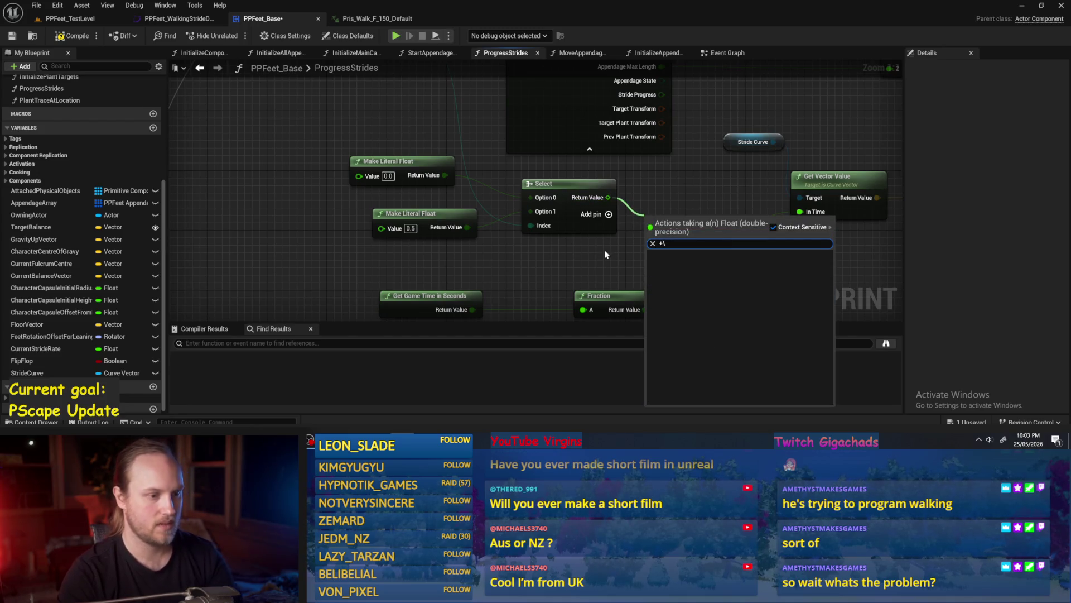
key(Return)
mouse_move(413, 290)
mouse_down()
mouse_move(591, 218)
mouse_move(524, 289)
mouse_move(578, 278)
mouse_up()
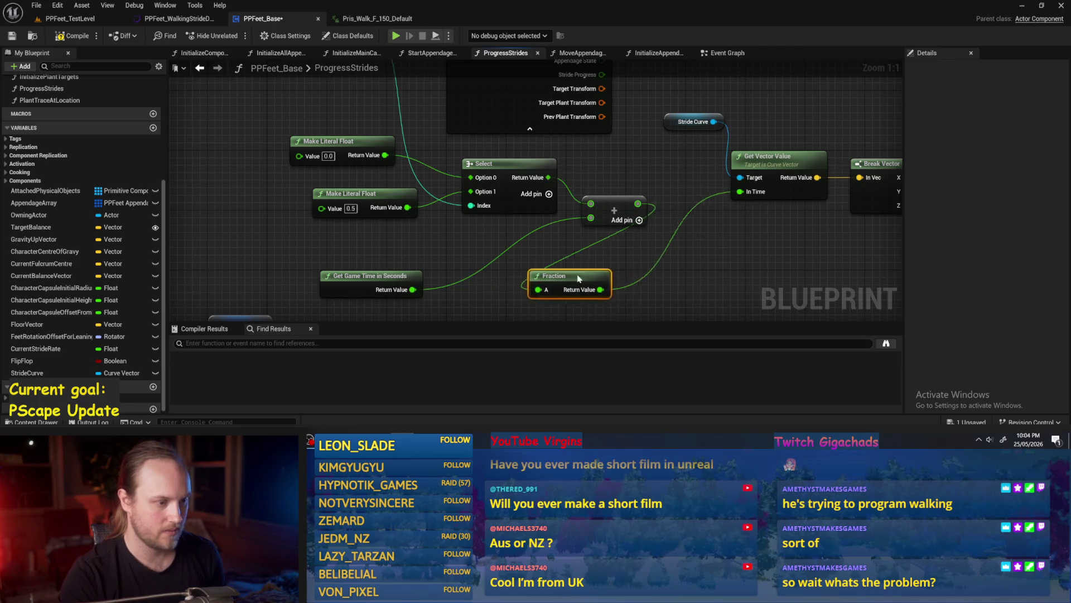
scroll(619, 263, down, 3)
drag(558, 167, 442, 244)
click(78, 36)
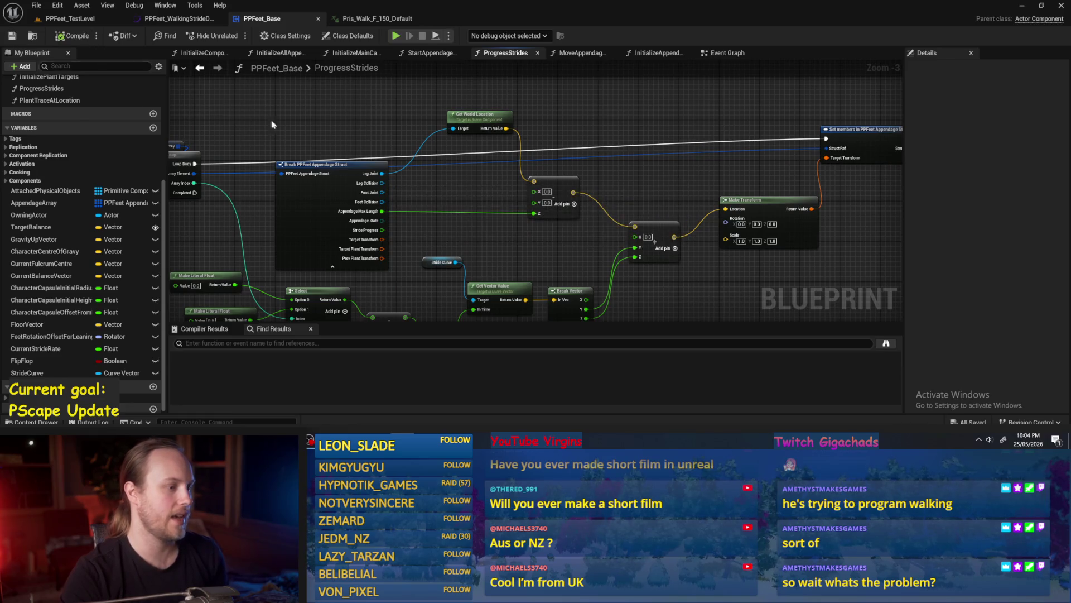
drag(562, 227, 629, 195)
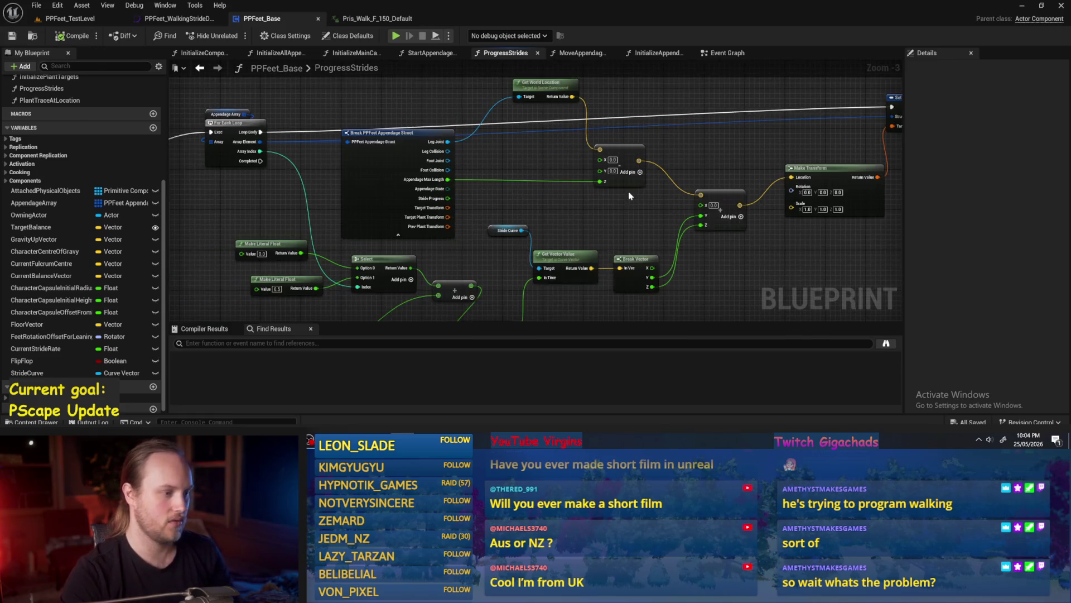
Step: Play PPFeet_TestLevel to watch the character's feet step, then stop the session
click(1022, 8)
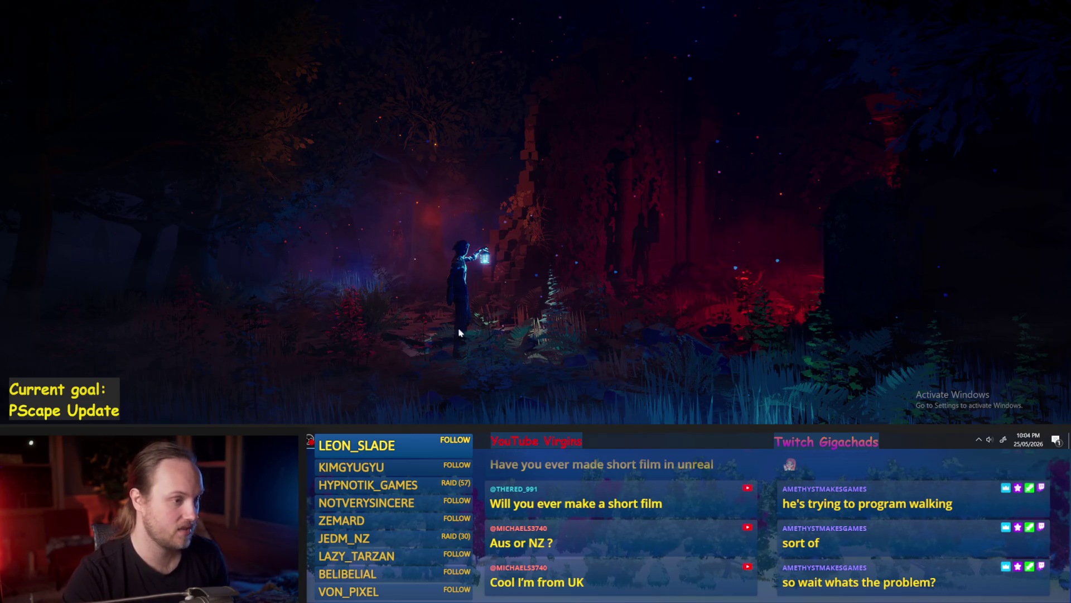
key(Escape)
click(71, 19)
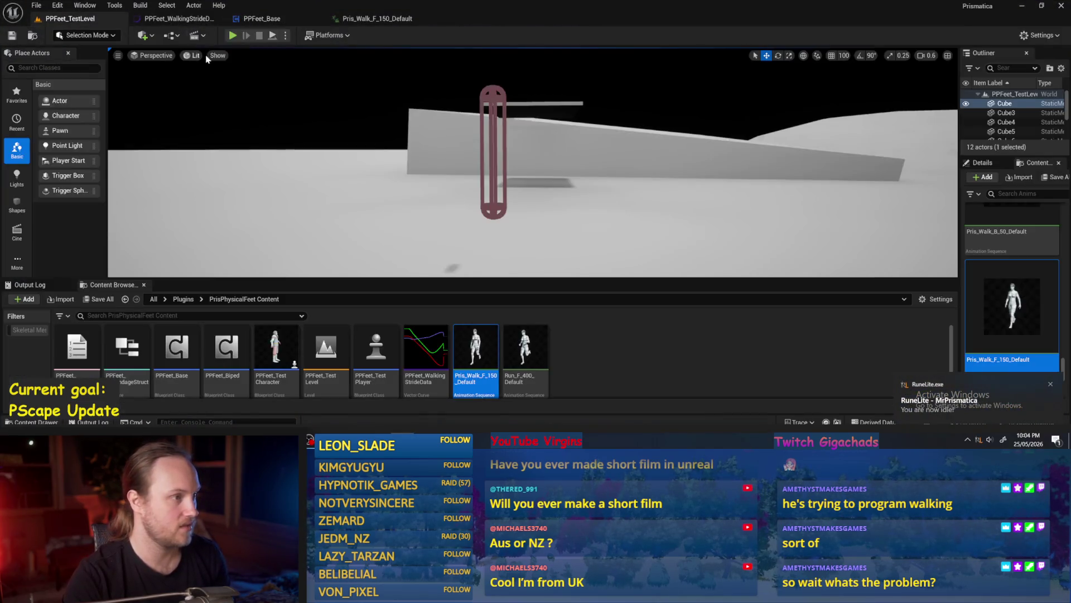
click(276, 35)
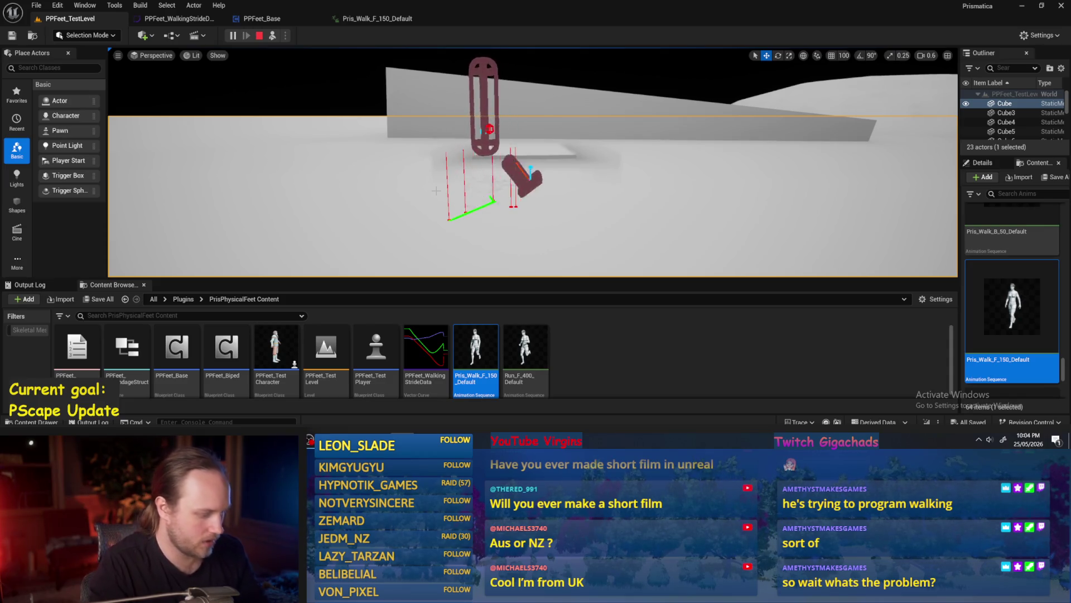
key(Escape)
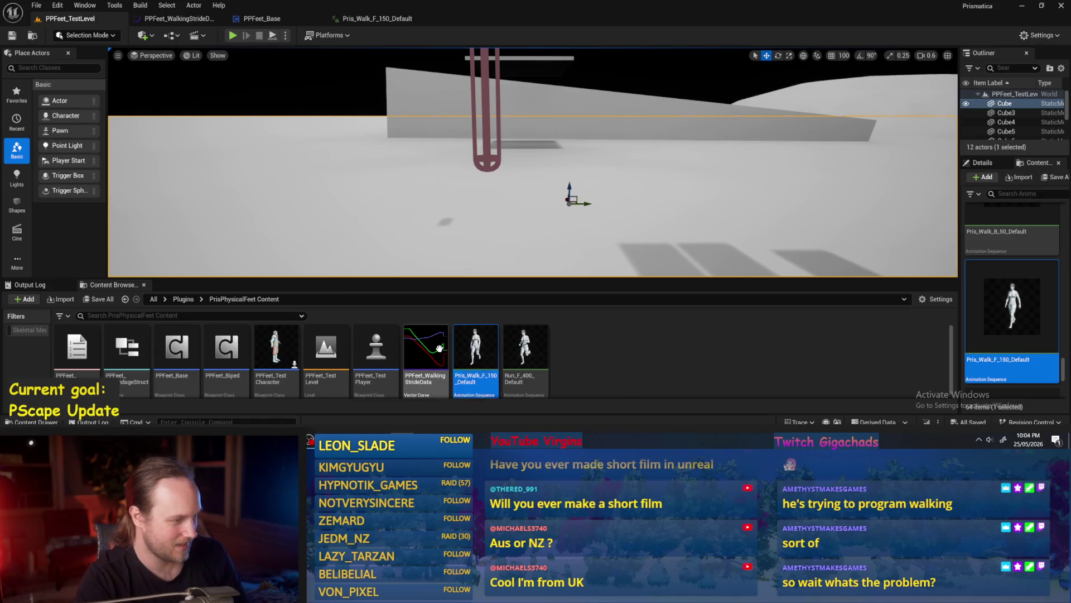
Step: Open PPFeet_Base and rearrange the 0.5 literal, Fraction, Stride Curve and Get Game Time nodes
double_click(179, 343)
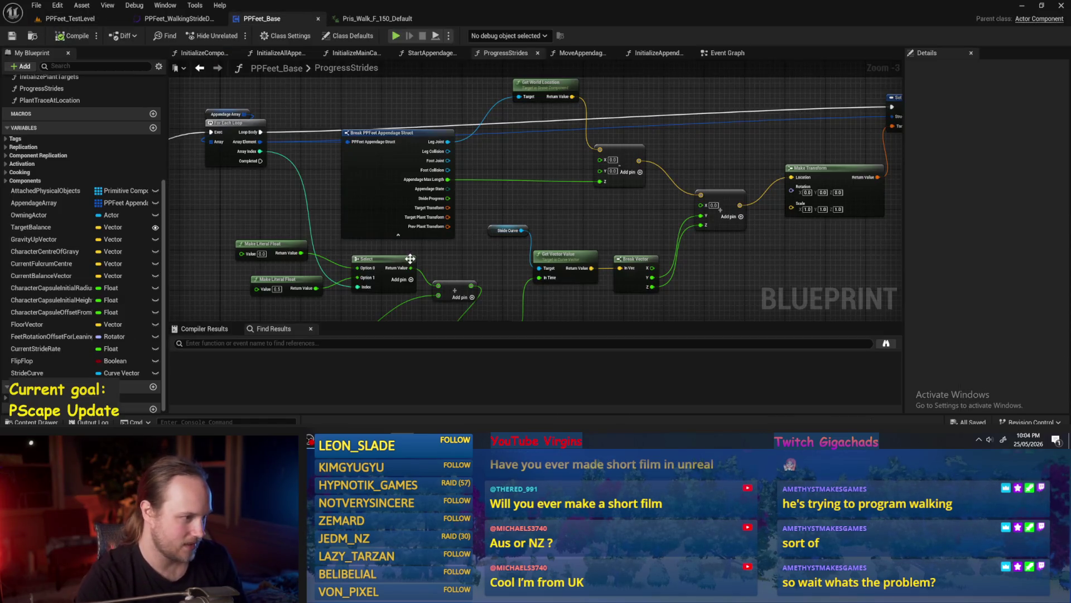
drag(279, 279, 335, 240)
scroll(421, 225, up, 3)
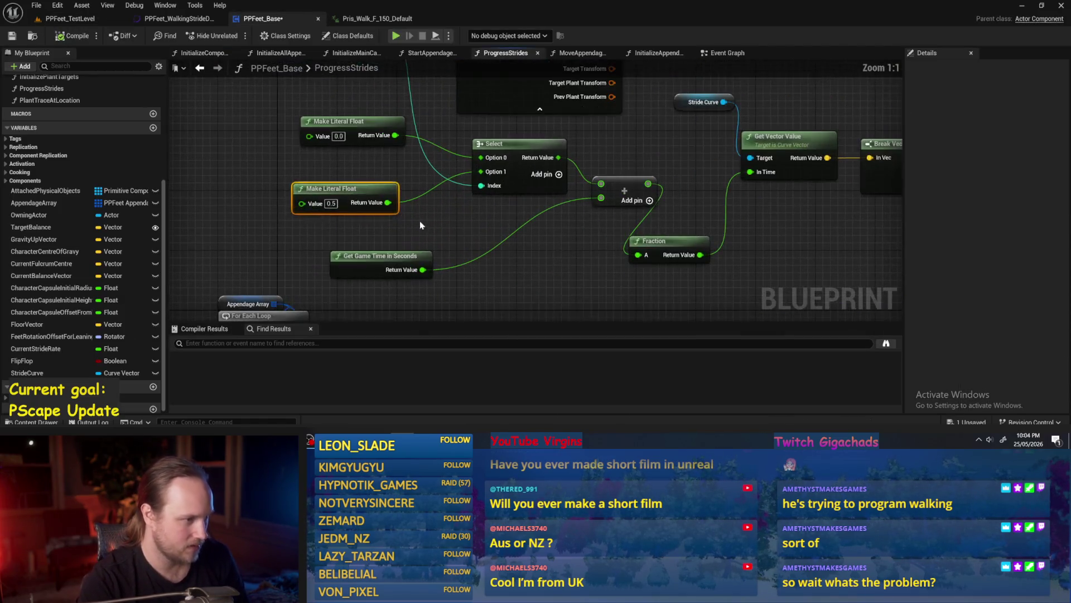
scroll(455, 214, down, 2)
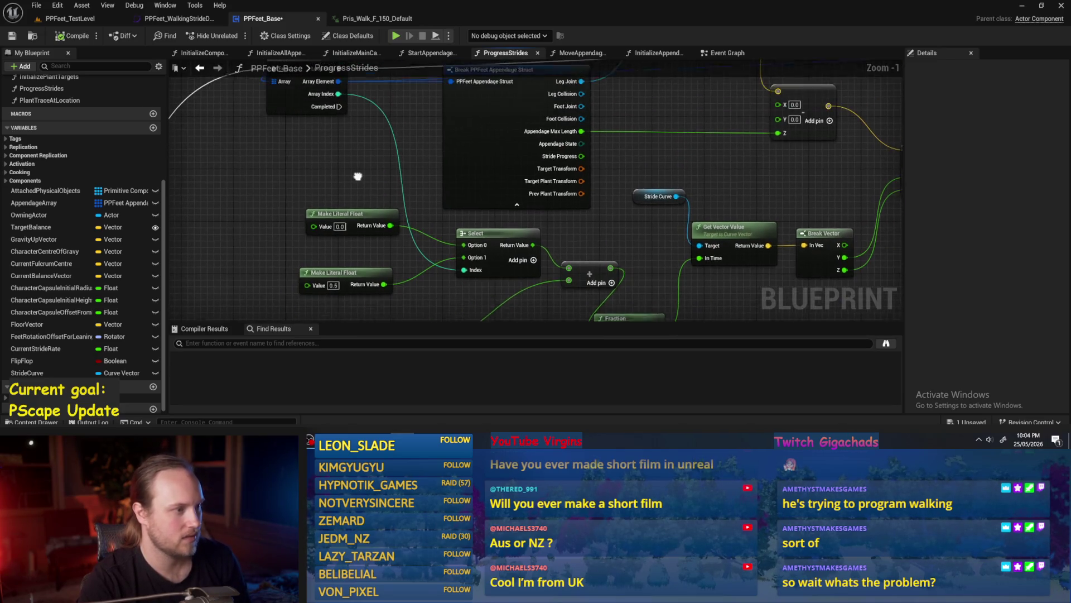
scroll(358, 185, down, 3)
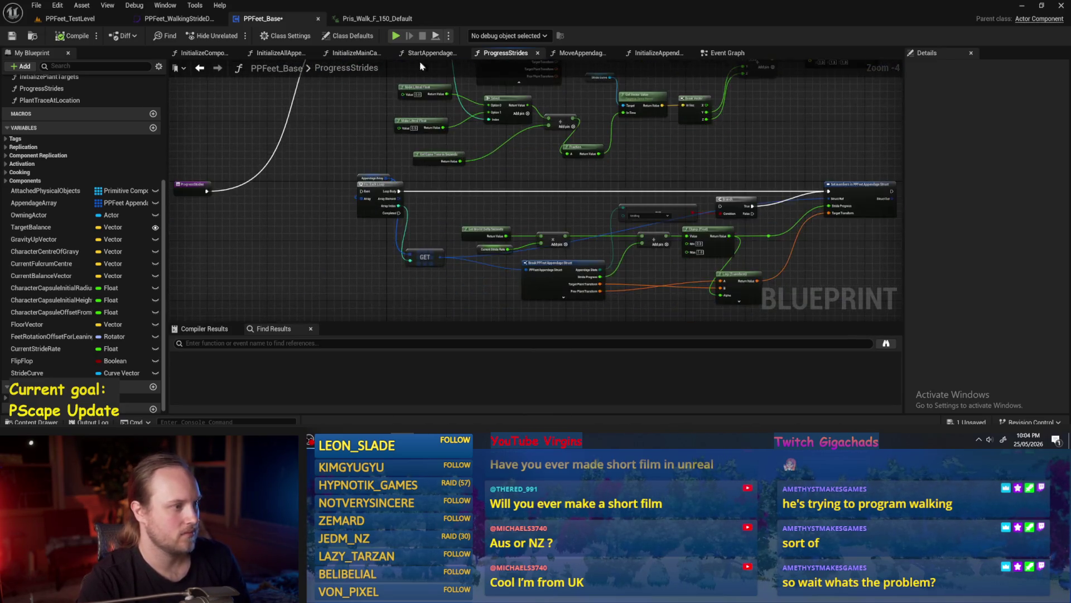
scroll(513, 189, up, 2)
drag(494, 258, 546, 238)
drag(410, 144, 554, 237)
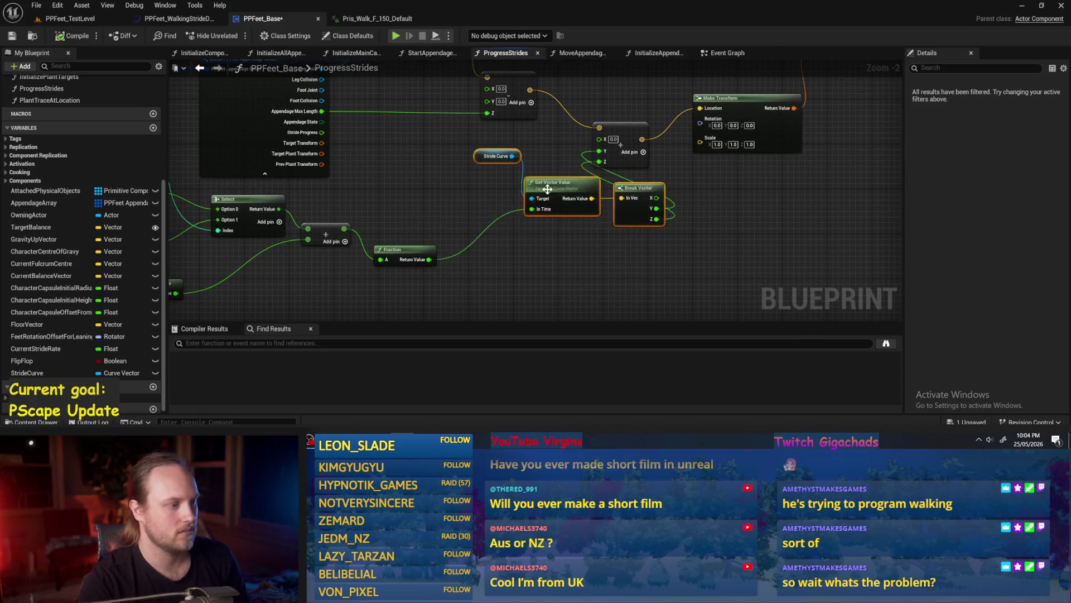
drag(502, 190, 614, 167)
drag(421, 266, 559, 256)
Step: Insert a Divide node on game time feeding the Add node, and save the blueprint
mouse_move(457, 252)
mouse_down()
mouse_move(394, 241)
mouse_move(478, 248)
mouse_up()
text(/)
key(Return)
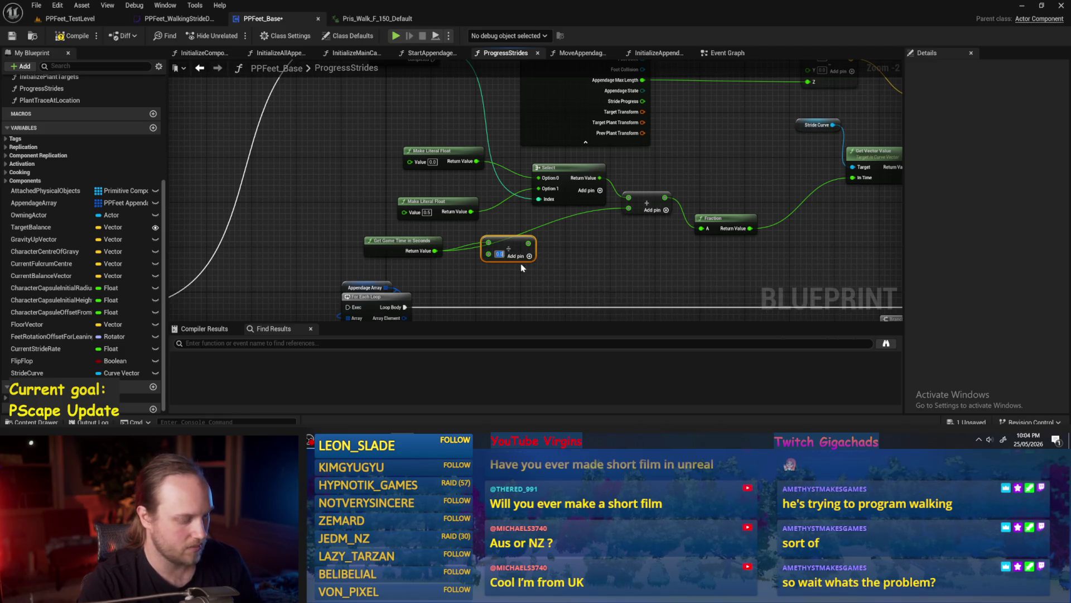
text(3)
drag(528, 243, 629, 209)
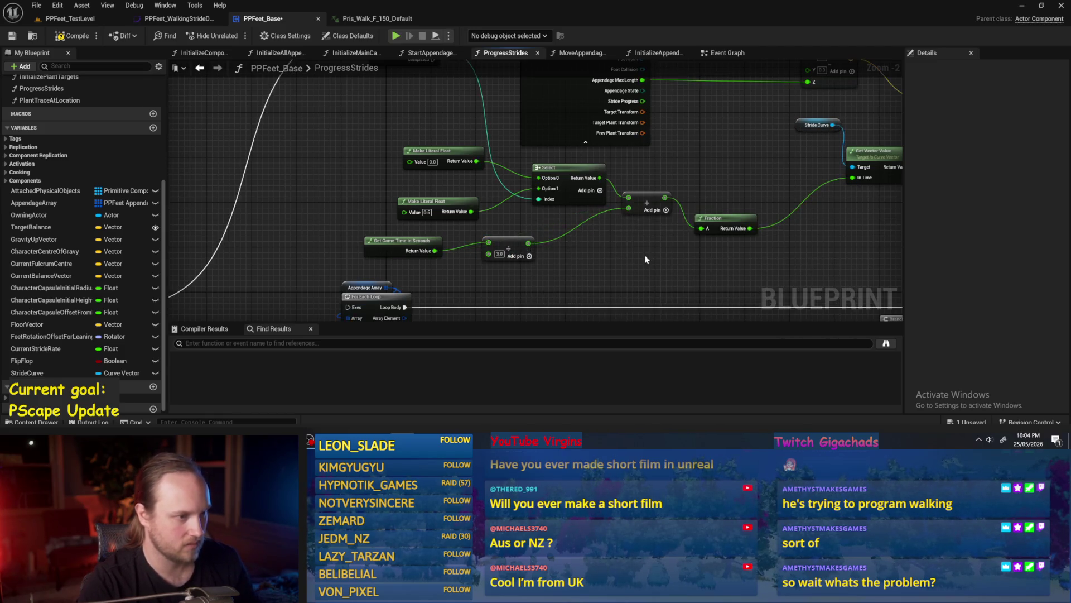
click(13, 35)
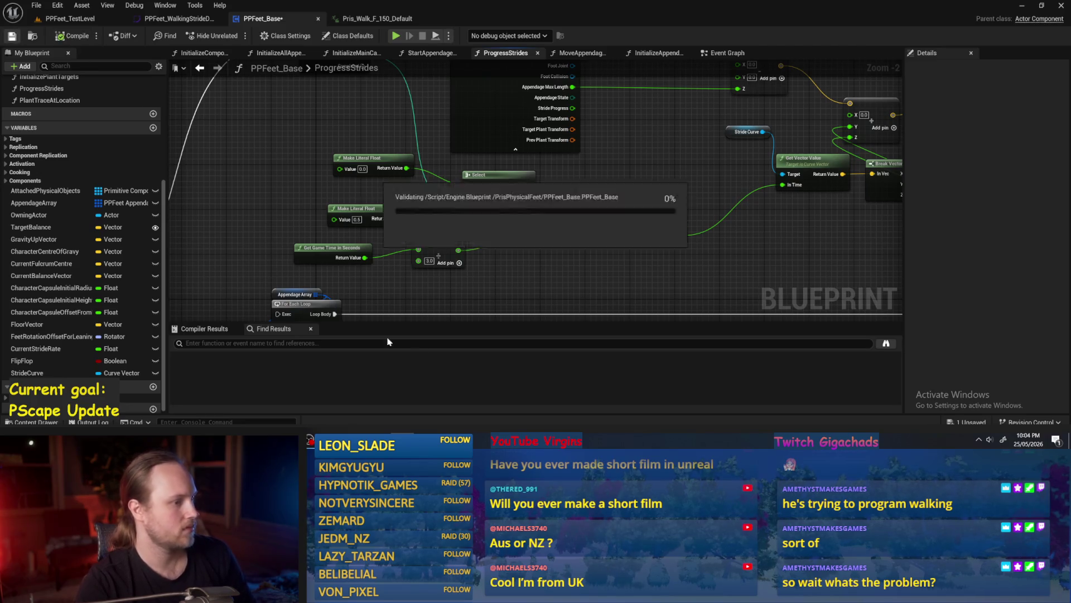
drag(555, 263, 513, 230)
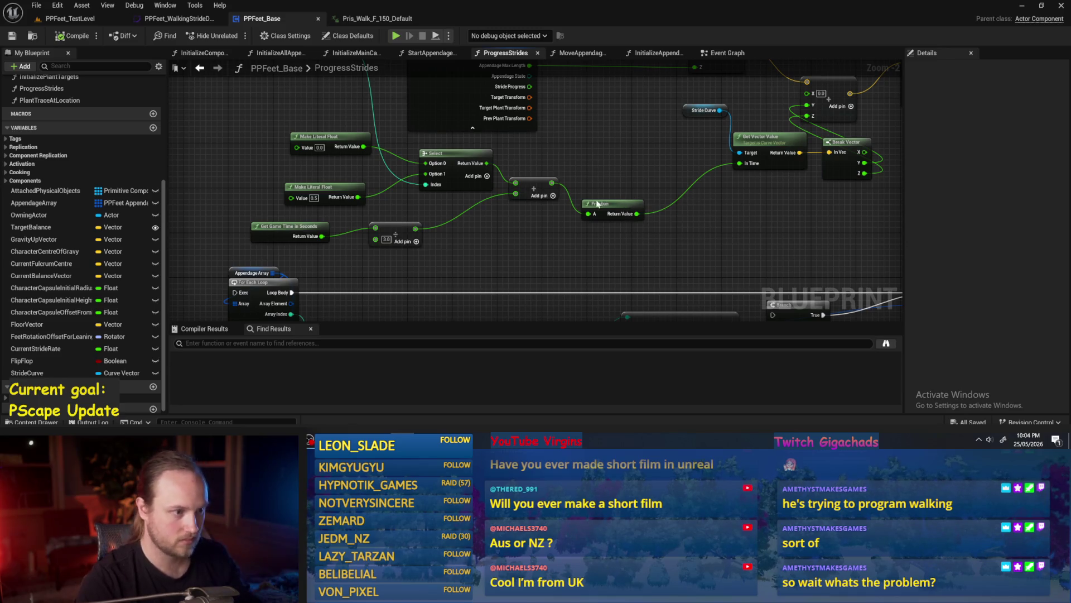
Step: Pan across ProgressStrides from the Break PPFeet Appendage Struct node up to the top For Each Loop
drag(258, 137, 268, 241)
mouse_move(441, 188)
mouse_down()
mouse_move(496, 188)
mouse_move(541, 209)
mouse_move(522, 228)
mouse_up()
scroll(541, 210, down, 1)
mouse_move(262, 206)
mouse_down()
mouse_move(396, 205)
mouse_move(390, 146)
mouse_move(377, 127)
mouse_up()
scroll(391, 146, down, 1)
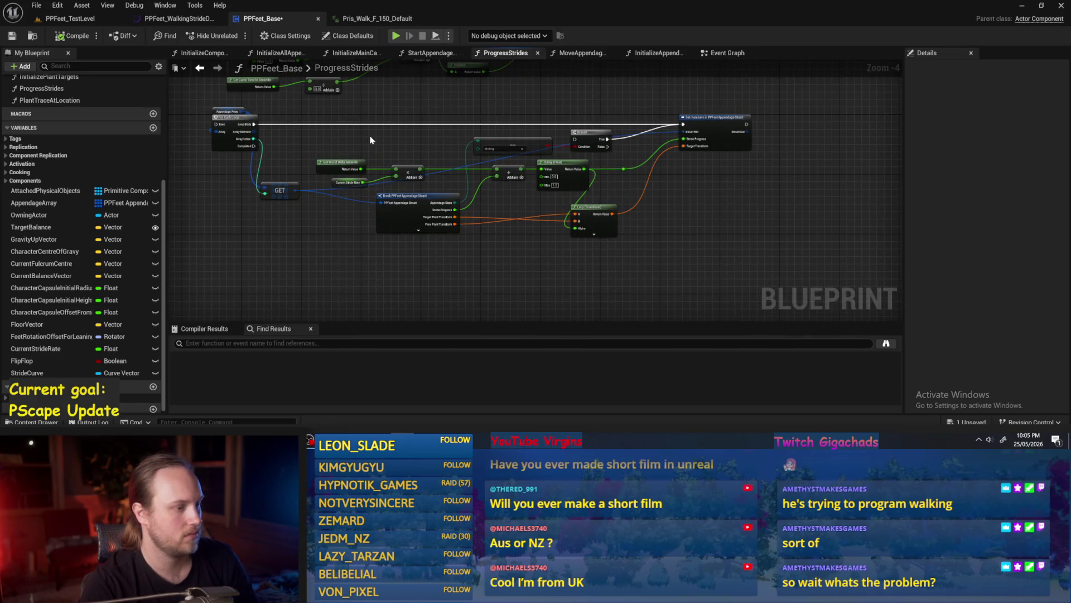
drag(367, 136, 384, 302)
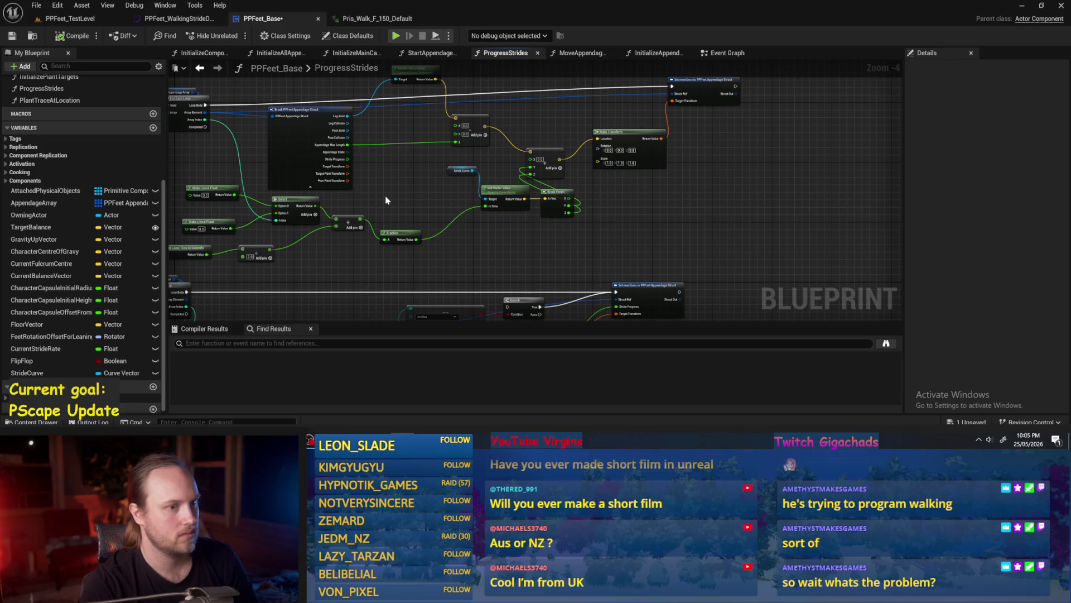
scroll(385, 200, up, 4)
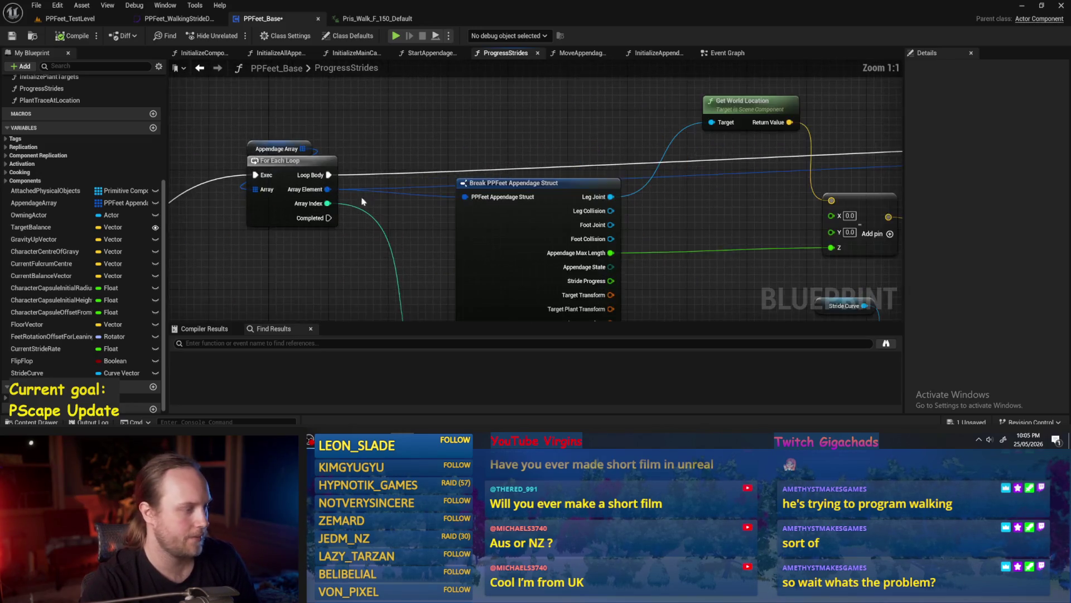
scroll(363, 201, down, 3)
drag(414, 155, 389, 127)
scroll(345, 206, up, 2)
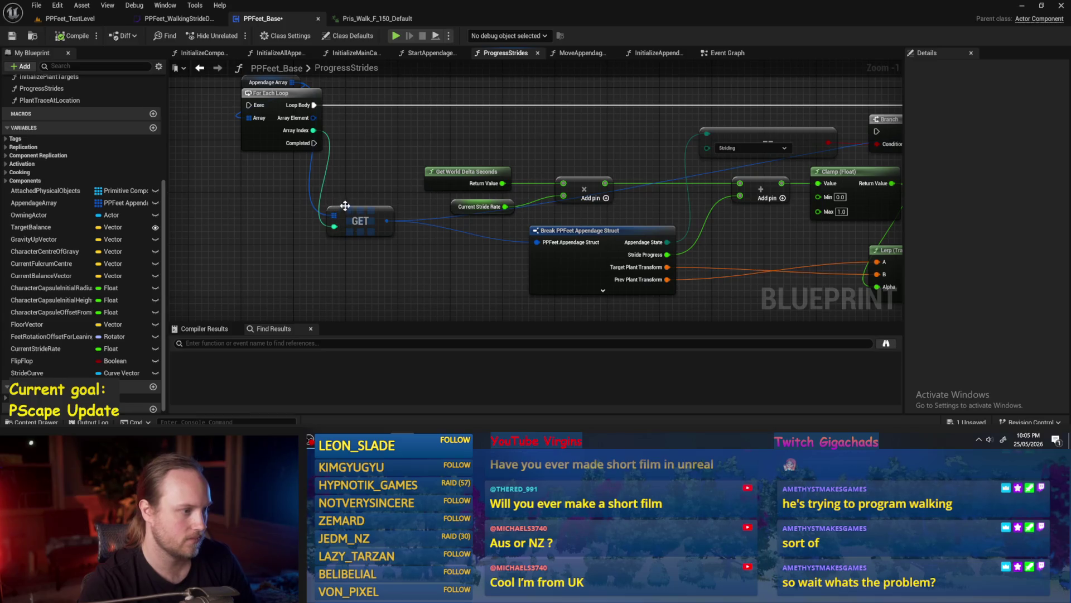
mouse_move(434, 167)
mouse_down()
mouse_move(459, 170)
mouse_move(447, 243)
mouse_move(413, 170)
mouse_move(433, 189)
mouse_up()
Step: Feed Appendage Array and Array Index into a GET node and move Array Element's links to its output
mouse_move(368, 177)
mouse_down()
mouse_move(426, 154)
mouse_move(432, 138)
mouse_move(417, 181)
mouse_move(398, 184)
mouse_up()
drag(347, 142, 428, 123)
mouse_move(368, 191)
mouse_down()
mouse_move(431, 187)
mouse_move(429, 136)
mouse_up()
mouse_move(365, 177)
mouse_down()
mouse_move(380, 184)
mouse_move(473, 130)
mouse_up()
scroll(432, 112, down, 3)
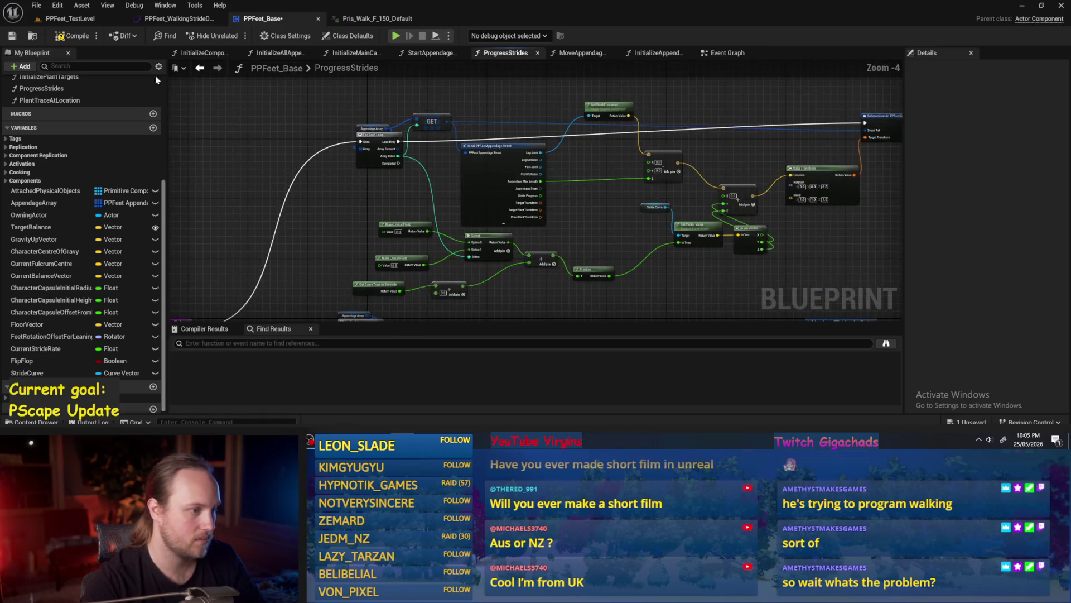
click(1021, 5)
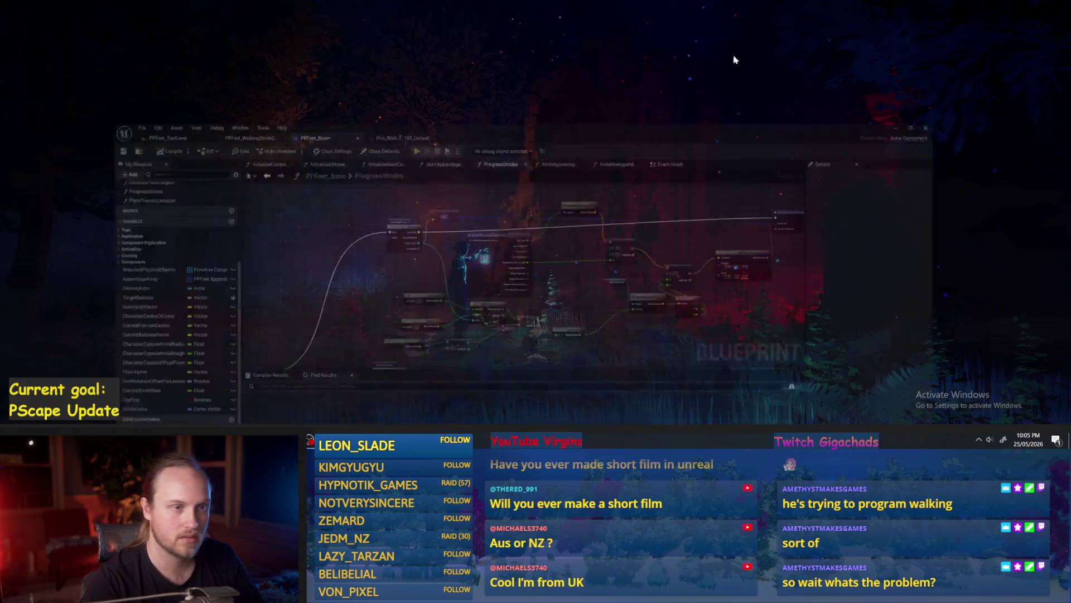
Step: Regroup the stride data, PPFeet_Base and Pris_Walk_F_150_Default editors into one separate window
key(alt+Tab)
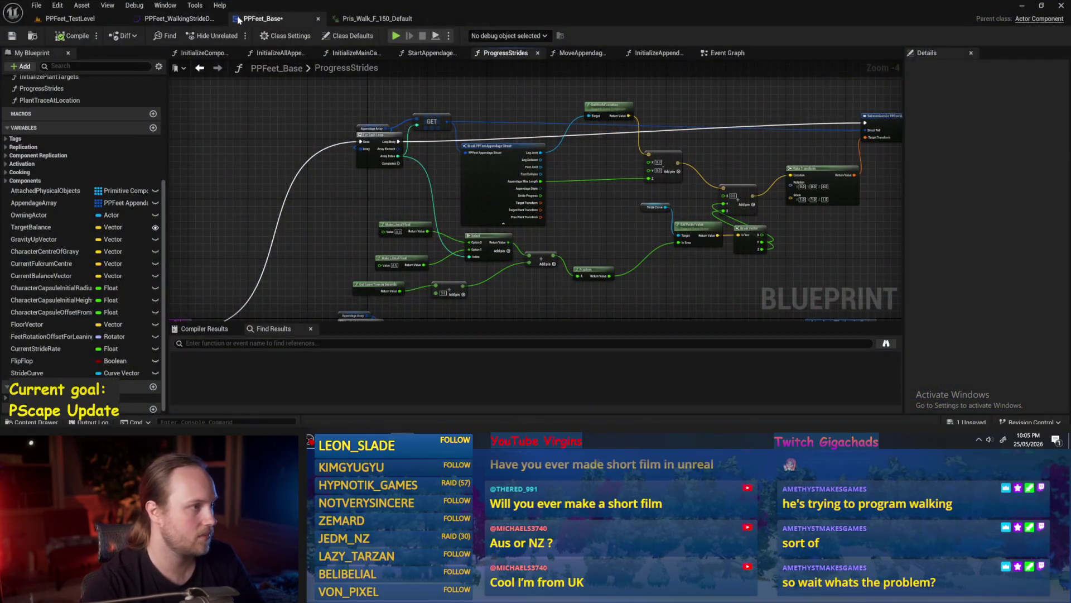
click(70, 18)
mouse_move(72, 18)
mouse_down()
mouse_move(481, 94)
mouse_move(669, 144)
mouse_up()
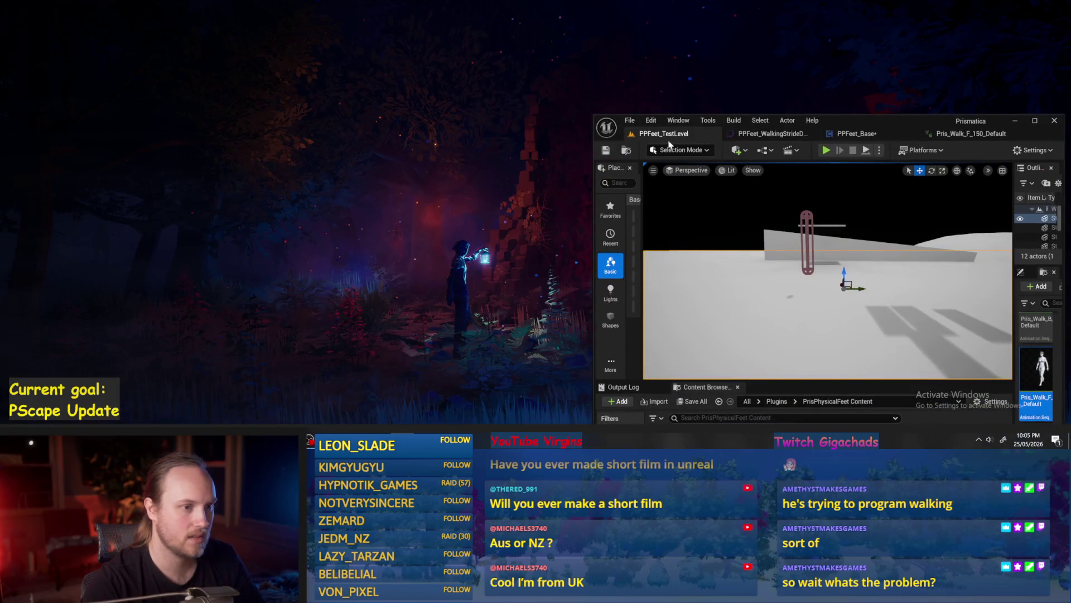
click(646, 135)
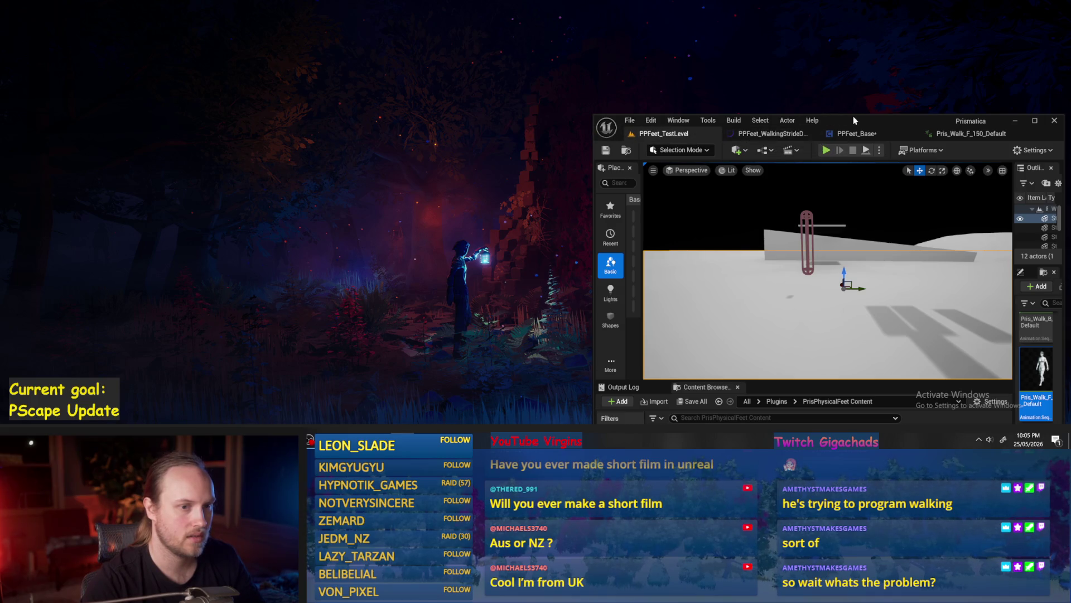
drag(776, 137, 418, 74)
drag(856, 134, 341, 75)
drag(786, 137, 461, 76)
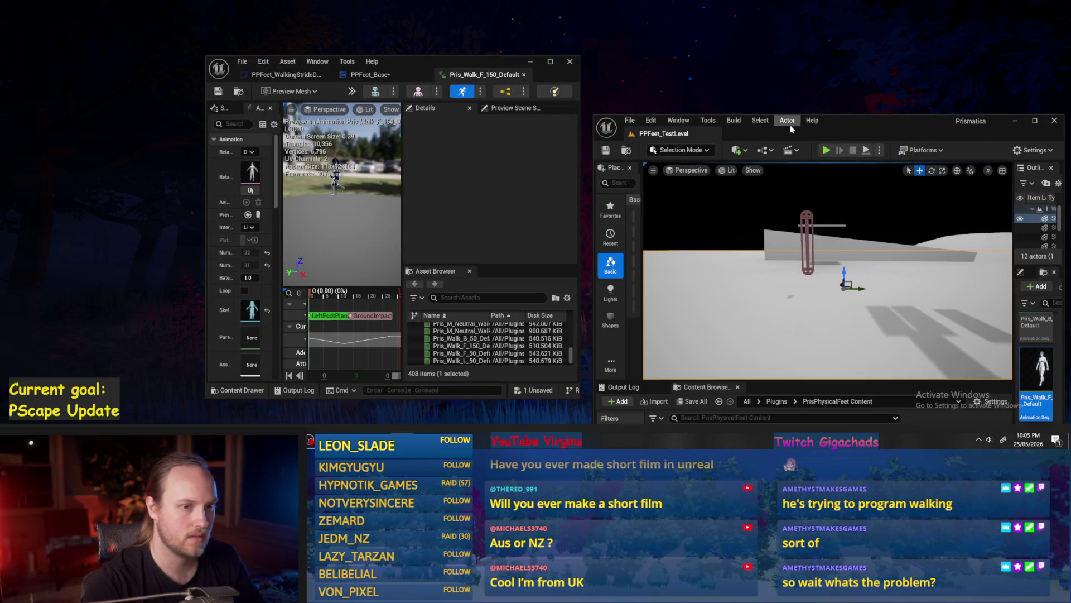
click(1035, 121)
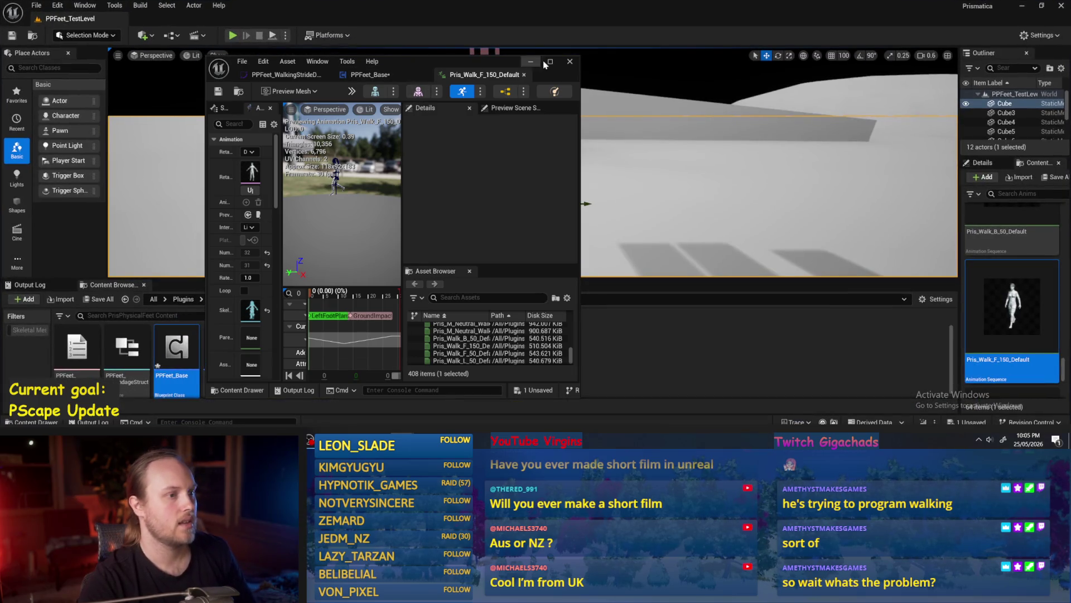
click(546, 63)
click(79, 19)
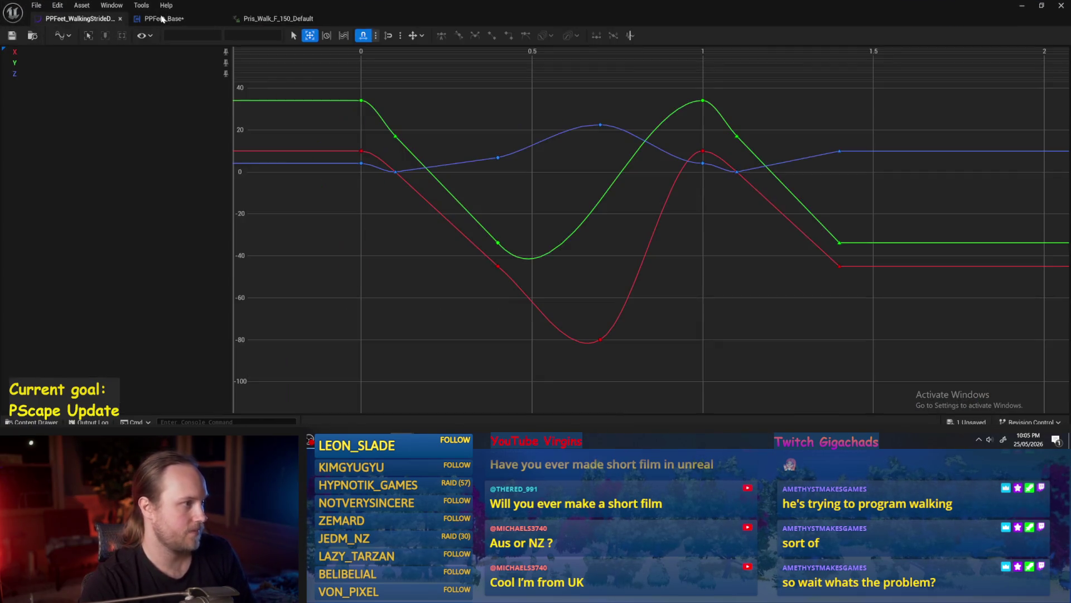
click(143, 19)
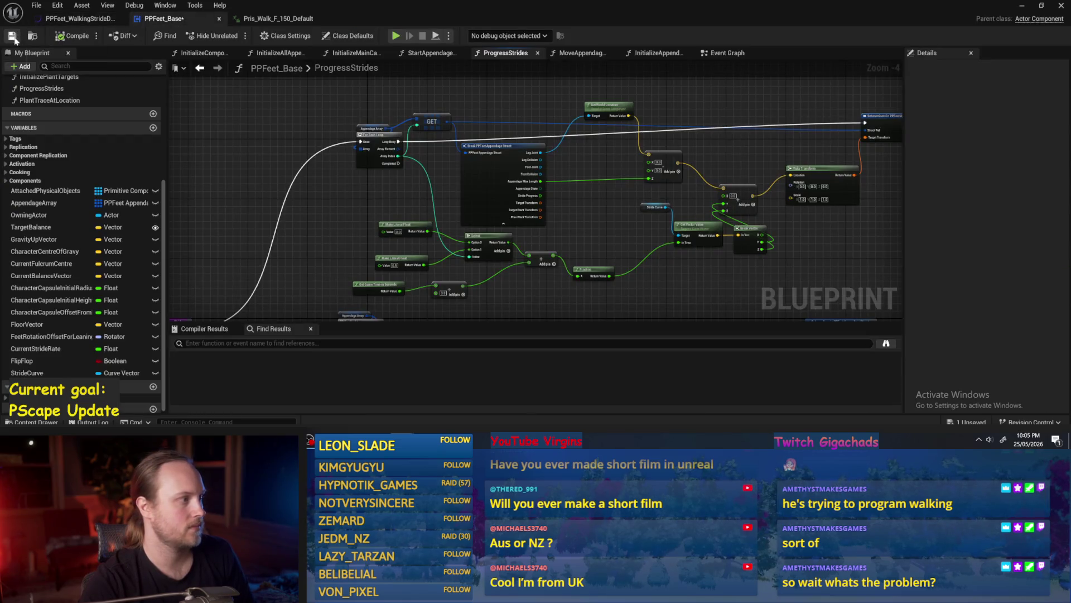
click(1026, 7)
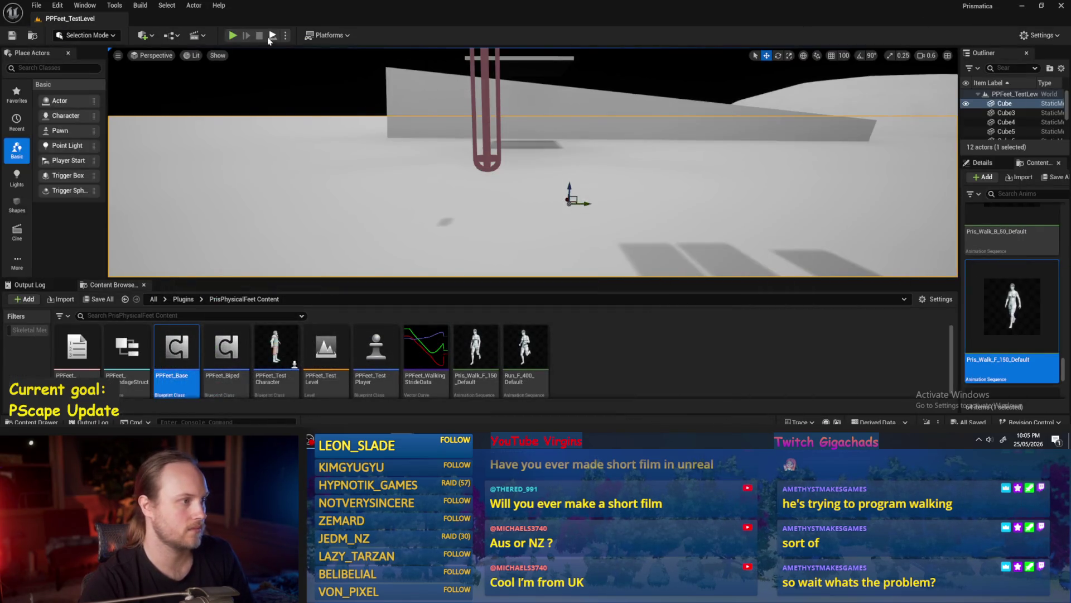
Step: Play-test walking in the level, stop it, and reopen PPFeet_Base
key(alt+p)
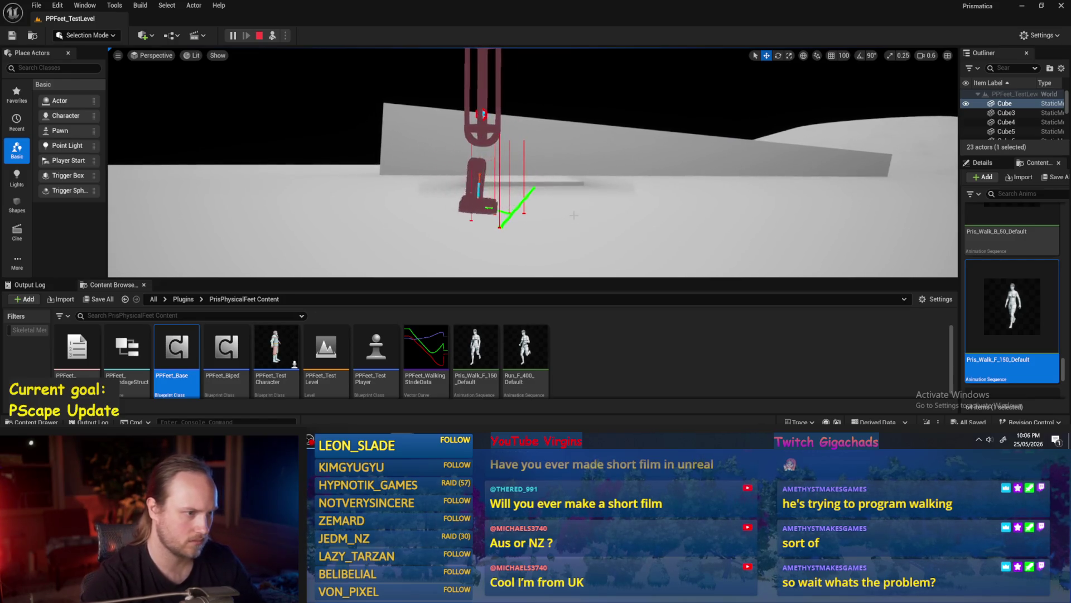
key(Escape)
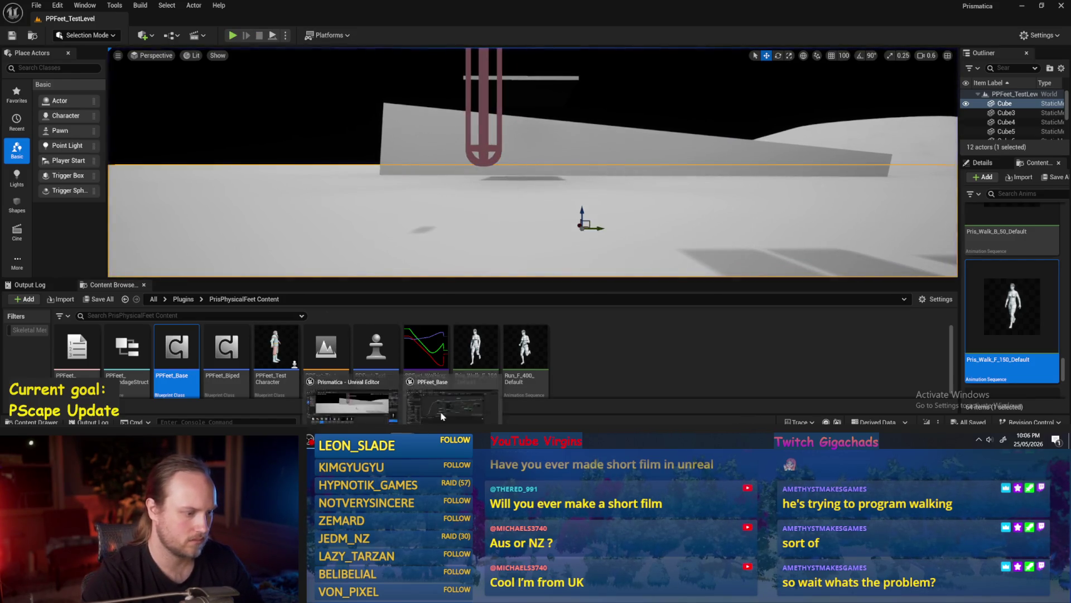
double_click(176, 346)
Step: Move the Stride Curve, Get Vector Value and Break Vector nodes about 120 px left
scroll(520, 225, up, 2)
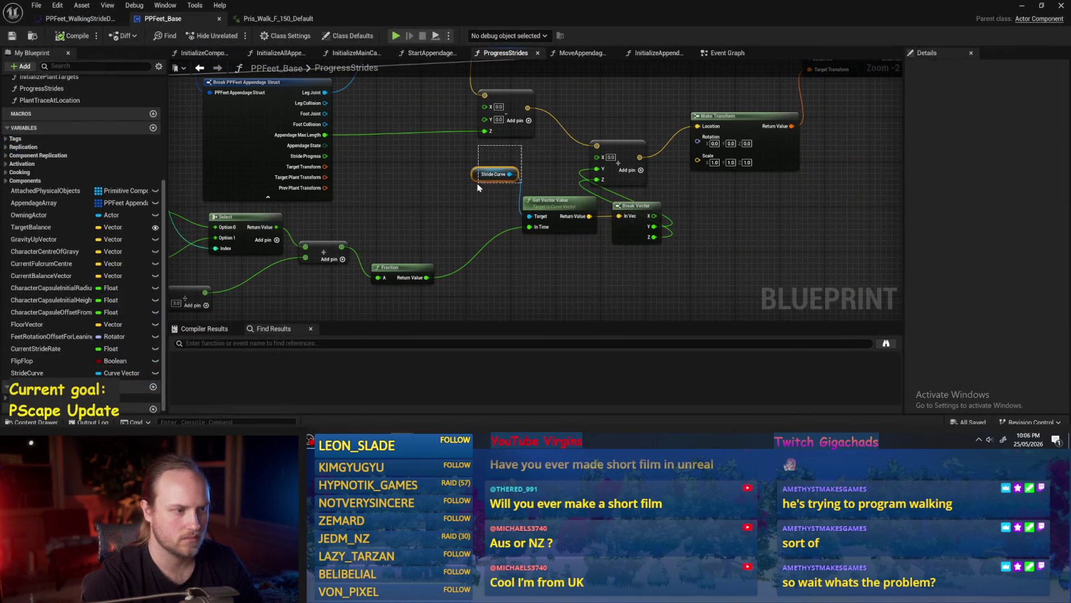
mouse_move(536, 190)
mouse_down()
mouse_move(475, 190)
mouse_move(396, 260)
mouse_up()
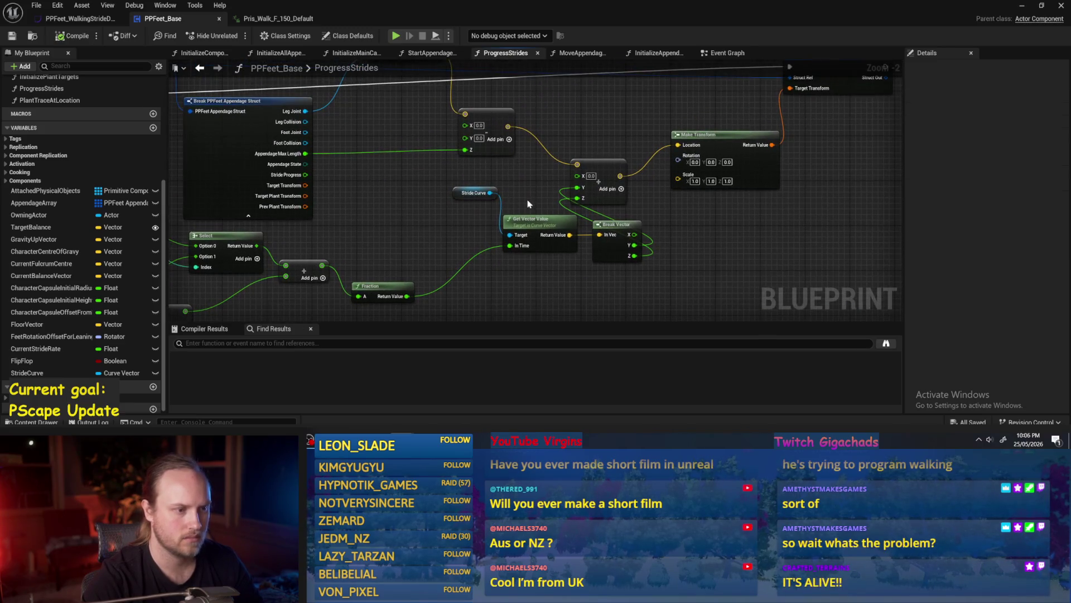
drag(528, 204, 501, 210)
shift+click(426, 198)
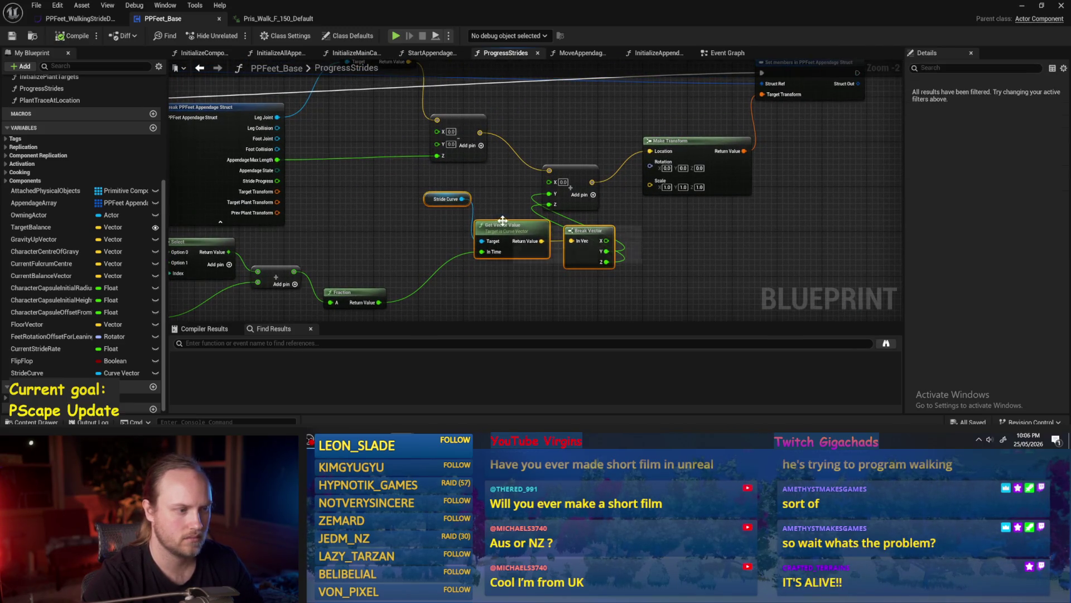
drag(426, 198, 359, 204)
click(503, 199)
drag(569, 171, 609, 147)
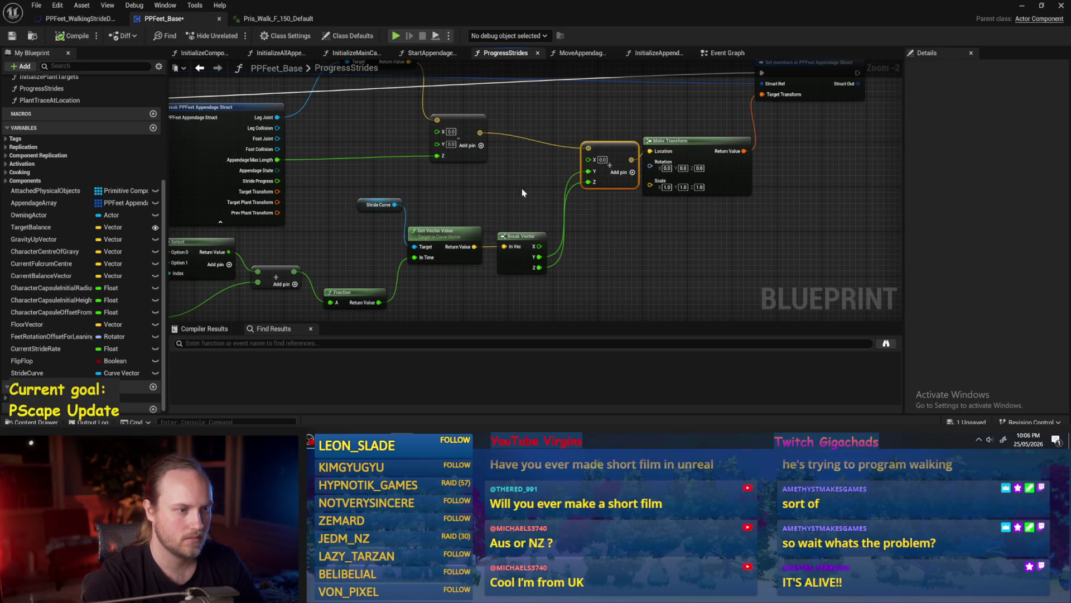
Step: Set the value added to game time to 1.0, save and compile, and start a test play
drag(357, 290, 536, 229)
drag(388, 277, 466, 250)
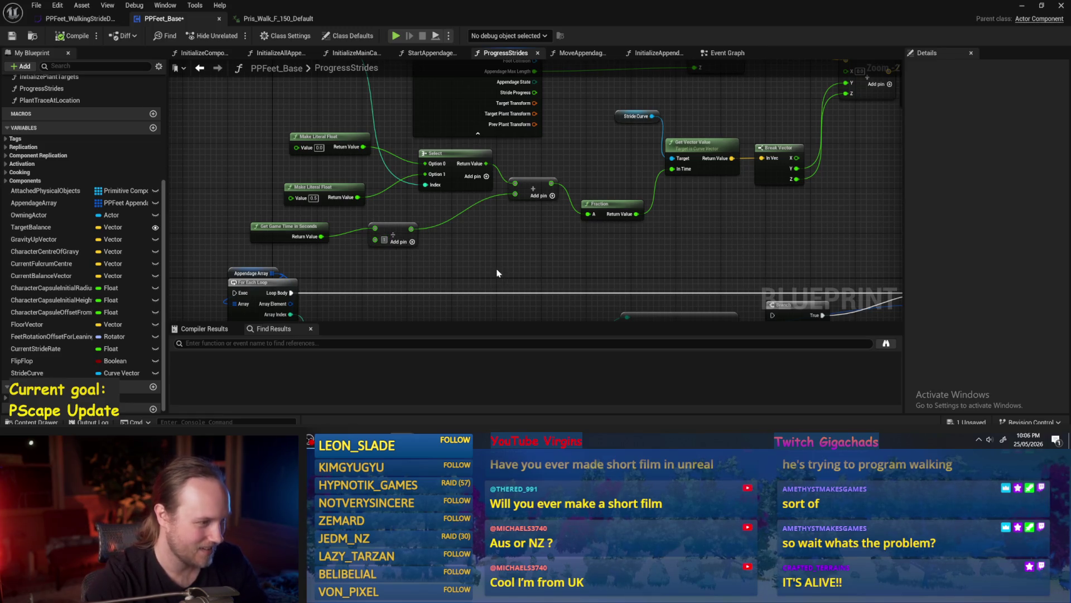
key(Return)
click(13, 36)
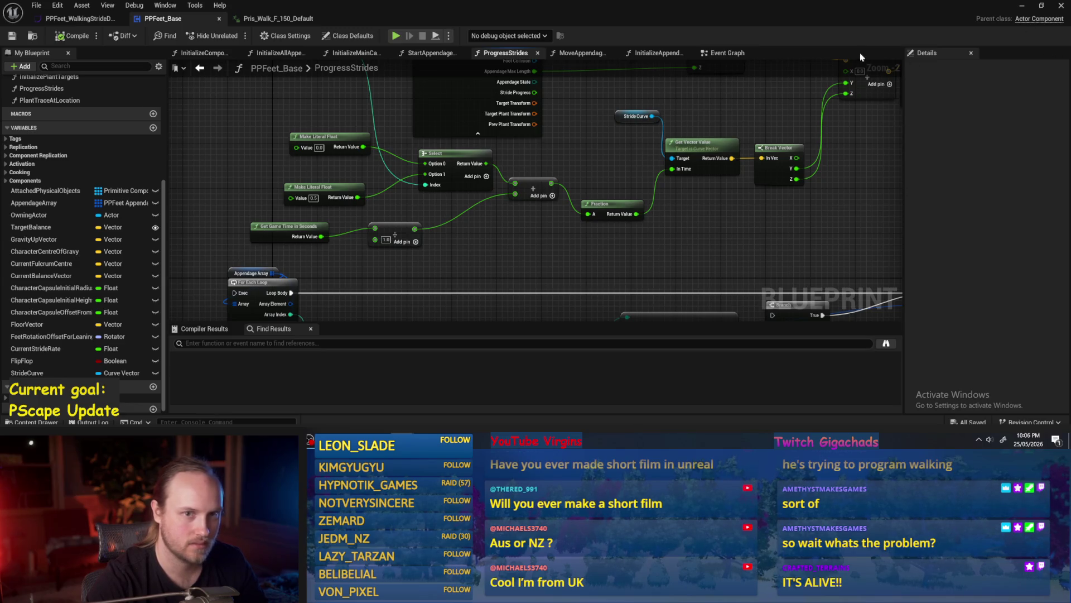
click(1022, 7)
click(273, 35)
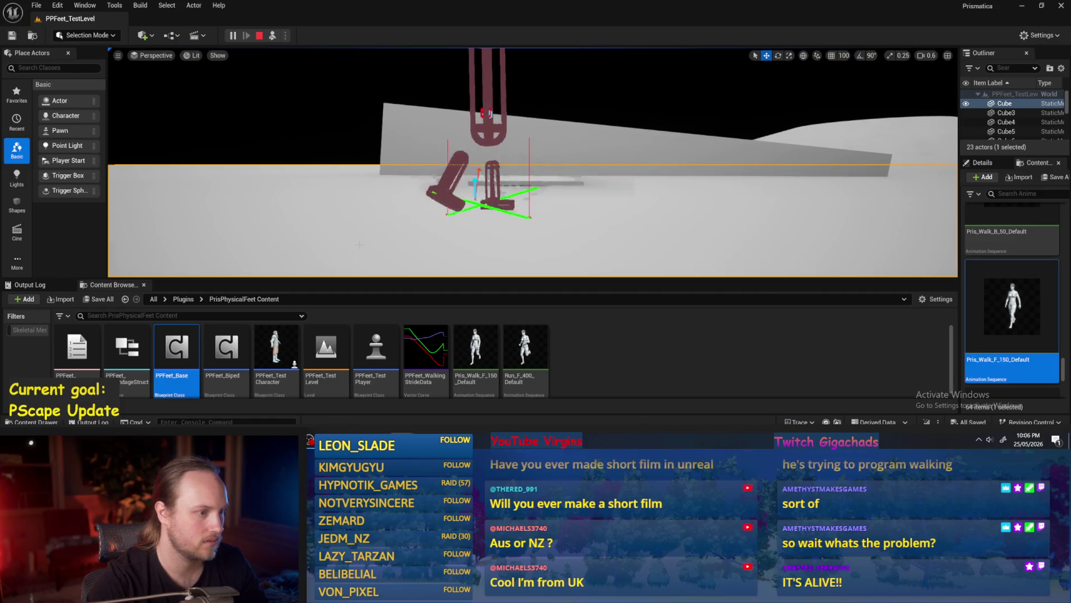
Step: Move the camera around the robot to watch its feet step, then stop the session
scroll(533, 161, up, 3)
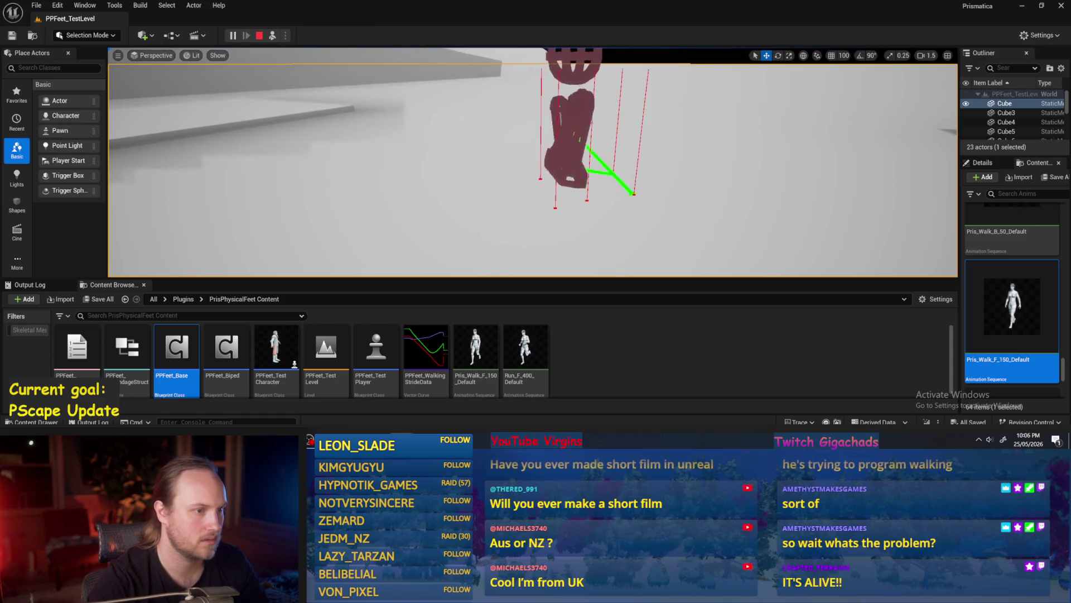
scroll(533, 162, down, 2)
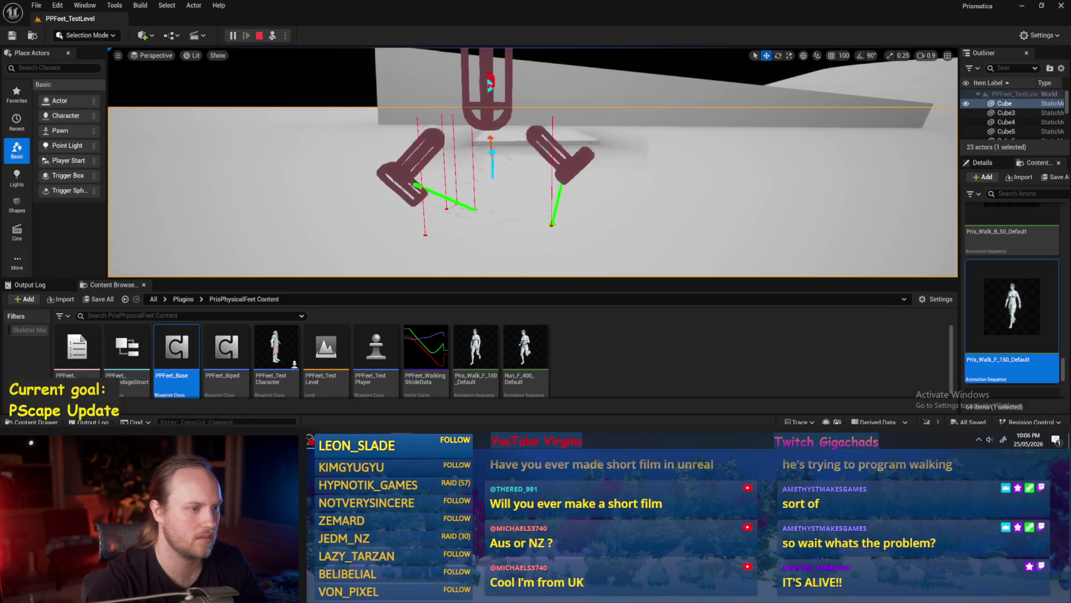
key(Escape)
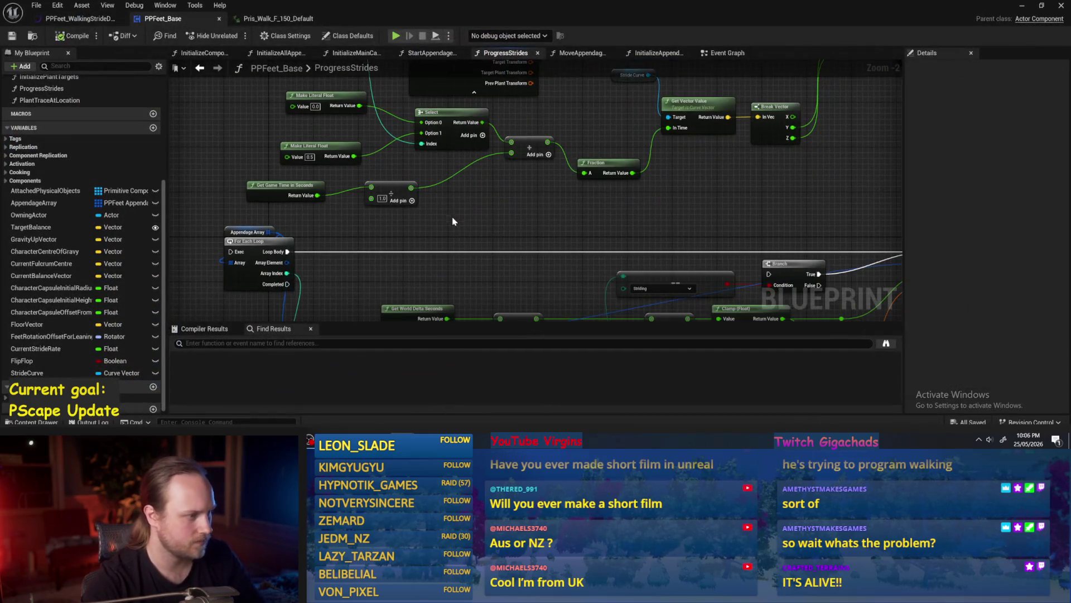
drag(452, 222, 422, 301)
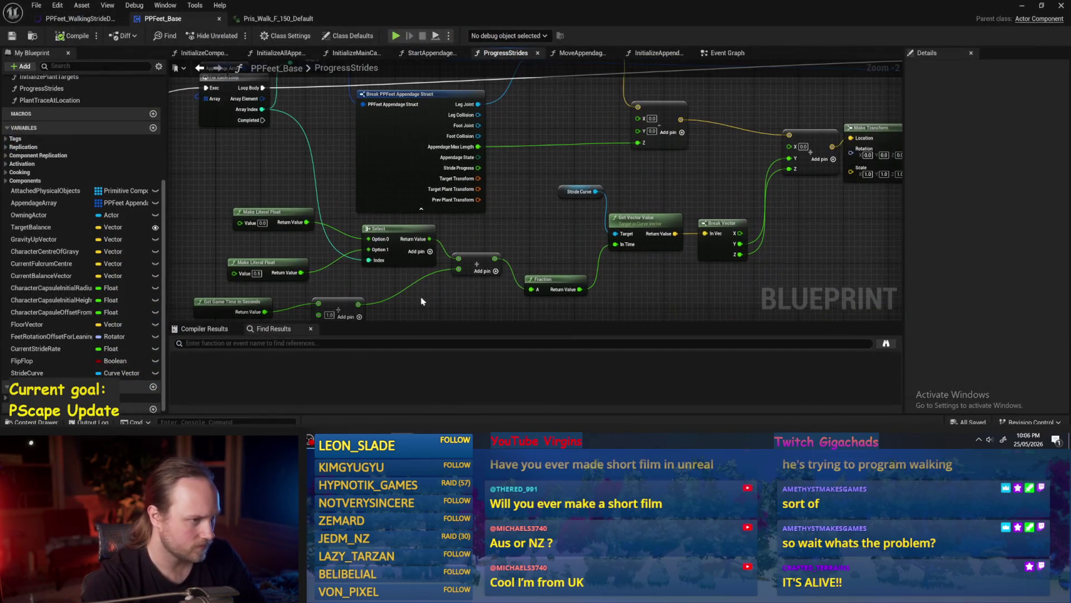
drag(537, 244, 382, 226)
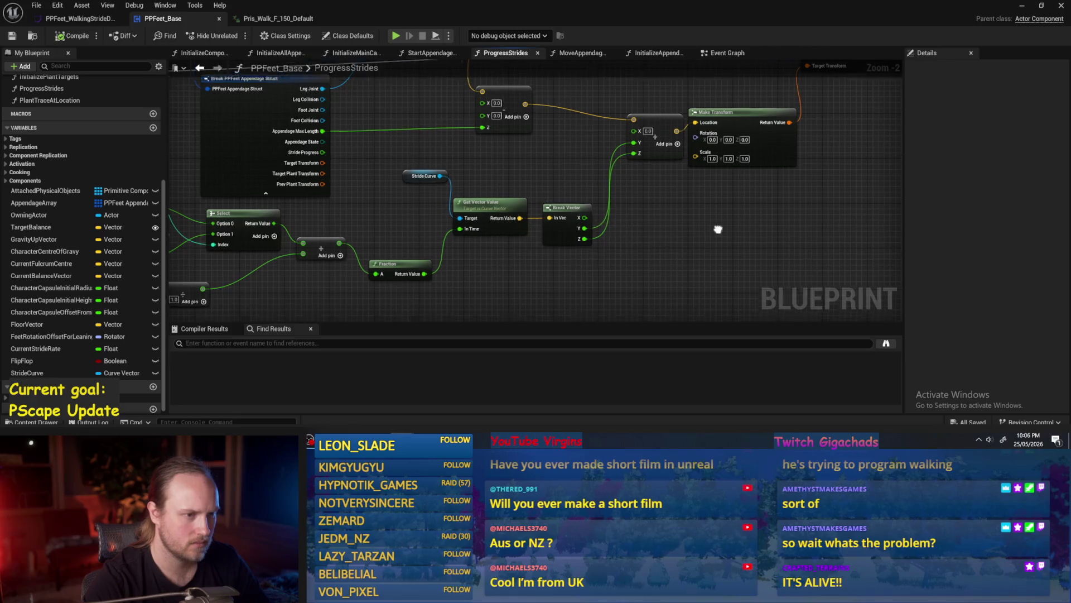
drag(718, 232, 593, 252)
click(92, 21)
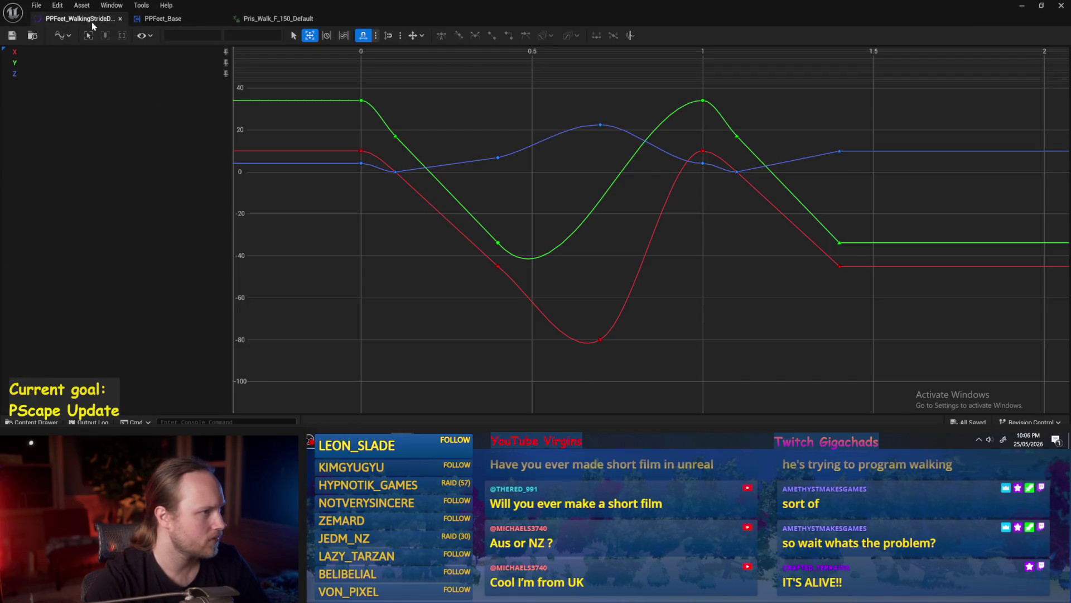
click(251, 20)
click(159, 19)
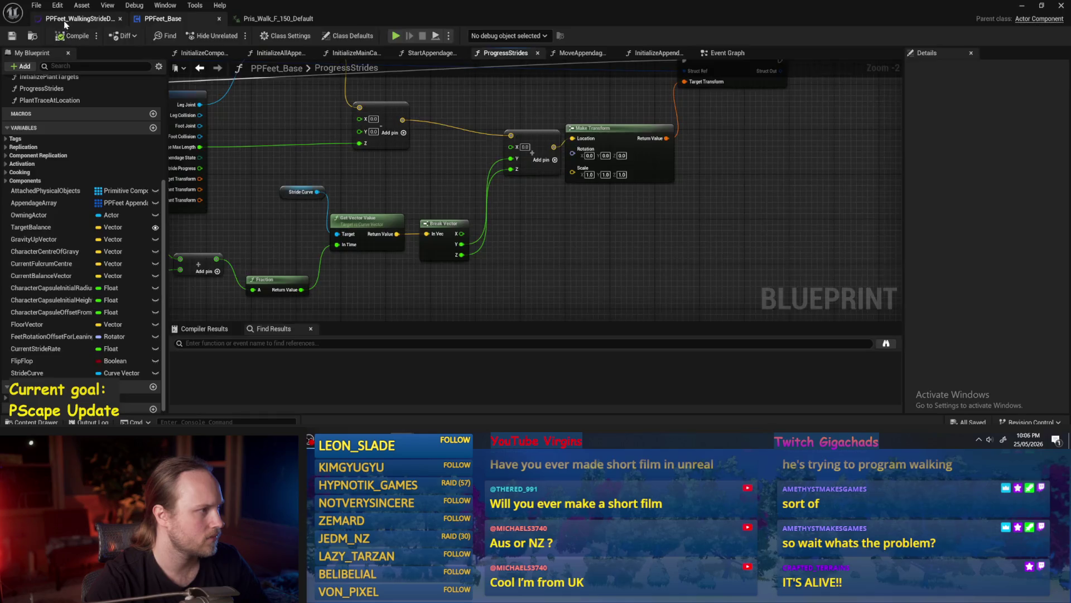
click(65, 21)
click(263, 20)
click(167, 20)
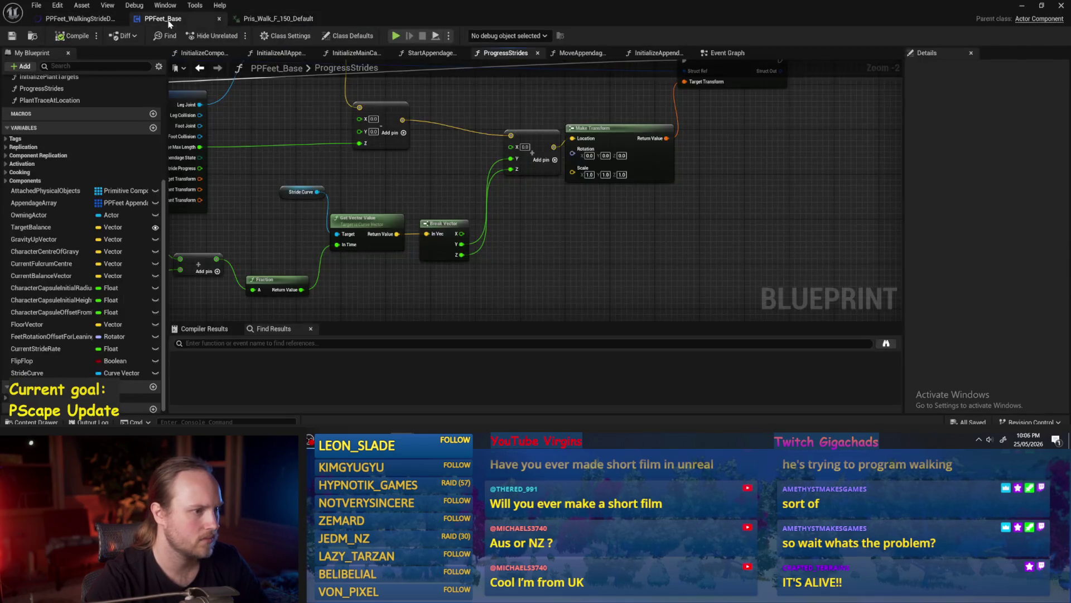
scroll(101, 228, up, 5)
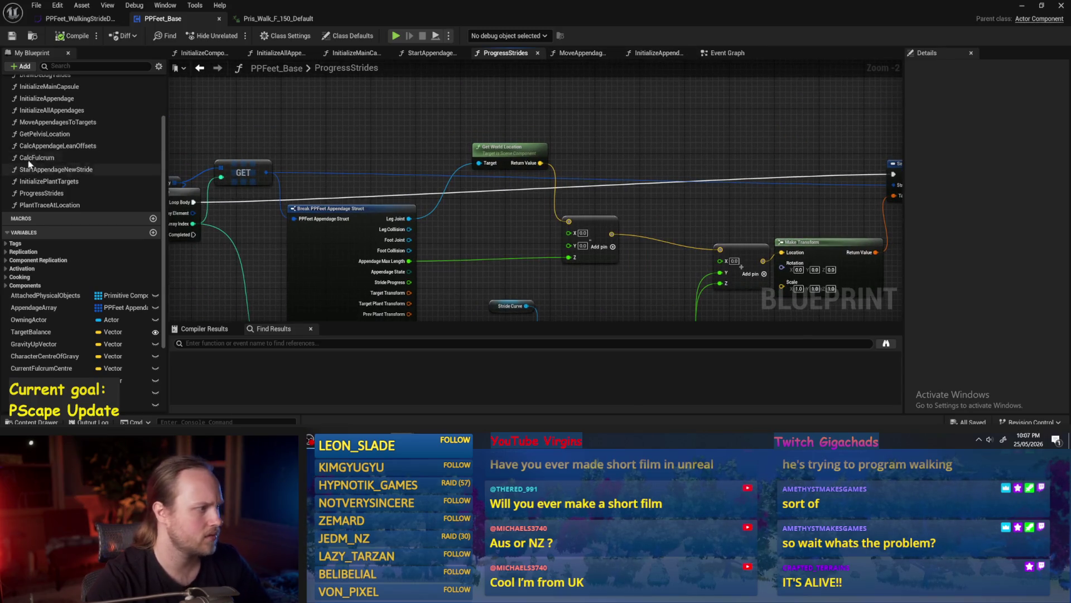
scroll(45, 179, up, 3)
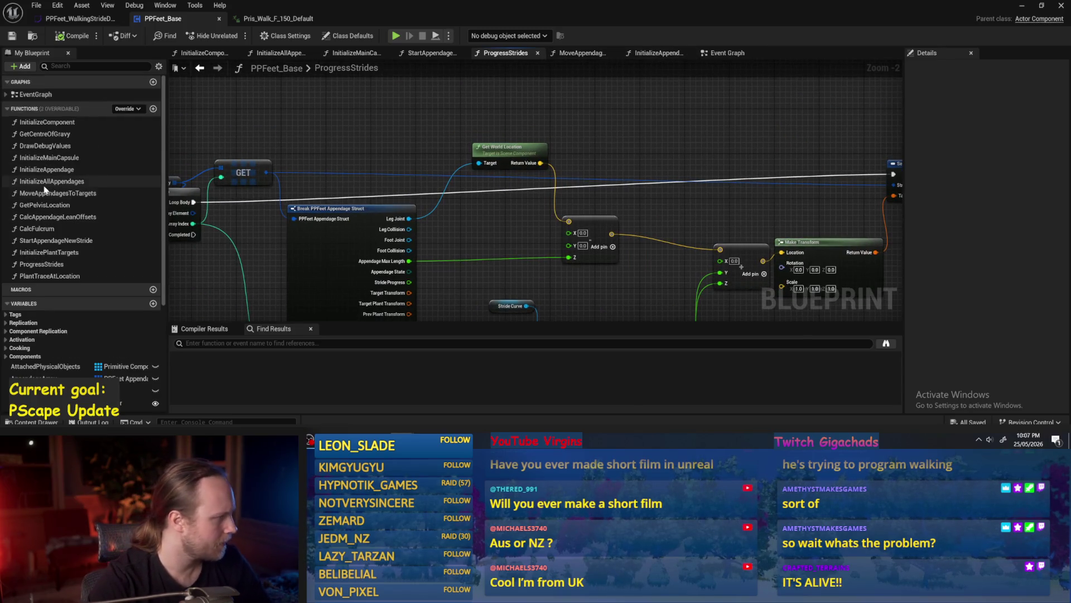
Step: Open the Event Graph and follow the Event Tick chain along to Add Force
click(40, 264)
double_click(39, 264)
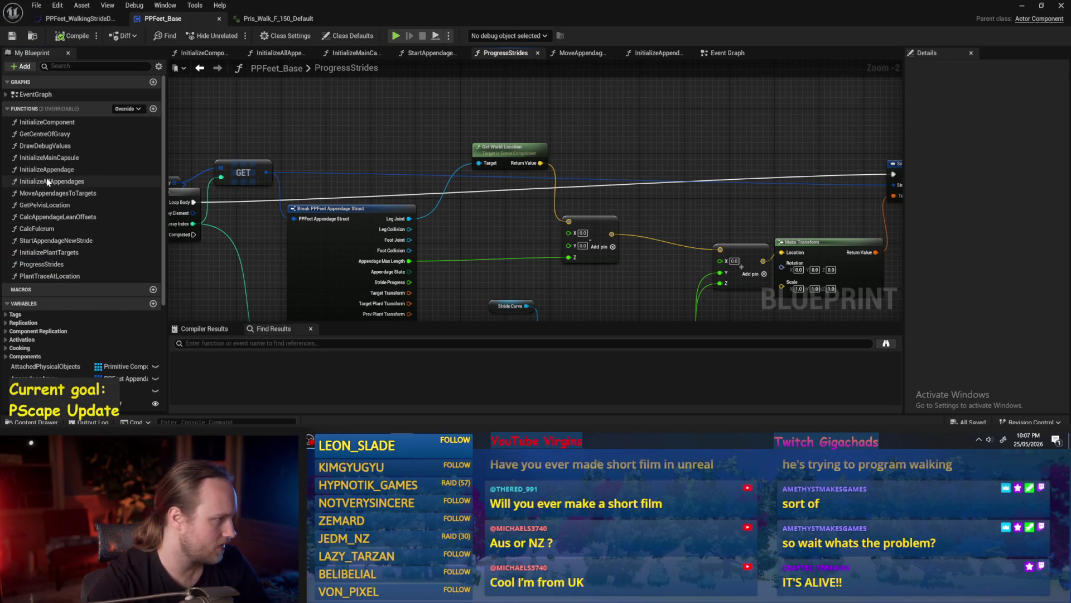
double_click(35, 94)
scroll(471, 242, up, 4)
mouse_move(313, 256)
mouse_down()
mouse_move(502, 245)
mouse_move(580, 258)
mouse_move(446, 242)
mouse_move(482, 318)
mouse_up()
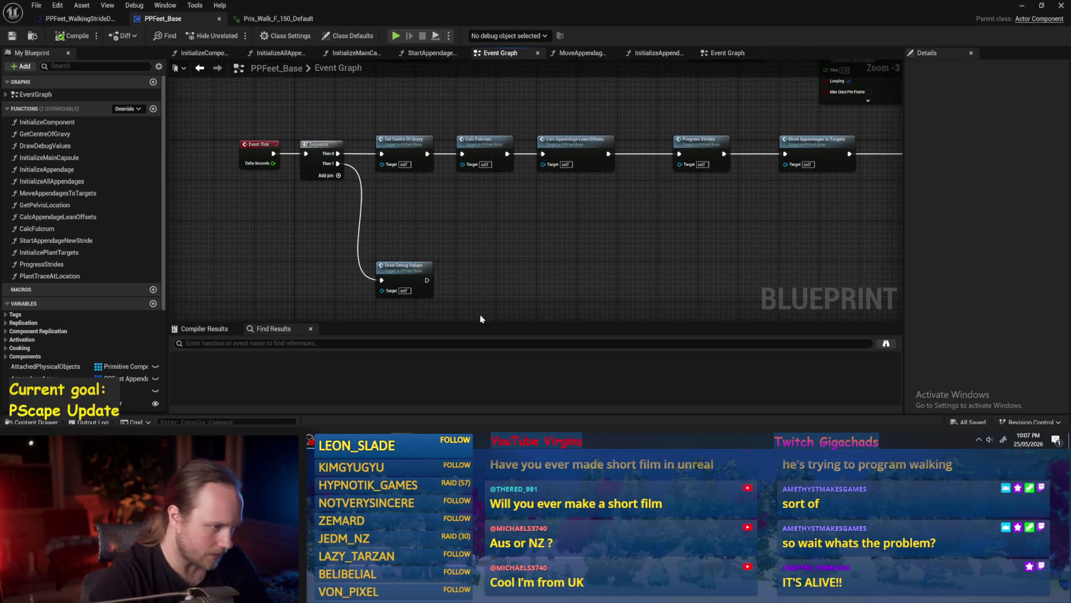
drag(486, 260, 404, 242)
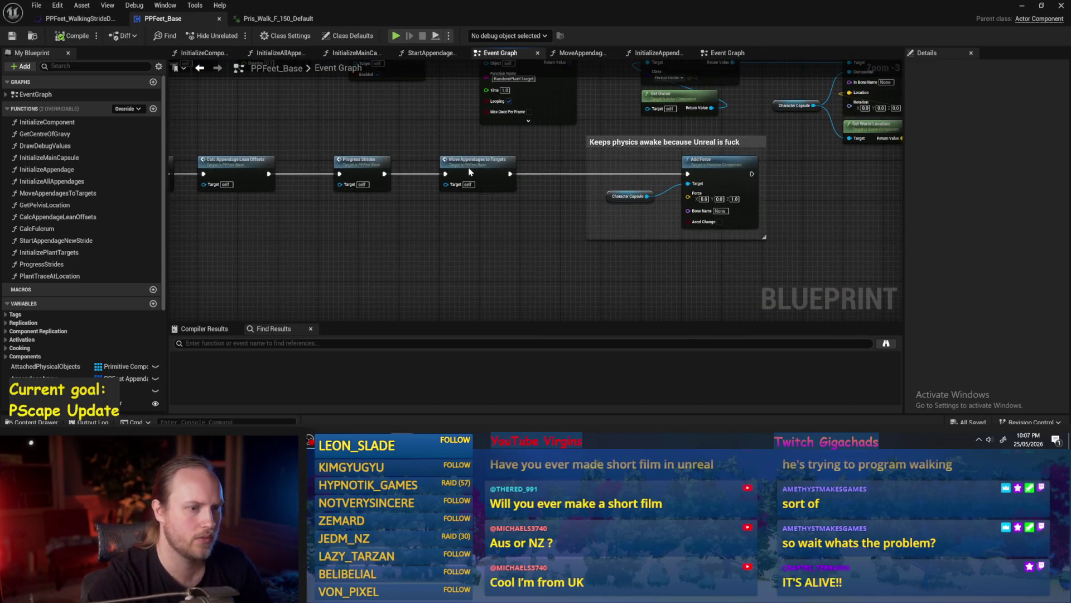
Step: Open MoveAppendagesToTargets and frame its Clamp and orientation target nodes
double_click(469, 172)
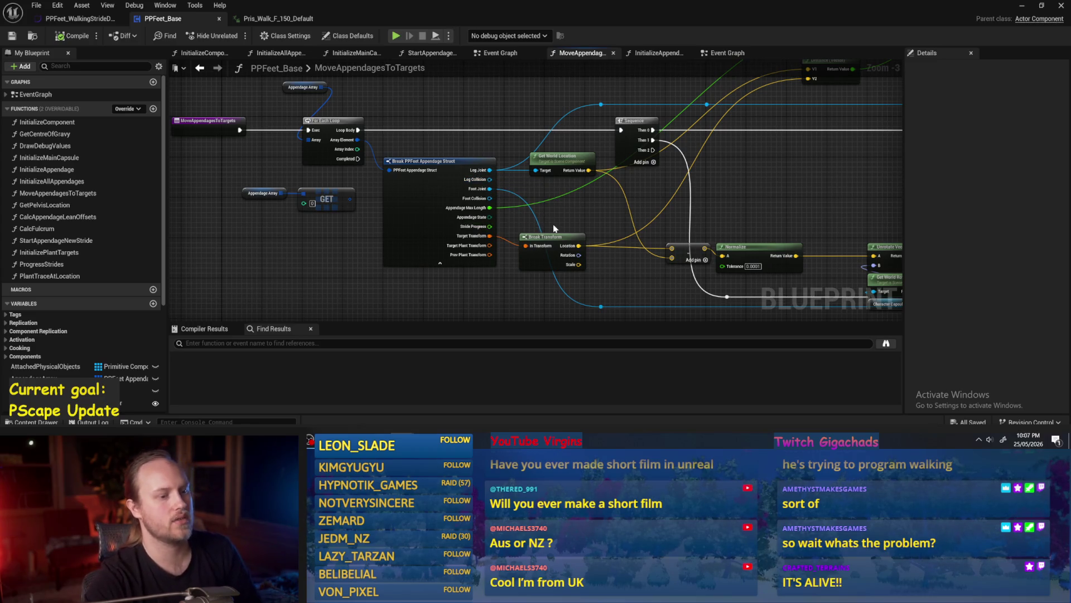
scroll(569, 221, down, 2)
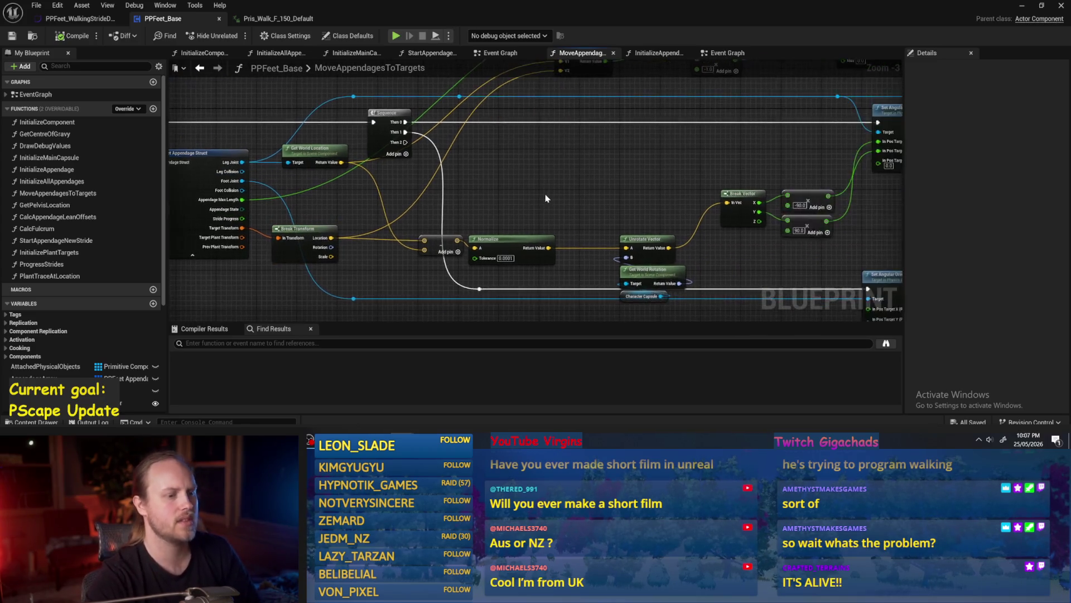
scroll(544, 195, up, 3)
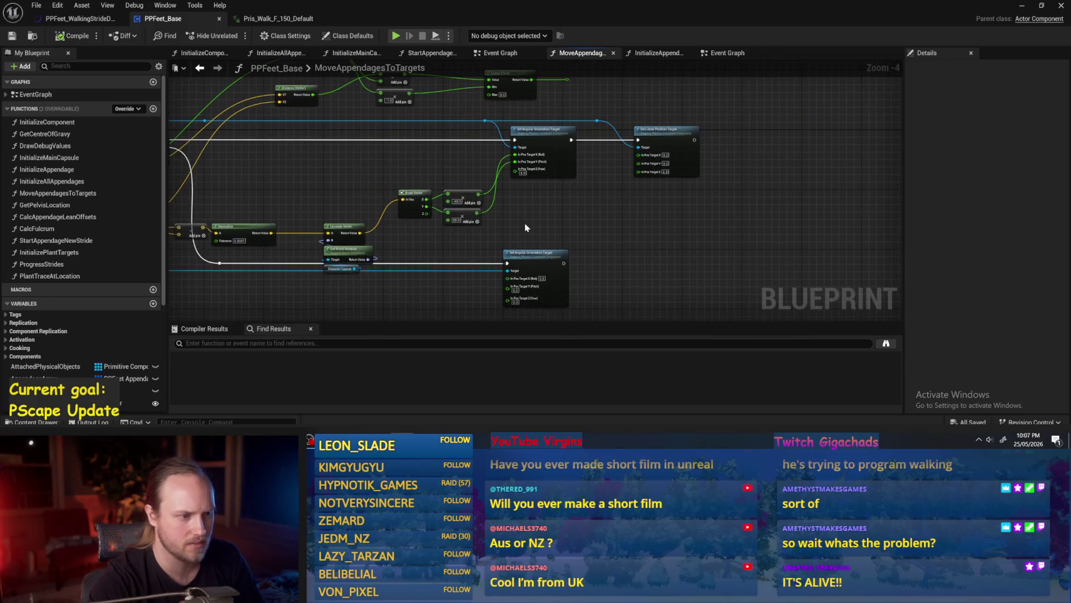
drag(524, 226, 522, 294)
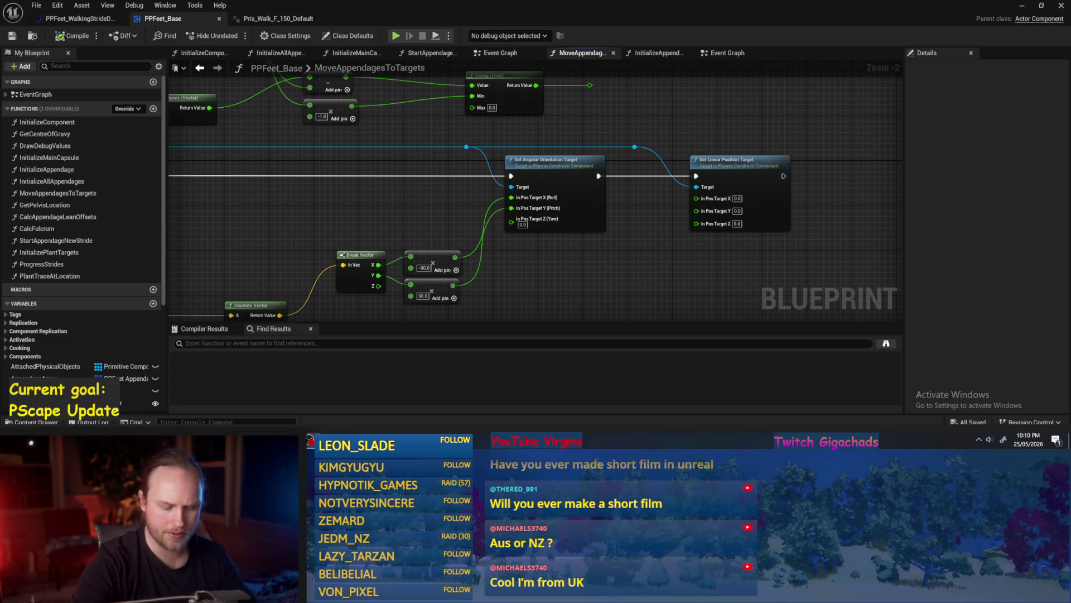
mouse_move(645, 284)
mouse_down()
mouse_move(624, 227)
mouse_move(658, 241)
mouse_up()
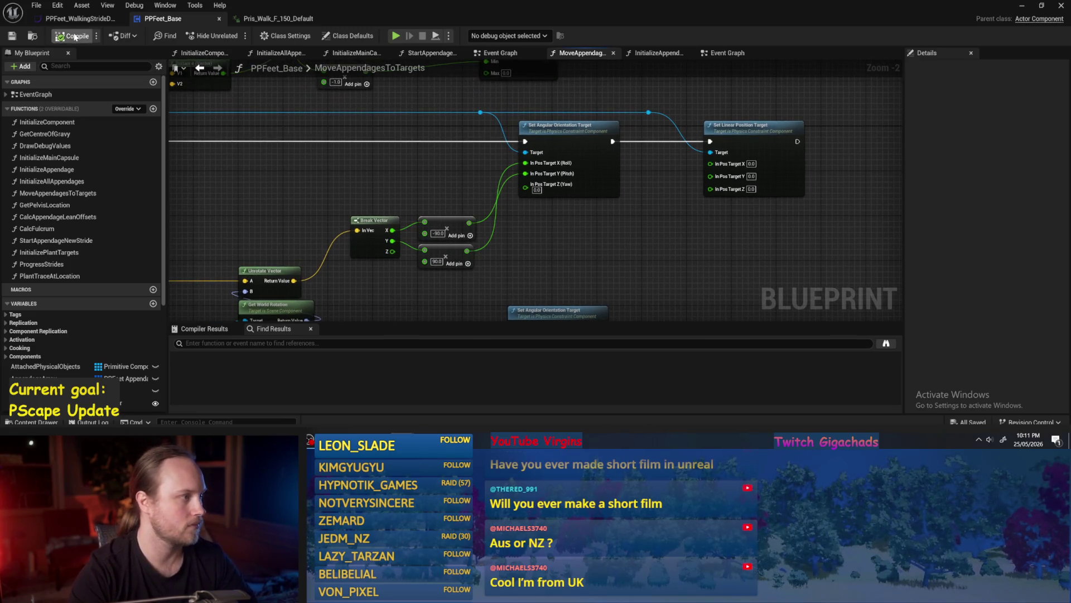
drag(557, 240, 553, 223)
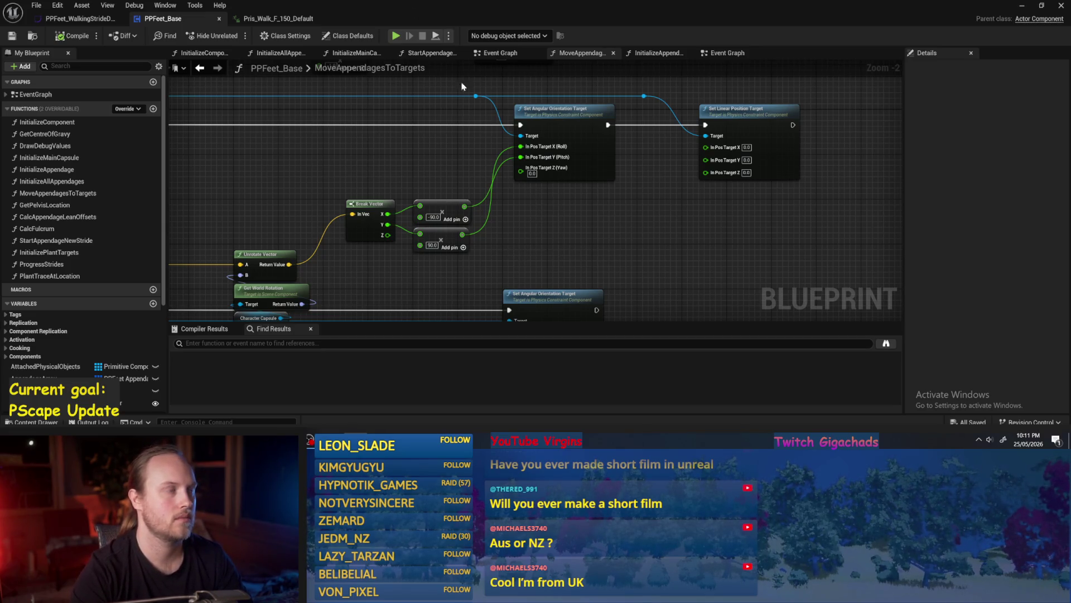
mouse_move(612, 228)
mouse_down()
mouse_move(633, 202)
mouse_move(622, 222)
mouse_move(581, 244)
mouse_up()
drag(677, 254, 509, 221)
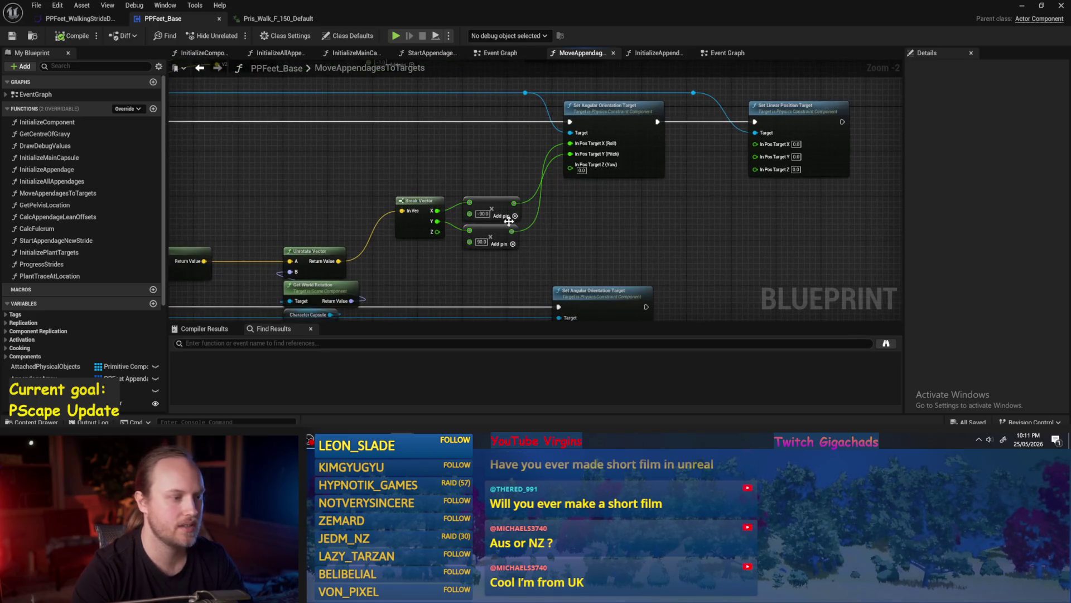
drag(642, 222, 543, 219)
scroll(626, 232, up, 1)
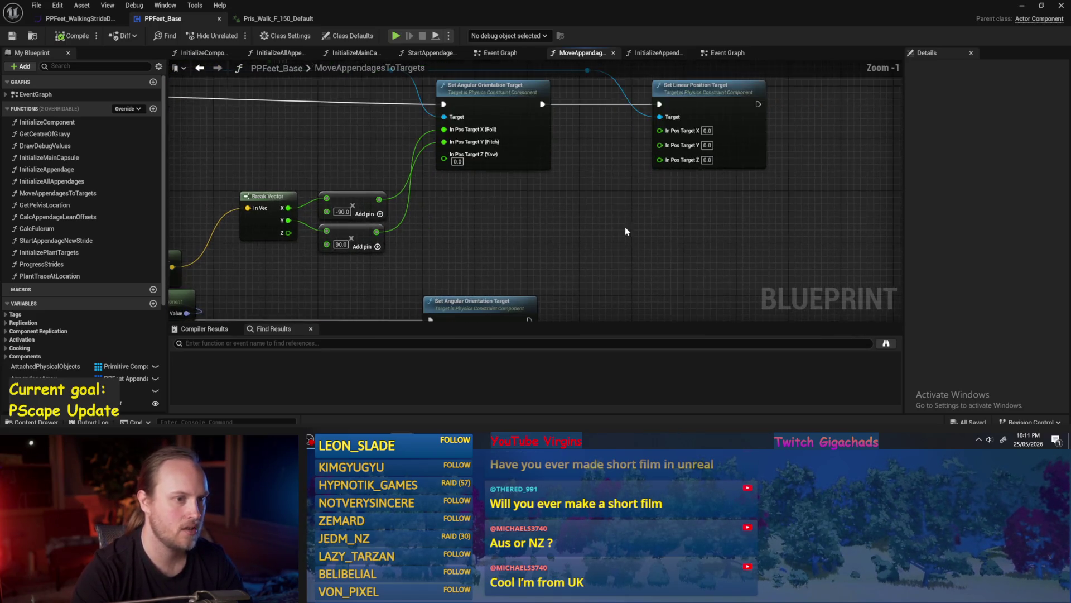
drag(627, 233, 588, 289)
scroll(545, 239, down, 2)
drag(545, 238, 602, 247)
drag(411, 246, 541, 248)
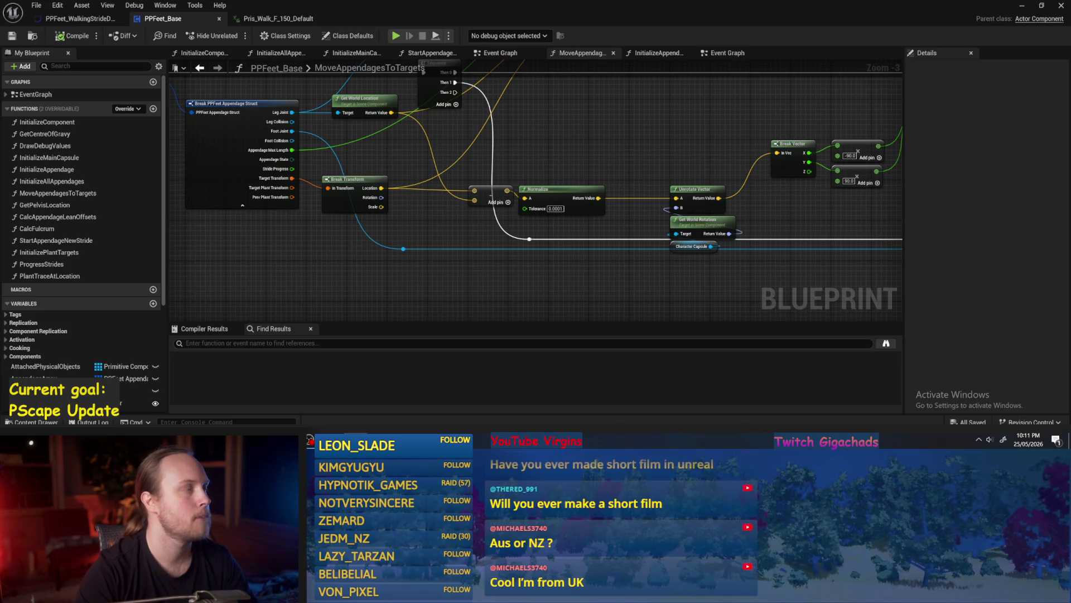
Step: Add a Vector Length node from the target location, then delete it again
drag(374, 204, 578, 141)
text(length)
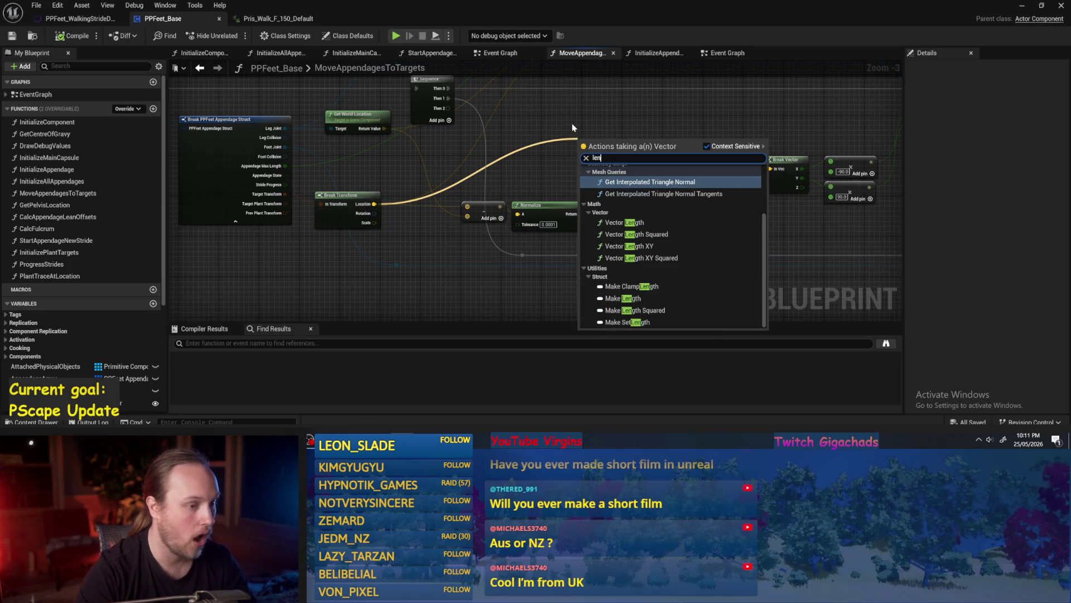
click(620, 217)
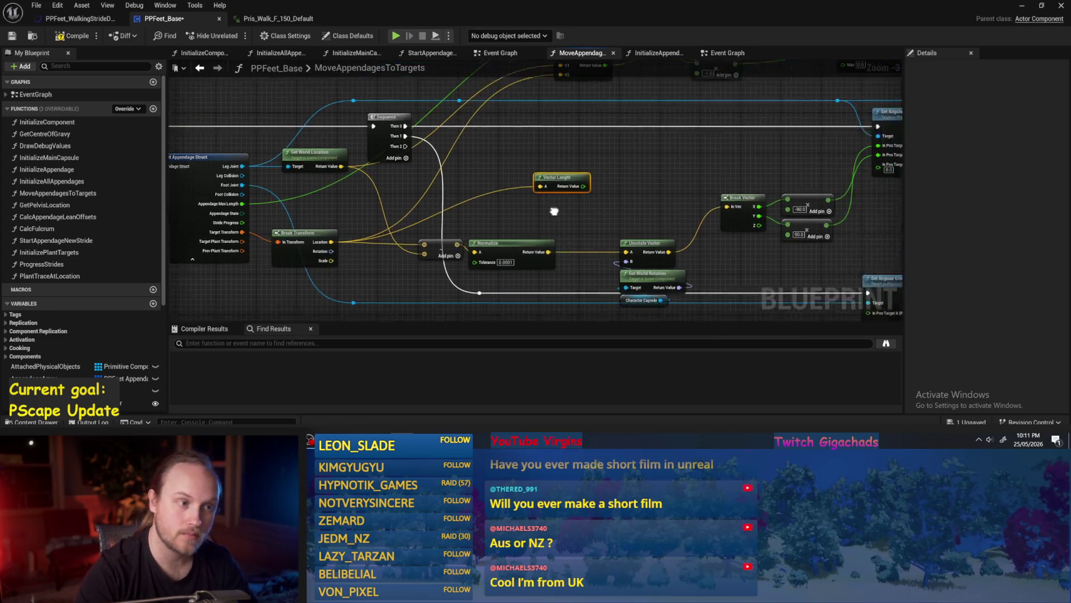
scroll(525, 215, down, 1)
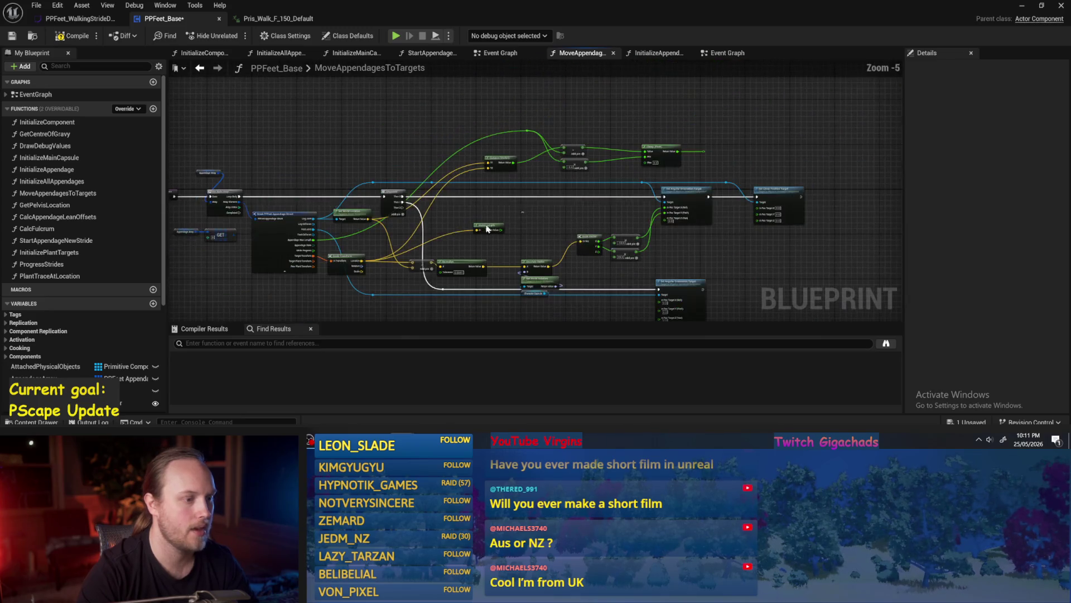
scroll(489, 230, up, 1)
drag(486, 230, 475, 241)
key(Delete)
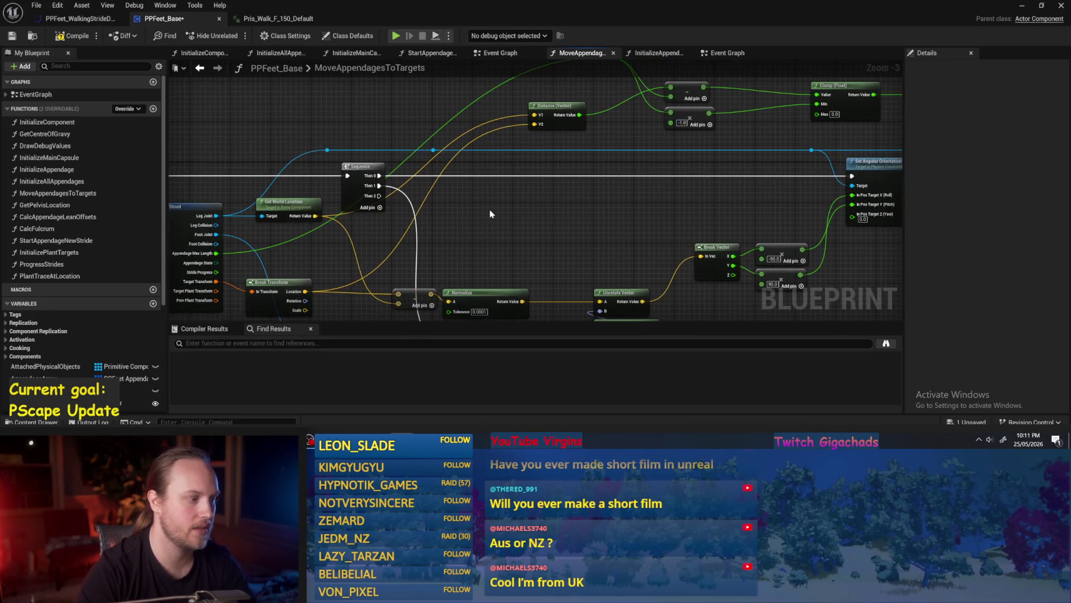
Step: Move the reroute point on the green wire lower and save PPFeet_Base
mouse_move(560, 219)
mouse_down()
mouse_move(513, 264)
mouse_move(460, 244)
mouse_up()
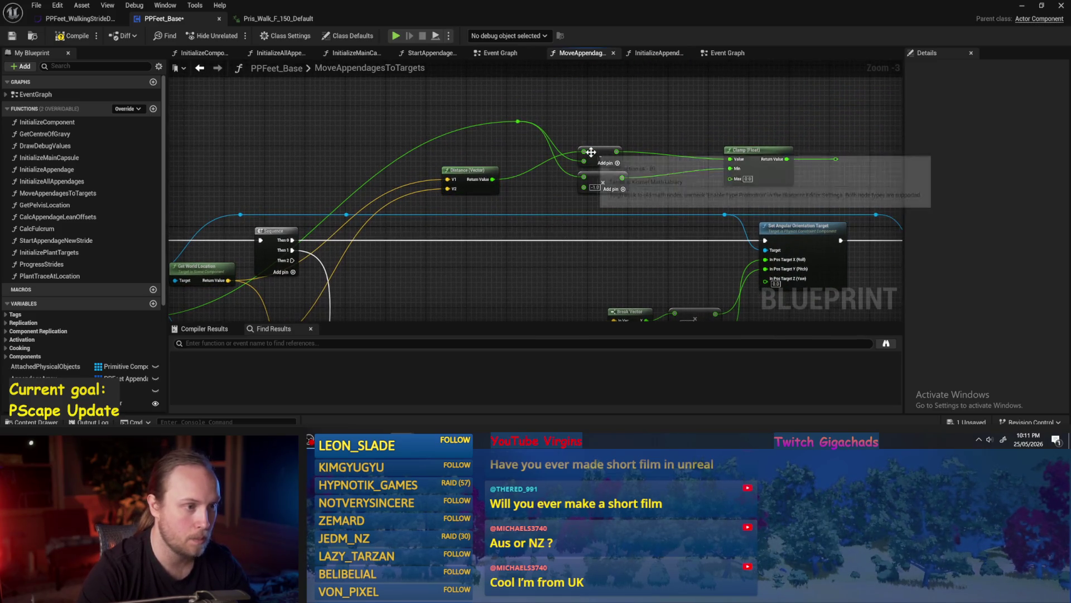
click(519, 121)
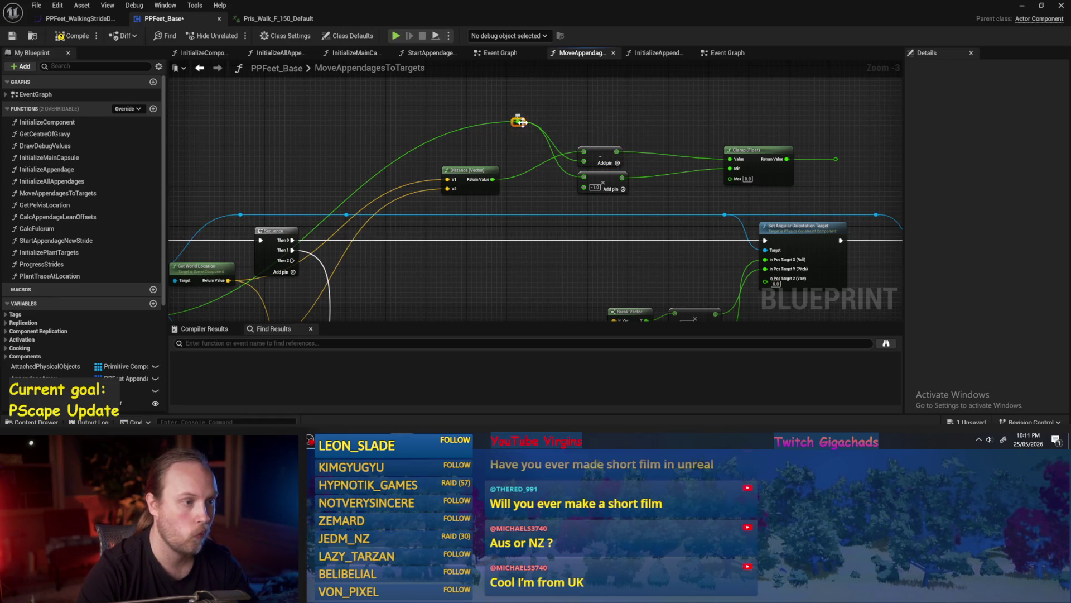
mouse_move(523, 123)
mouse_down()
mouse_move(497, 150)
mouse_move(497, 167)
mouse_move(498, 146)
mouse_up()
drag(519, 244, 462, 247)
click(491, 223)
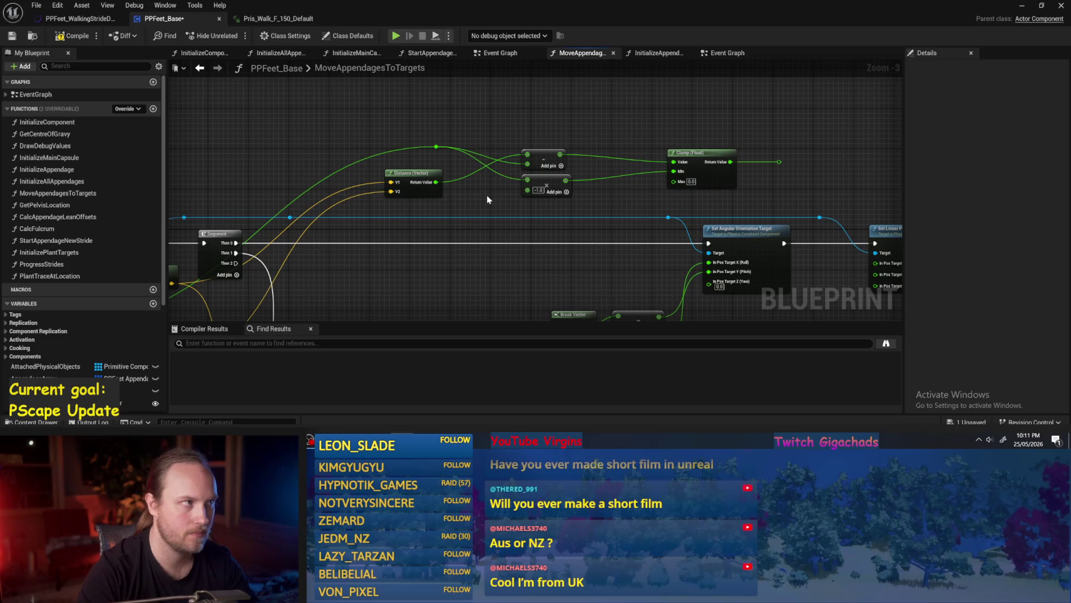
click(11, 36)
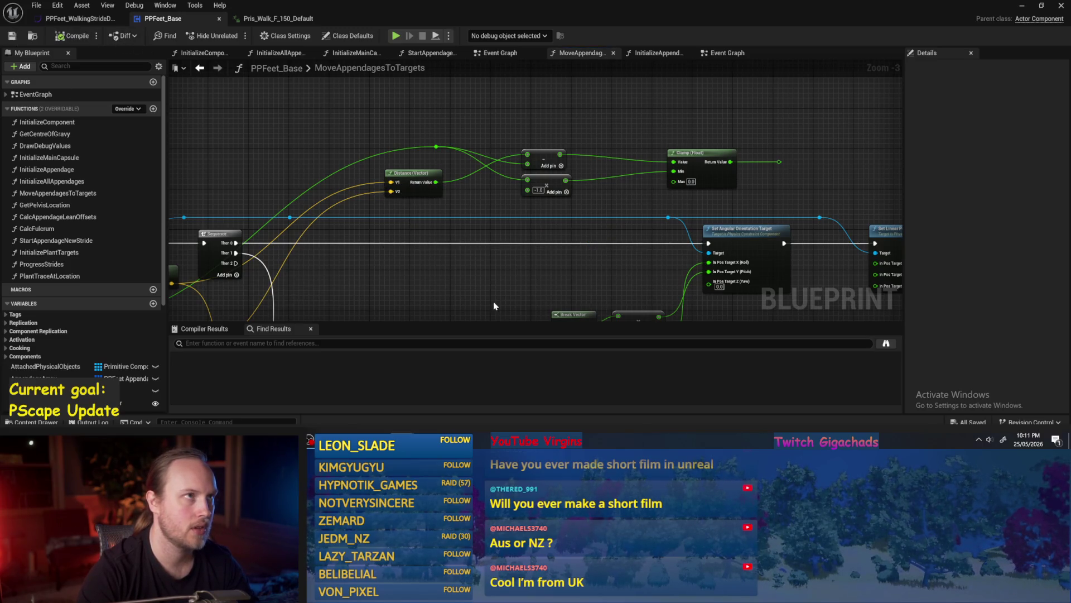
Step: Review the Set Linear Position Target wiring and compile the blueprint
drag(552, 285, 483, 272)
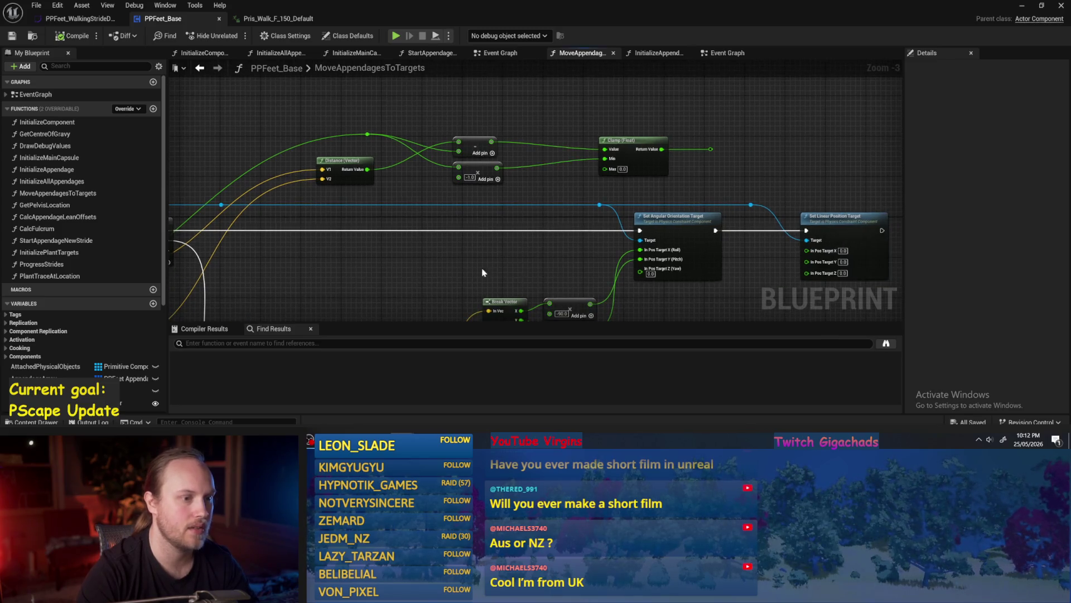
scroll(540, 159, up, 1)
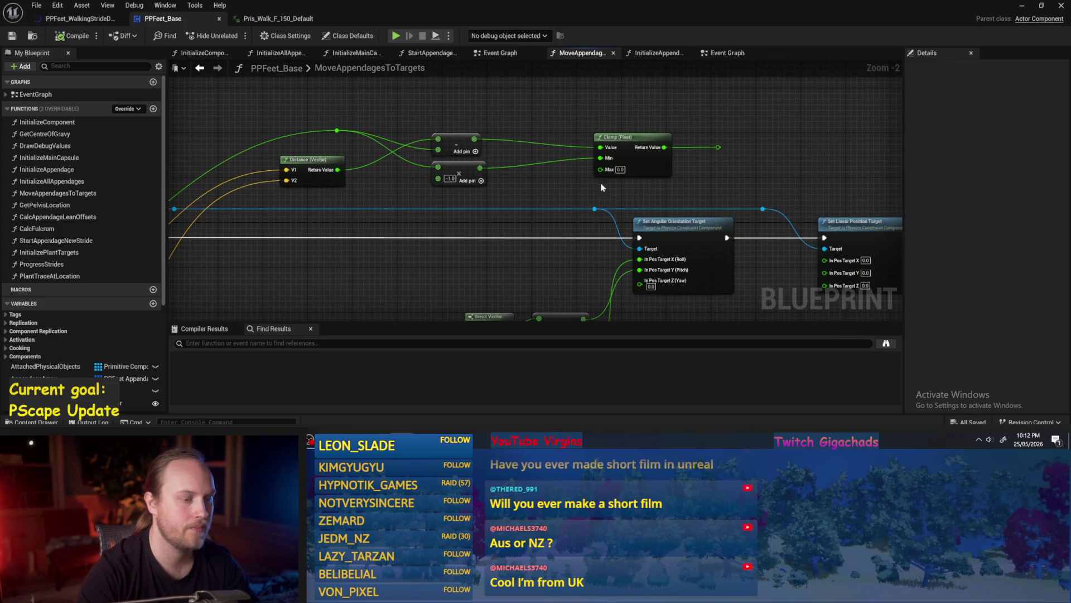
drag(552, 189, 556, 176)
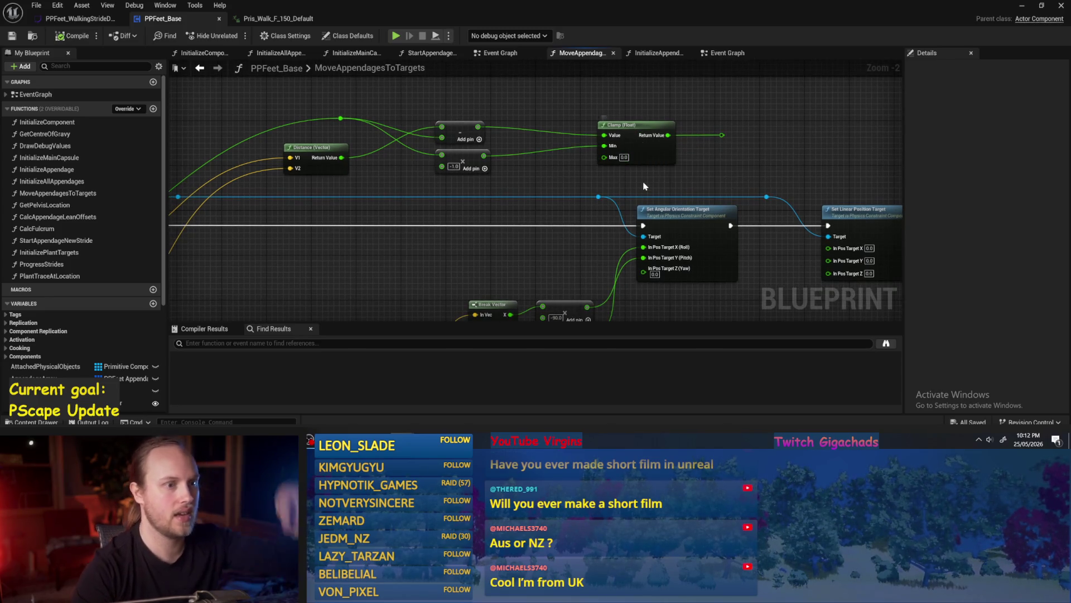
drag(702, 160, 704, 179)
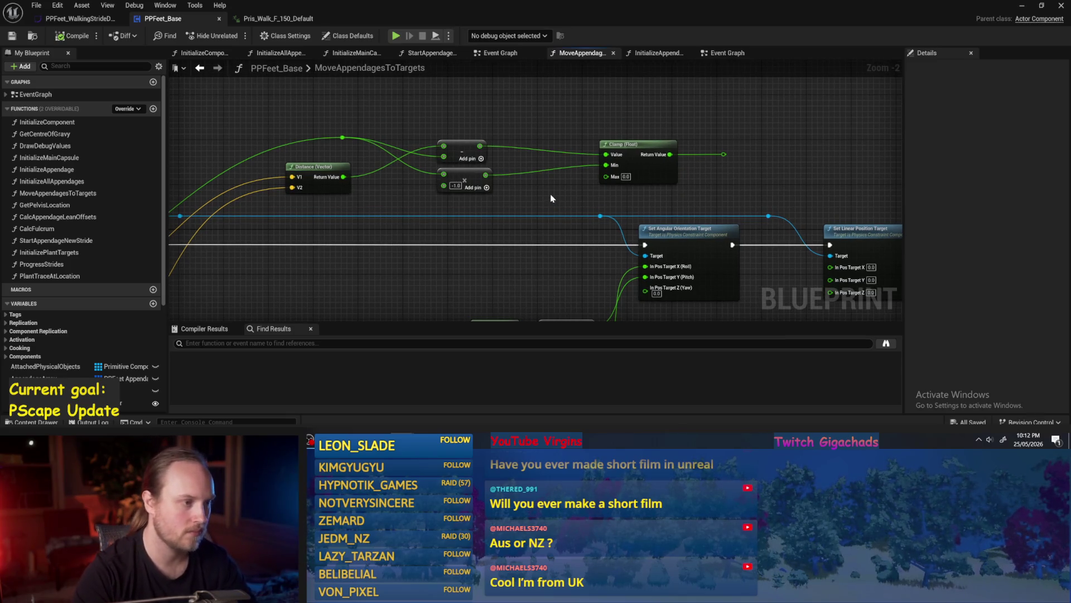
drag(562, 191, 491, 168)
mouse_move(679, 168)
mouse_down()
mouse_move(692, 167)
mouse_move(672, 175)
mouse_move(691, 172)
mouse_move(589, 134)
mouse_move(688, 261)
mouse_move(683, 244)
mouse_up()
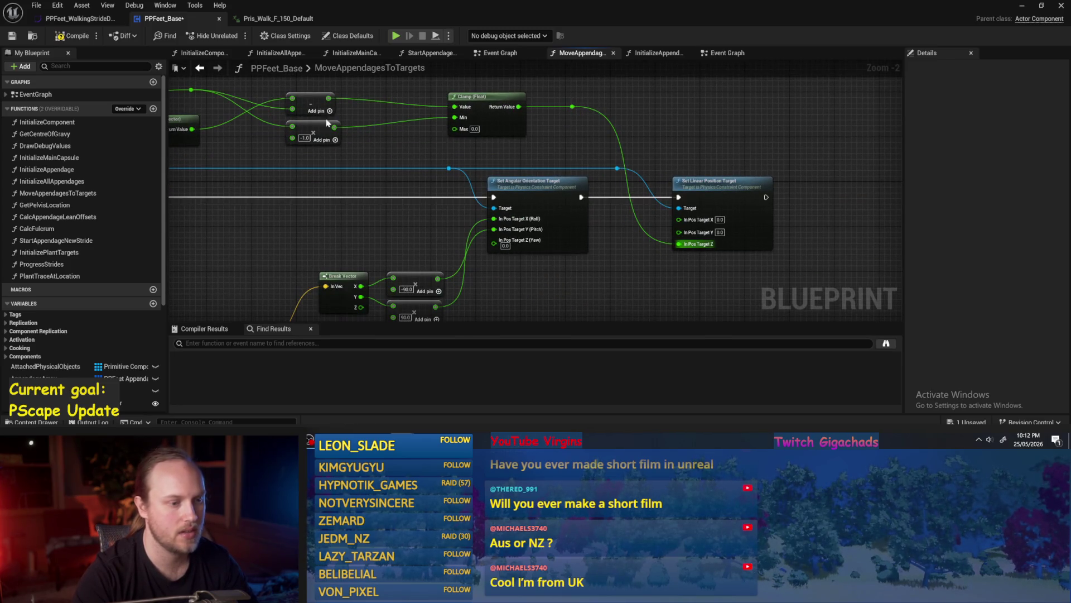
click(70, 36)
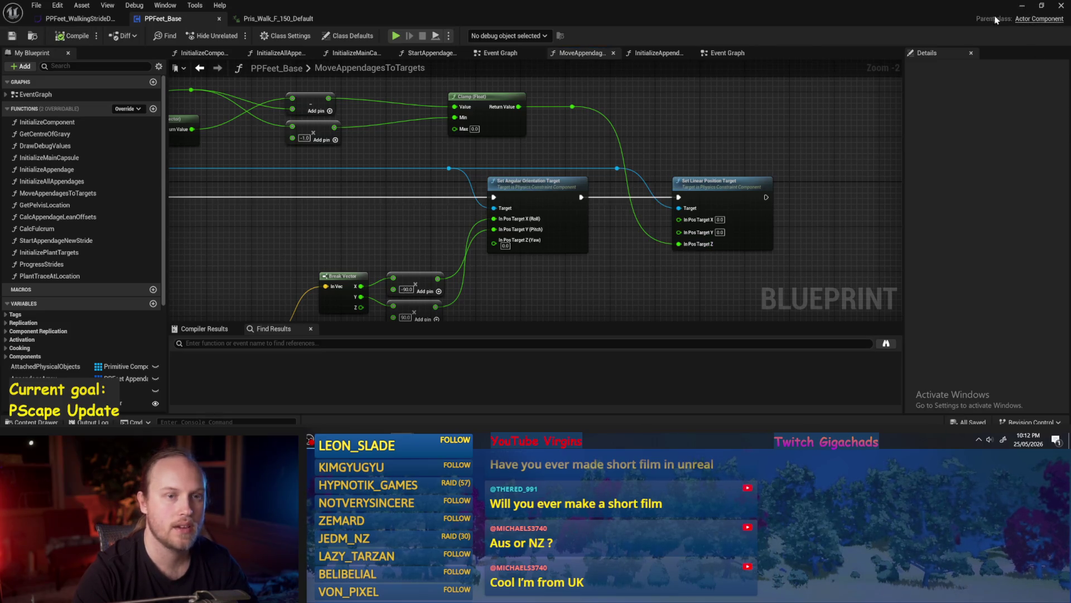
click(1022, 5)
key(alt+p)
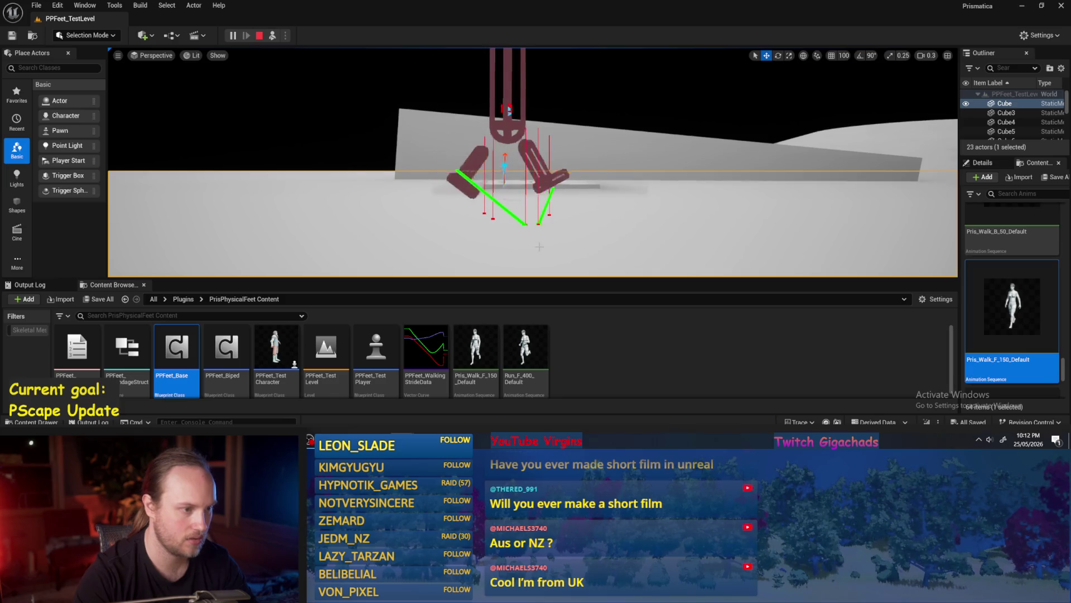
key(Escape)
click(446, 399)
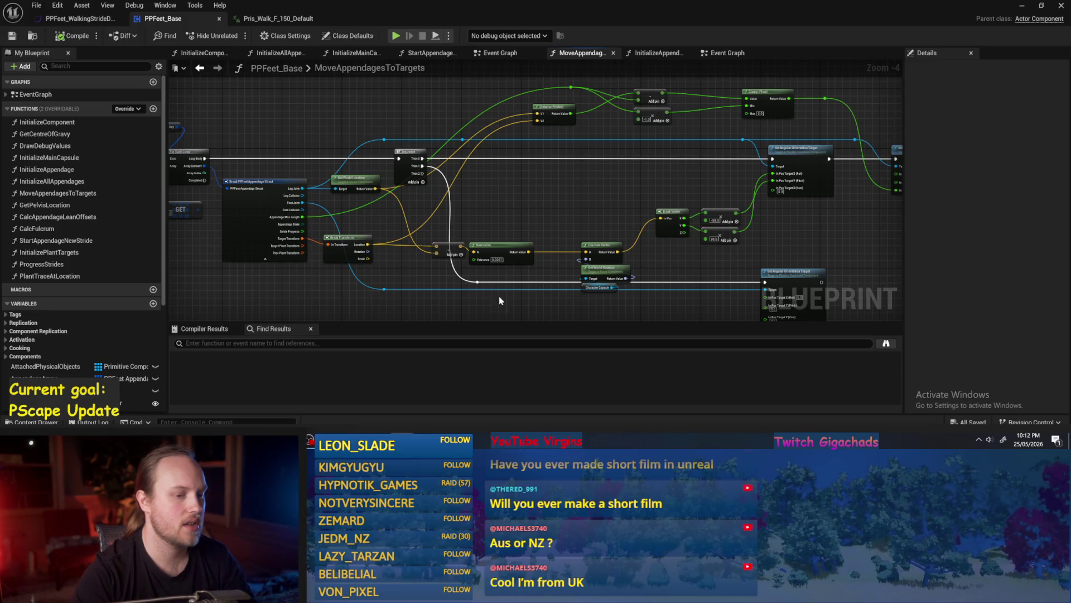
Step: Duplicate the Get World Rotation node and feed the constraint into the copy's Target
mouse_move(495, 294)
mouse_down()
mouse_move(495, 227)
mouse_move(509, 295)
mouse_move(413, 232)
mouse_up()
scroll(477, 288, up, 2)
drag(331, 208, 342, 320)
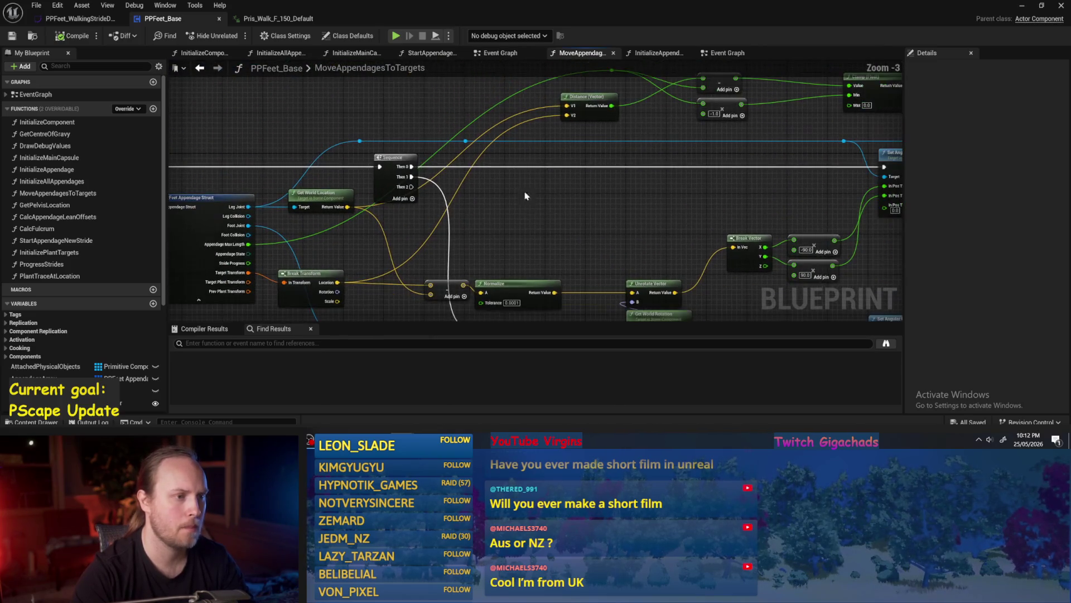
scroll(506, 212, down, 1)
drag(505, 212, 508, 193)
mouse_move(646, 181)
mouse_down()
mouse_move(640, 270)
mouse_move(627, 219)
mouse_move(574, 186)
mouse_up()
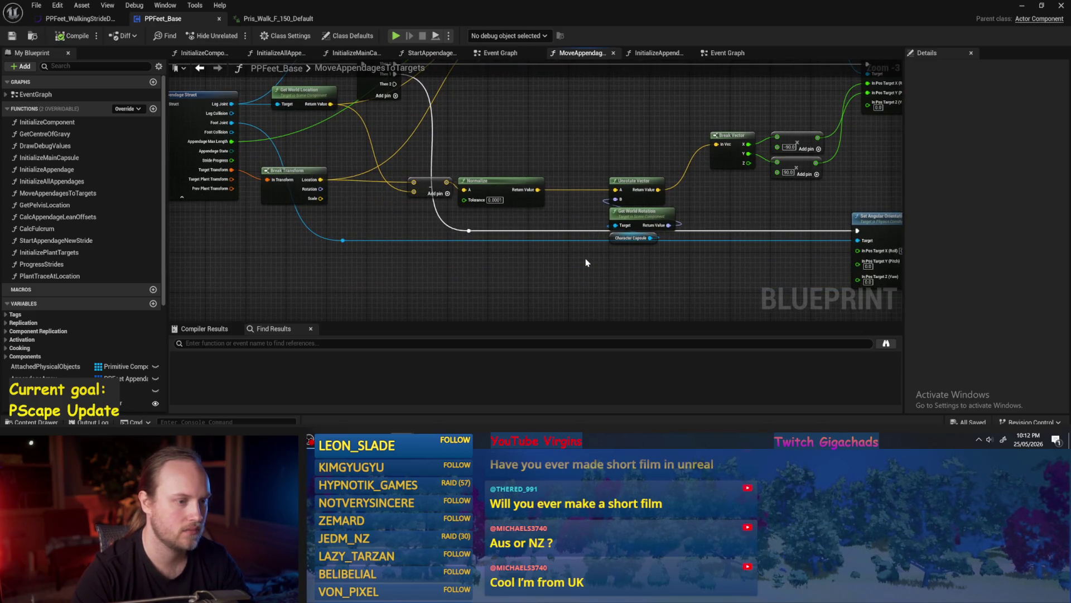
drag(343, 240, 431, 290)
click(642, 231)
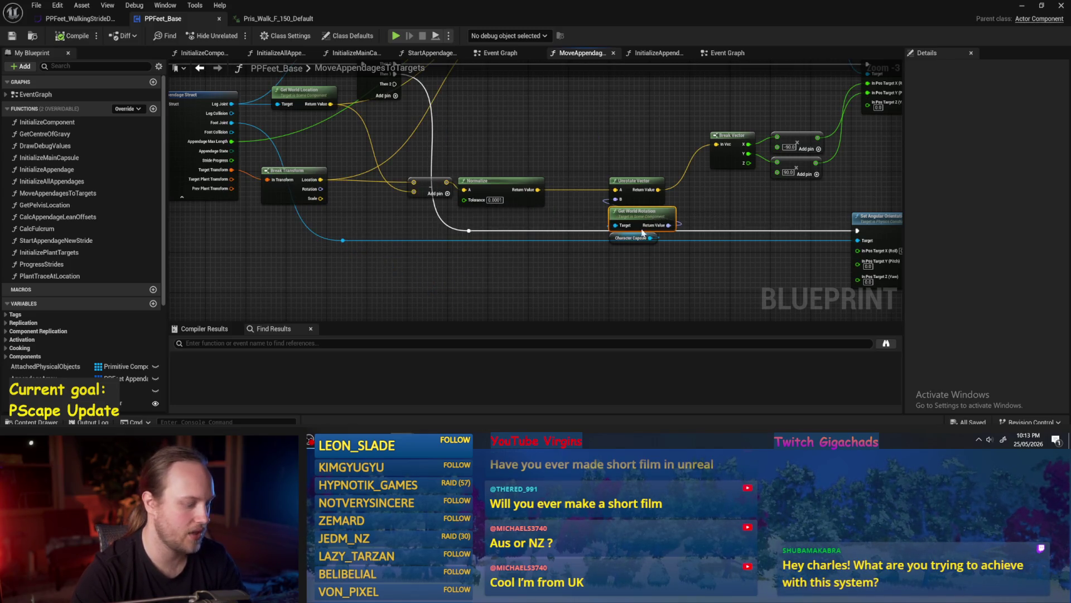
key(ctrl+d)
mouse_move(374, 197)
mouse_down()
mouse_move(546, 249)
mouse_move(541, 234)
mouse_move(534, 241)
mouse_move(593, 239)
mouse_move(582, 240)
mouse_up()
Step: Try an Unrotate Vector node on the rotation, reposition Get World Rotation, then delete Unrotate Vector
text(unrotate)
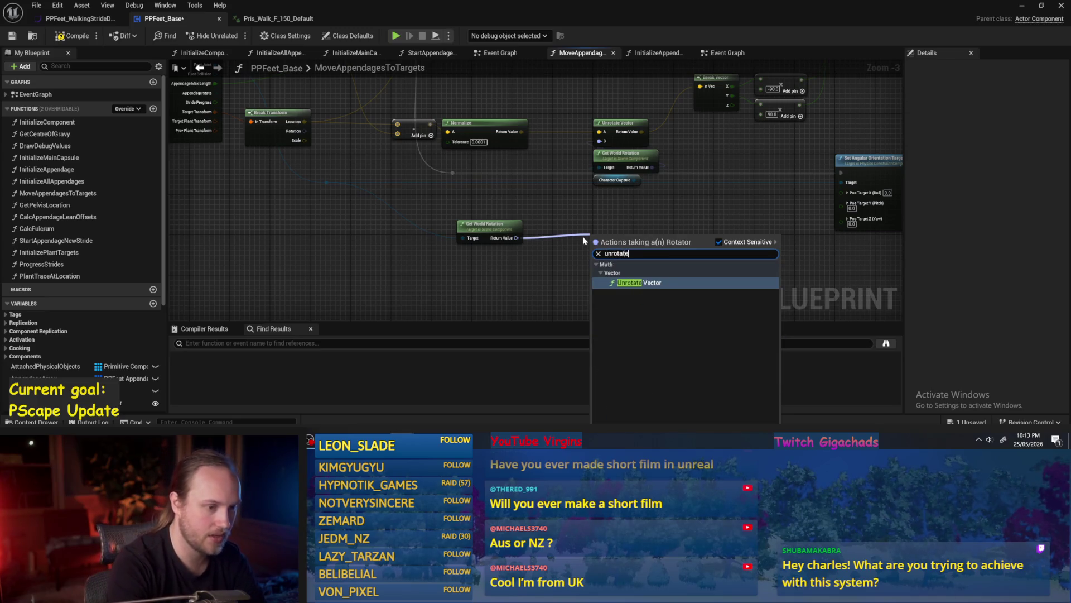
key(Return)
mouse_move(607, 242)
mouse_down()
mouse_move(546, 209)
mouse_move(613, 222)
mouse_up()
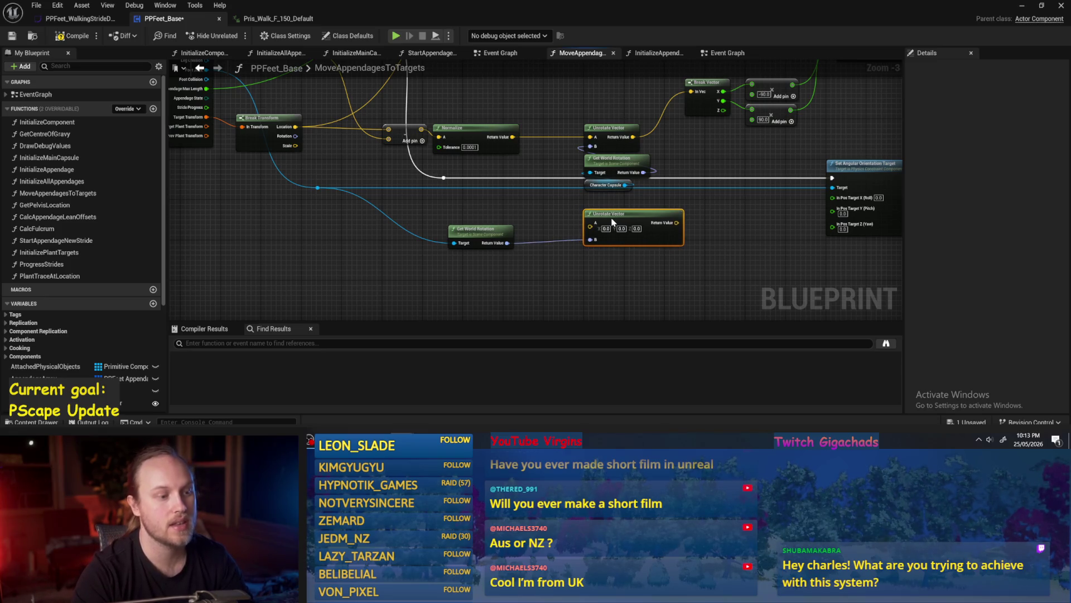
mouse_move(478, 230)
mouse_down()
mouse_move(483, 261)
mouse_move(701, 262)
mouse_up()
click(483, 228)
key(Delete)
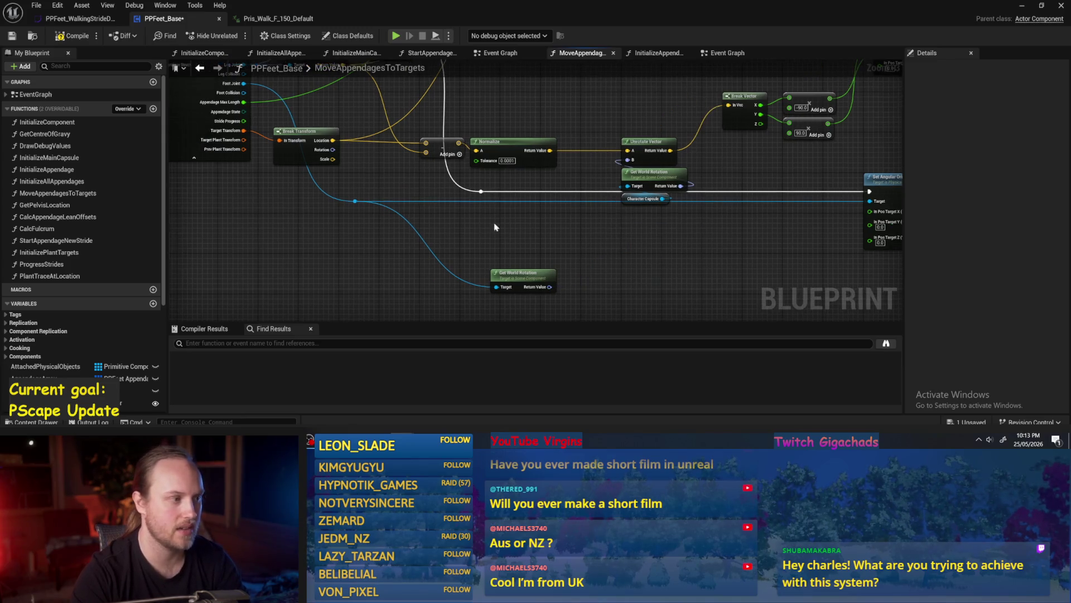
Step: Add a Delta (Rotator) node fed by Break Transform's Rotation
mouse_move(333, 149)
mouse_down()
mouse_move(580, 266)
mouse_move(567, 238)
mouse_up()
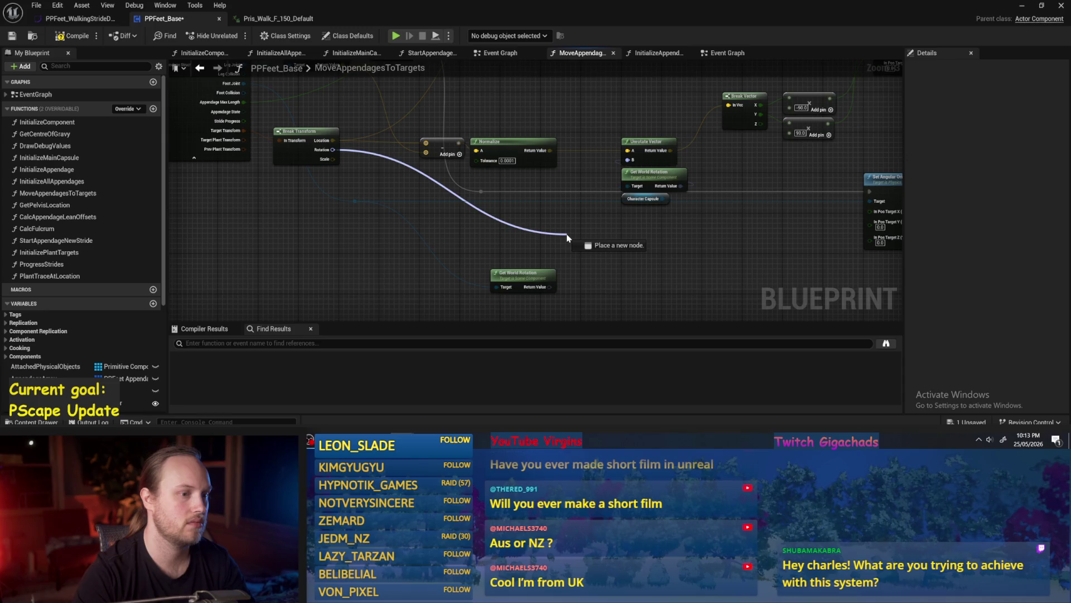
drag(567, 238, 566, 238)
text(delta)
key(Return)
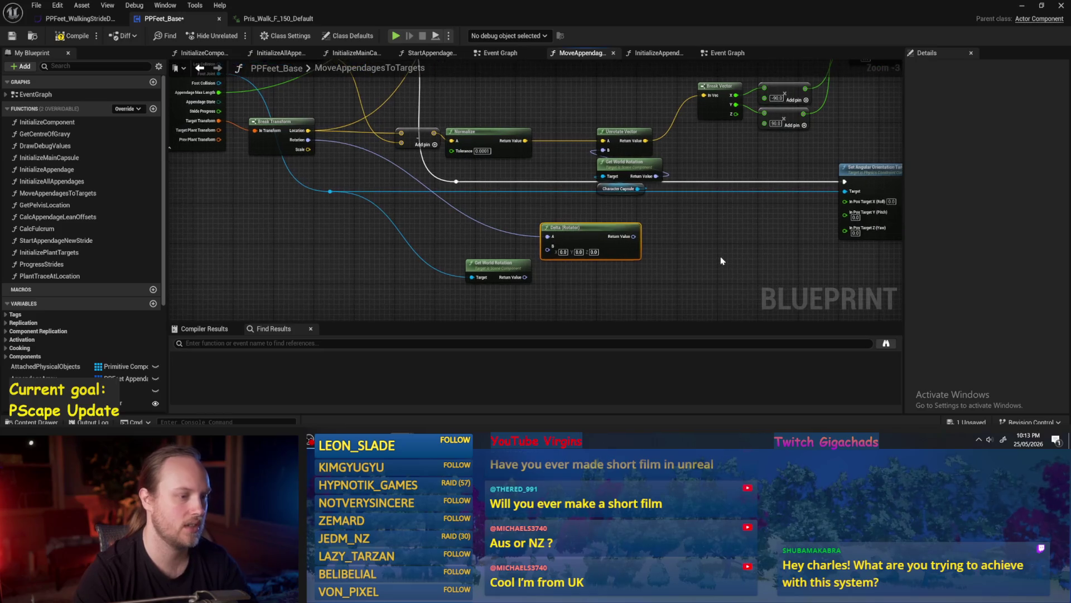
click(685, 247)
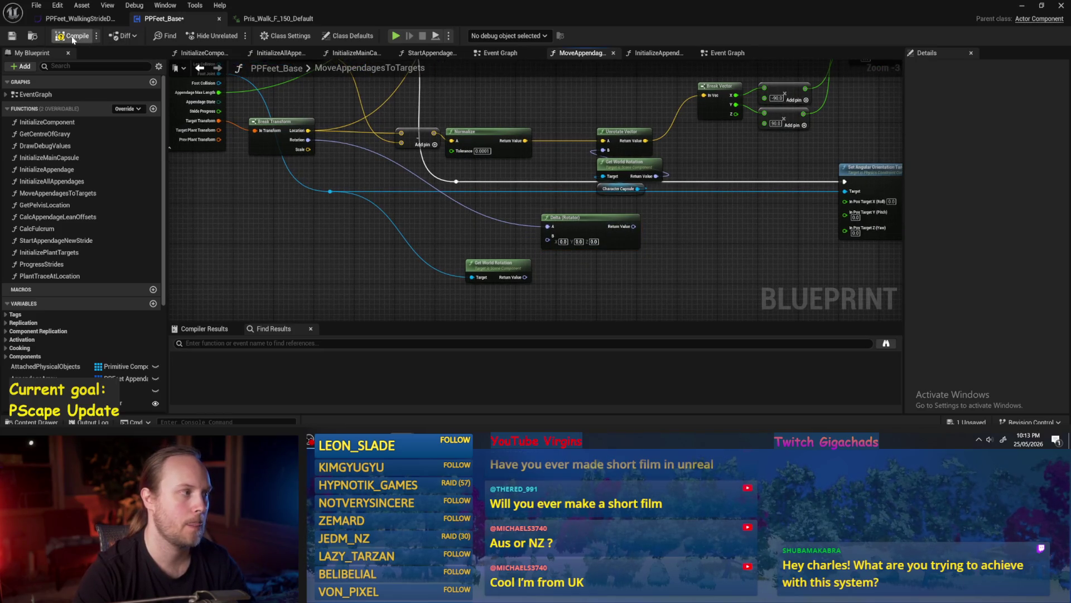
Step: Connect the new world rotation to the Delta (Rotator) B input and move the Delta node right
click(266, 19)
click(165, 19)
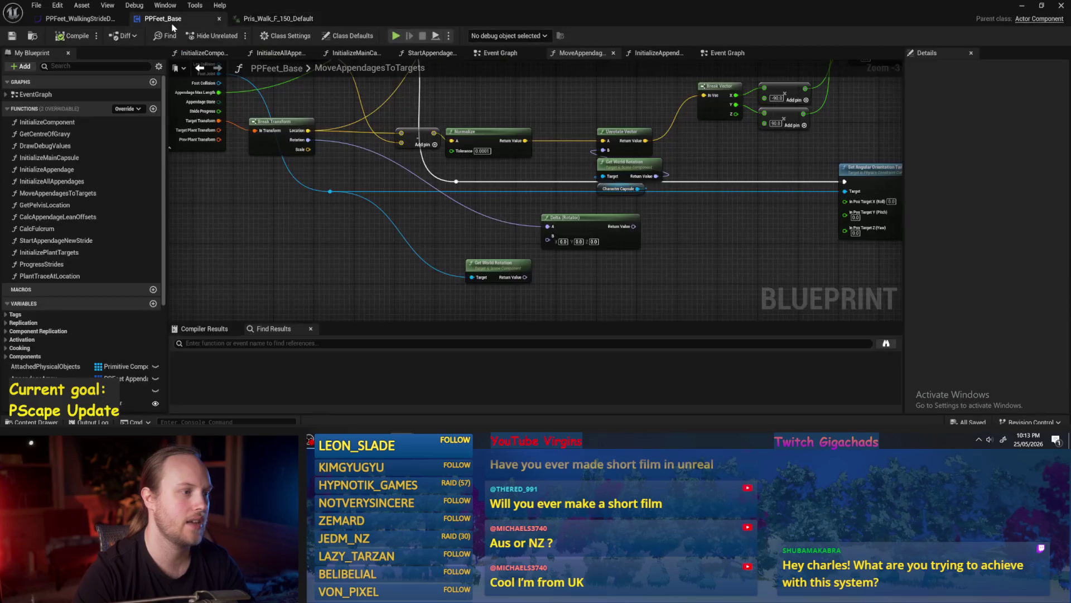
drag(575, 238, 569, 245)
scroll(533, 206, up, 2)
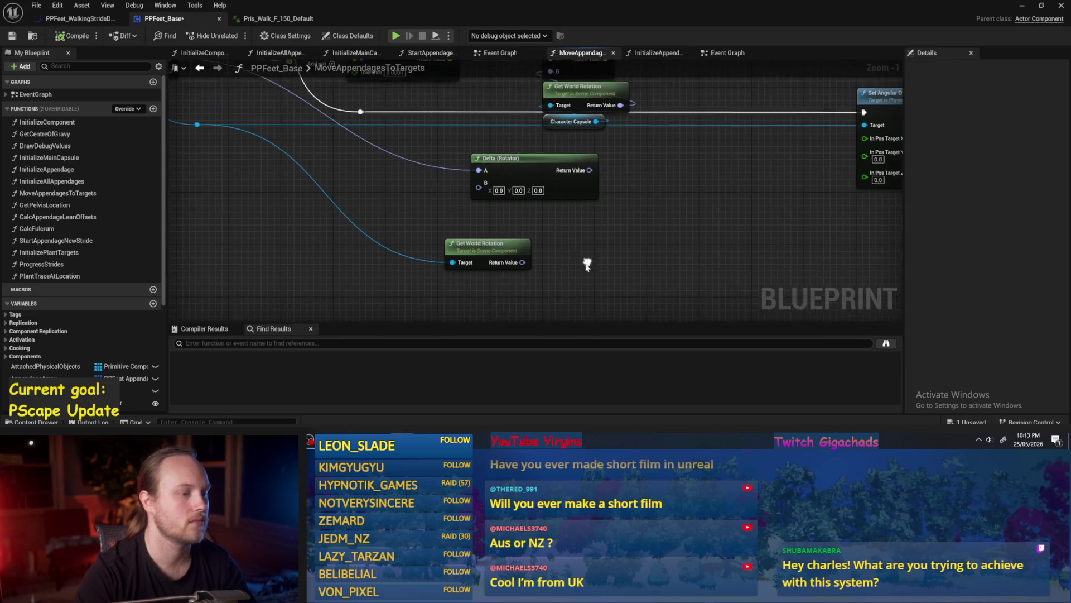
mouse_move(521, 262)
mouse_down()
mouse_move(485, 195)
mouse_move(457, 218)
mouse_move(659, 216)
mouse_up()
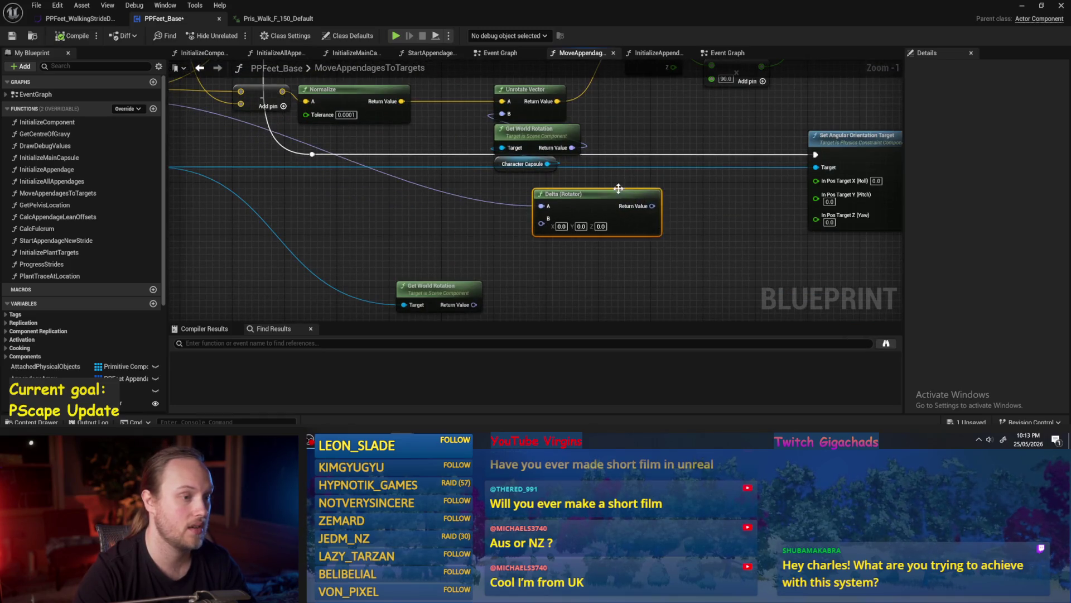
mouse_move(572, 147)
mouse_down()
mouse_move(538, 234)
mouse_move(541, 223)
mouse_up()
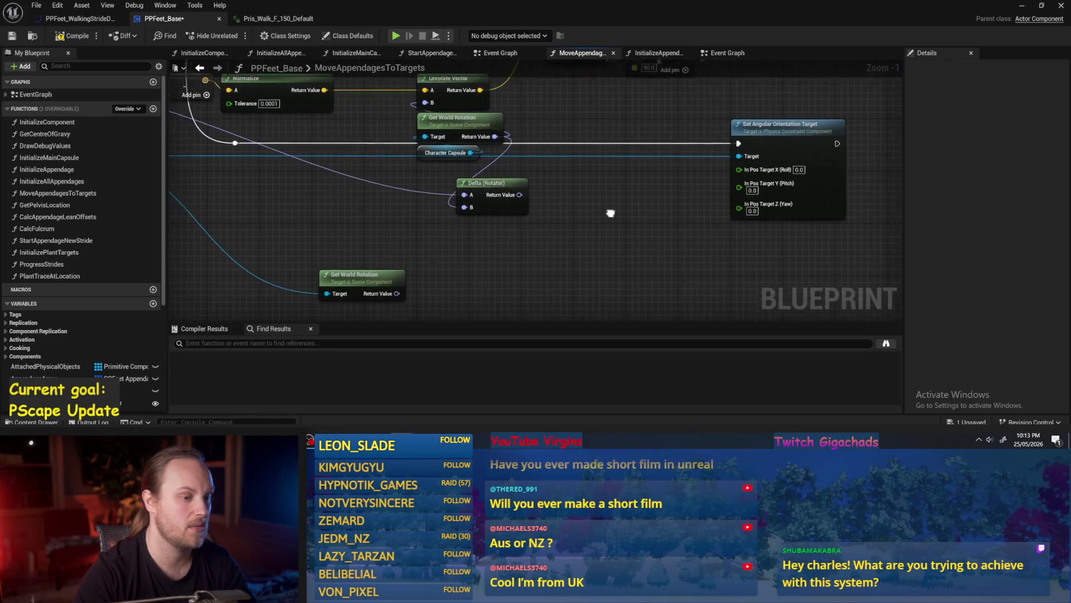
Step: Recombine the split X, Y, Z target pins, wire the Delta result into In Pos Target, and save
right_click(717, 182)
click(742, 210)
drag(497, 188, 716, 163)
drag(467, 191, 544, 204)
scroll(544, 204, down, 1)
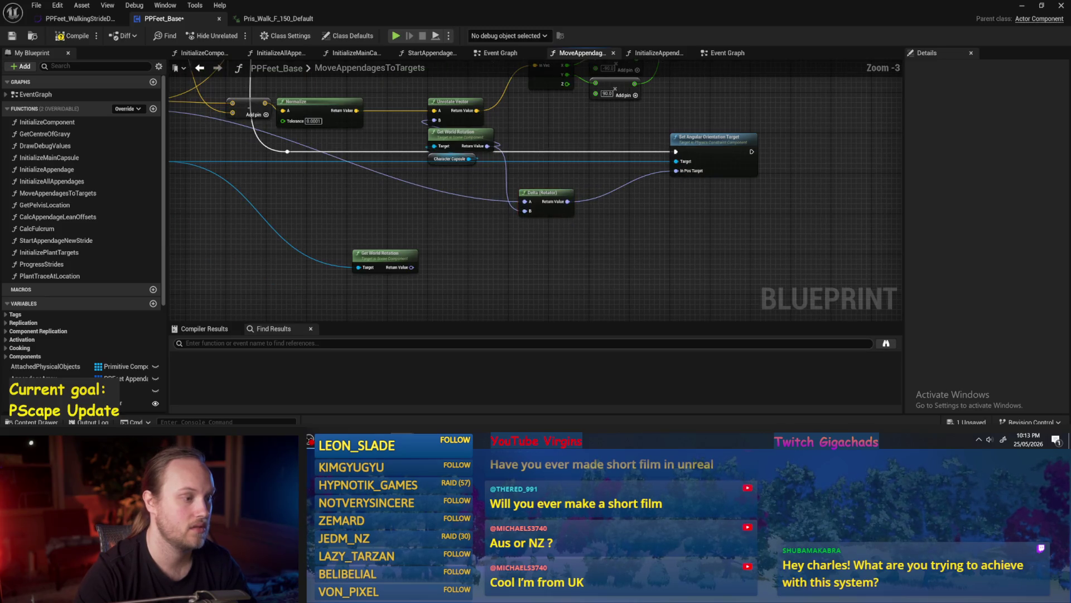
scroll(461, 282, down, 1)
click(12, 36)
Step: Wire the world rotation directly into In Pos Target, save, and play the test level
scroll(626, 195, up, 2)
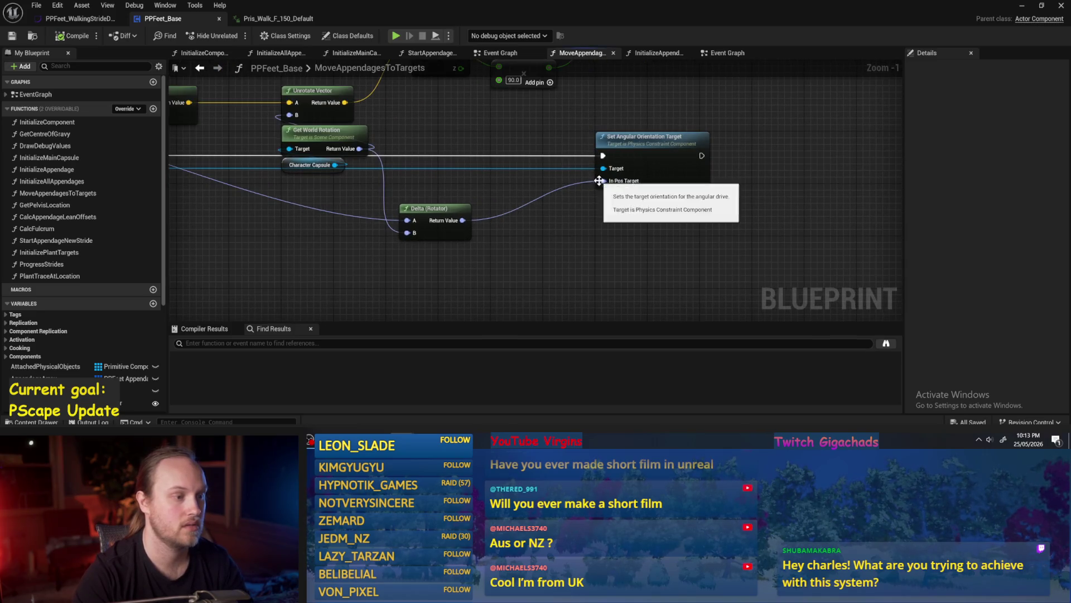
drag(520, 250, 593, 258)
mouse_move(433, 158)
mouse_down()
mouse_move(577, 173)
mouse_move(687, 199)
mouse_move(675, 188)
mouse_up()
drag(662, 231, 641, 196)
key(ctrl+s)
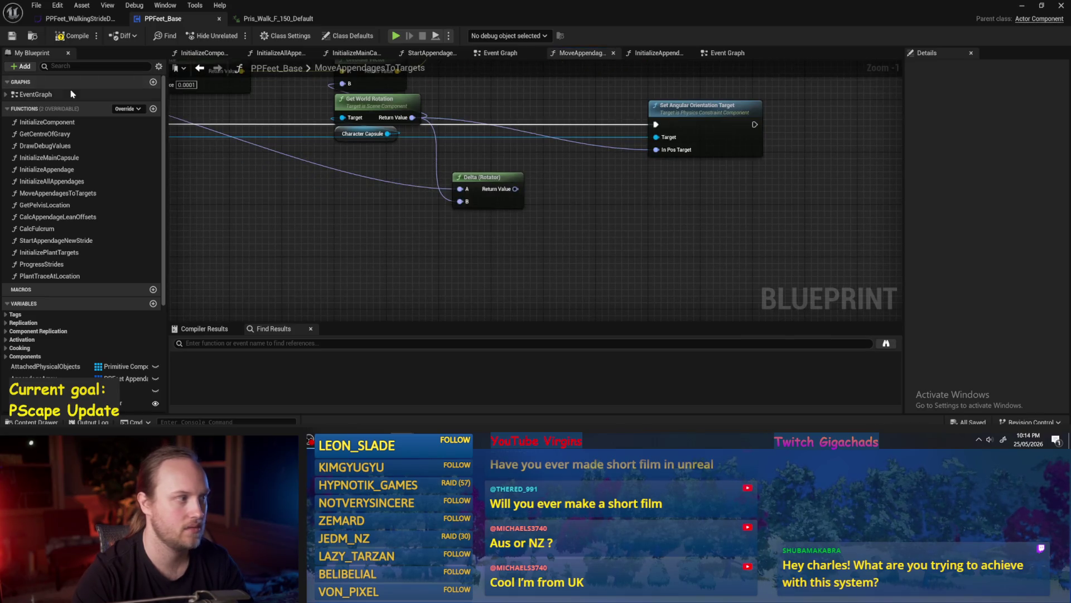
scroll(656, 237, down, 1)
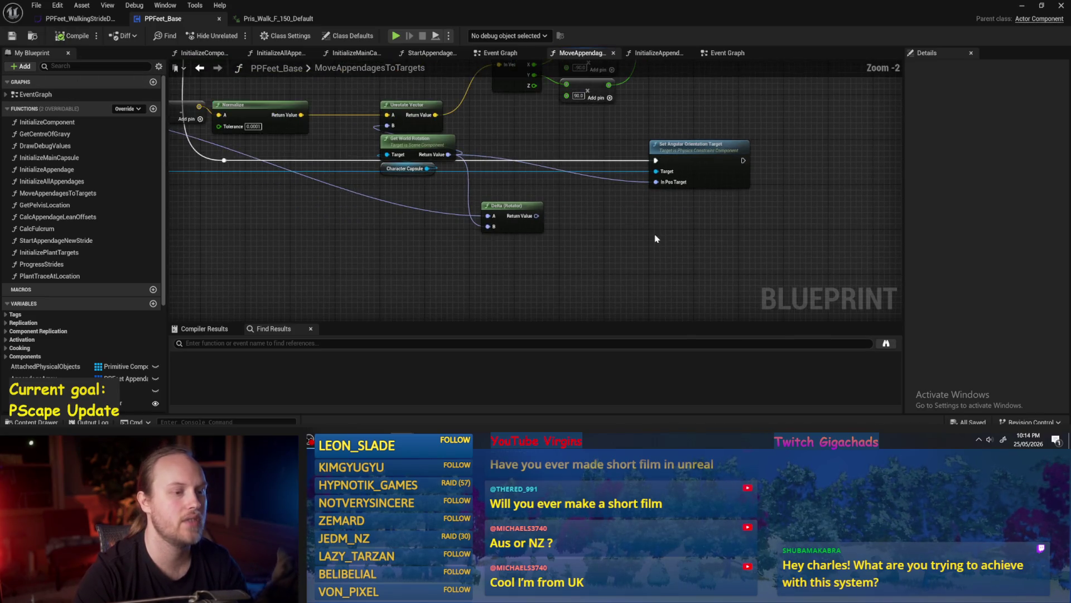
scroll(656, 239, up, 1)
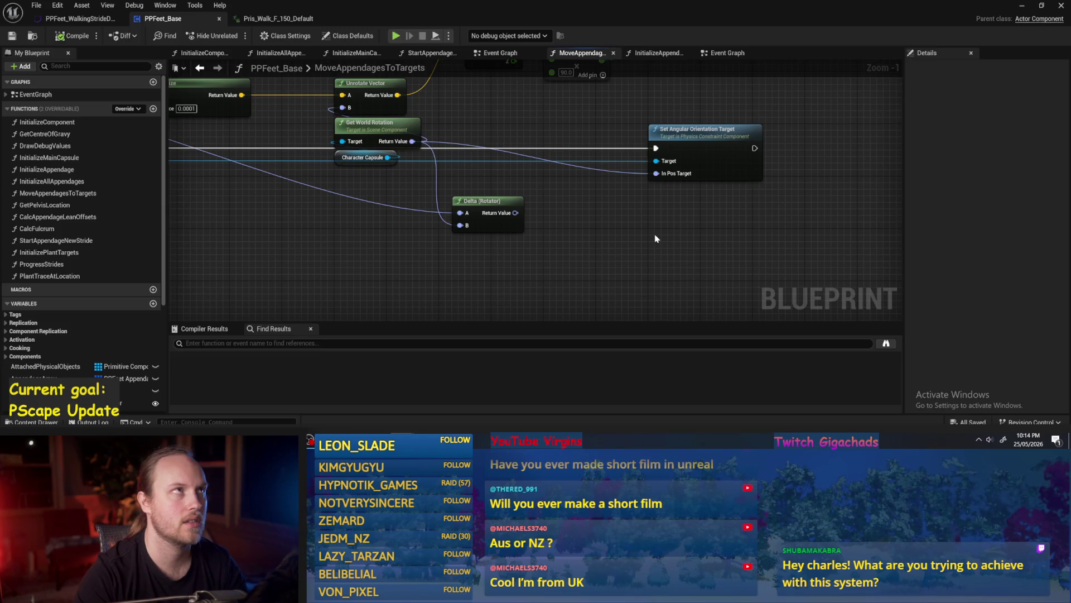
scroll(628, 246, down, 1)
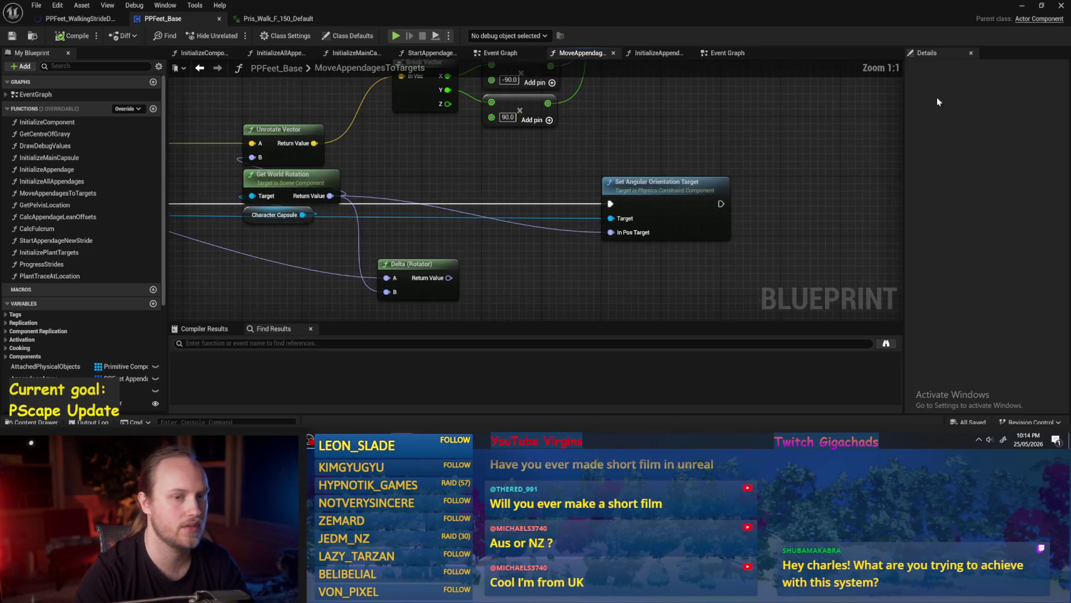
click(1021, 5)
click(271, 37)
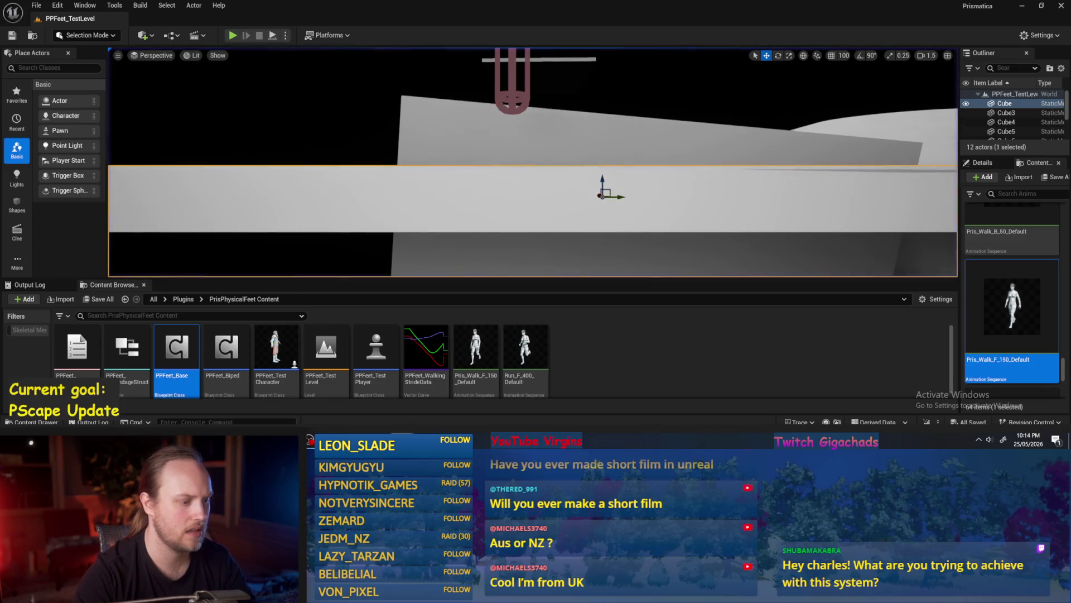
Step: Stop the test run and move Get World Rotation down beside the orientation target node
key(Escape)
drag(363, 154, 311, 281)
drag(409, 239, 468, 193)
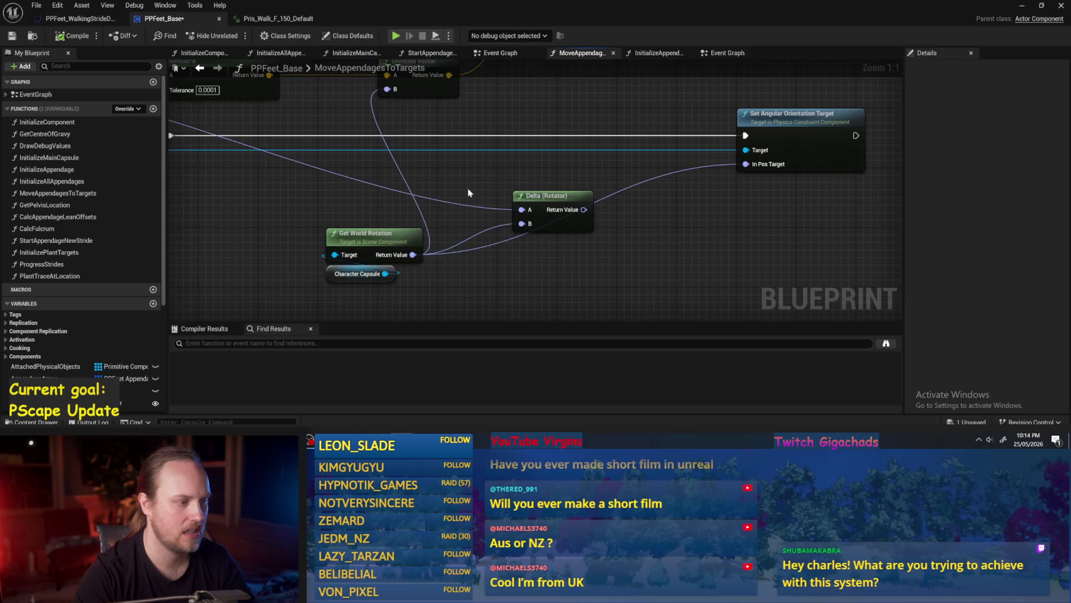
Step: Play with PPFeet_TestPlayer selected, then set its Z rotation to -90 and play again
click(1021, 6)
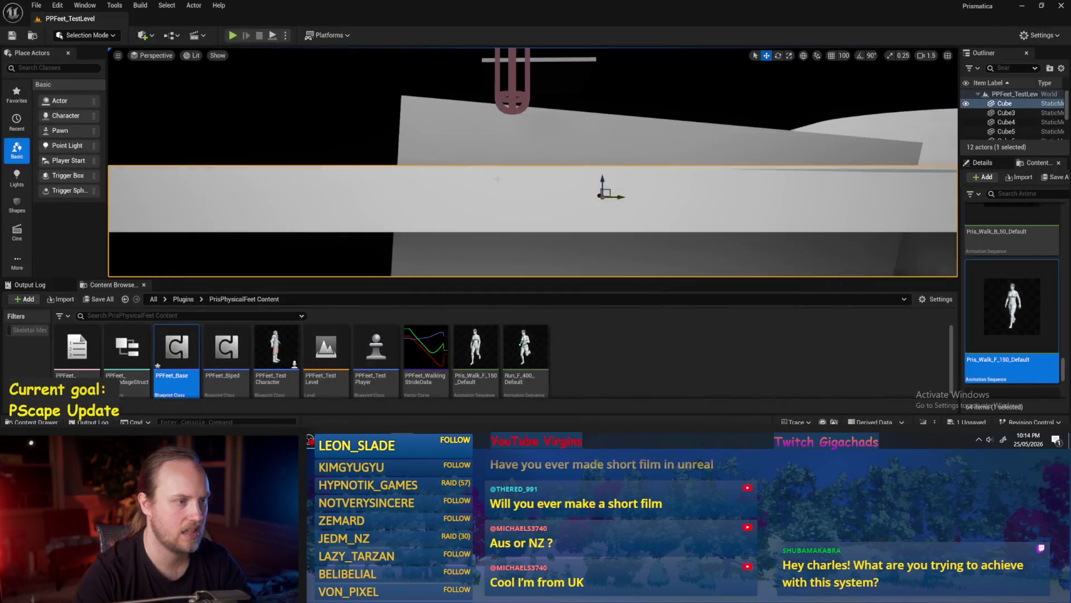
click(981, 162)
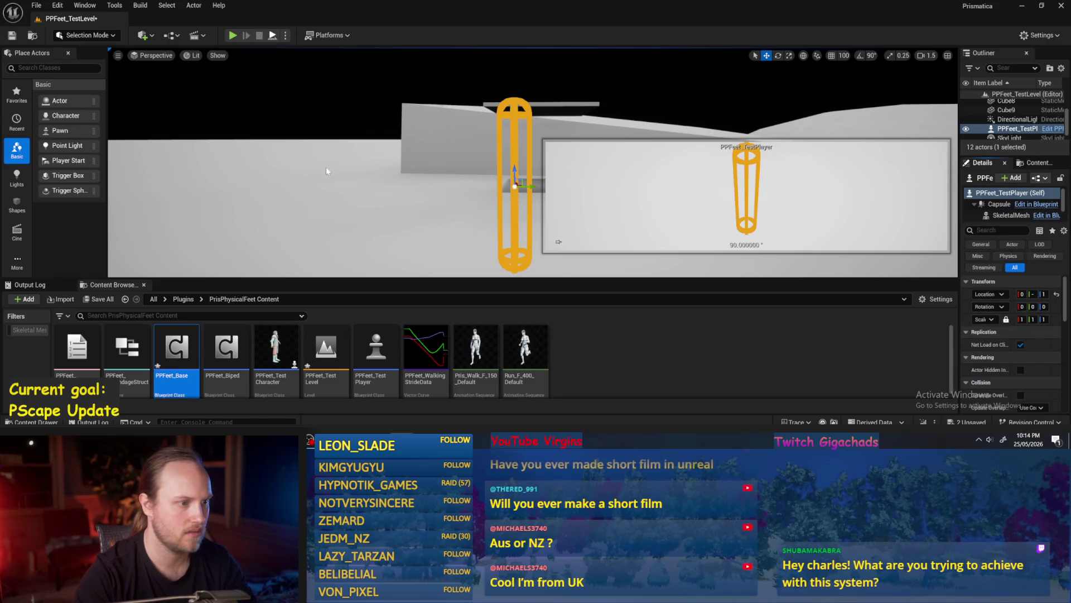
key(alt+p)
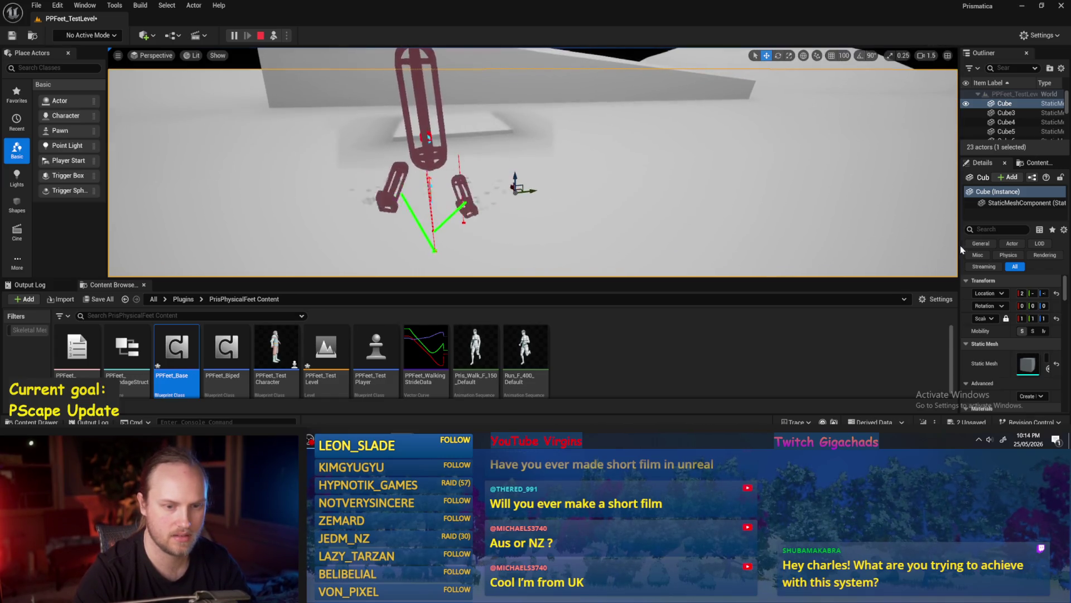
drag(961, 249, 789, 249)
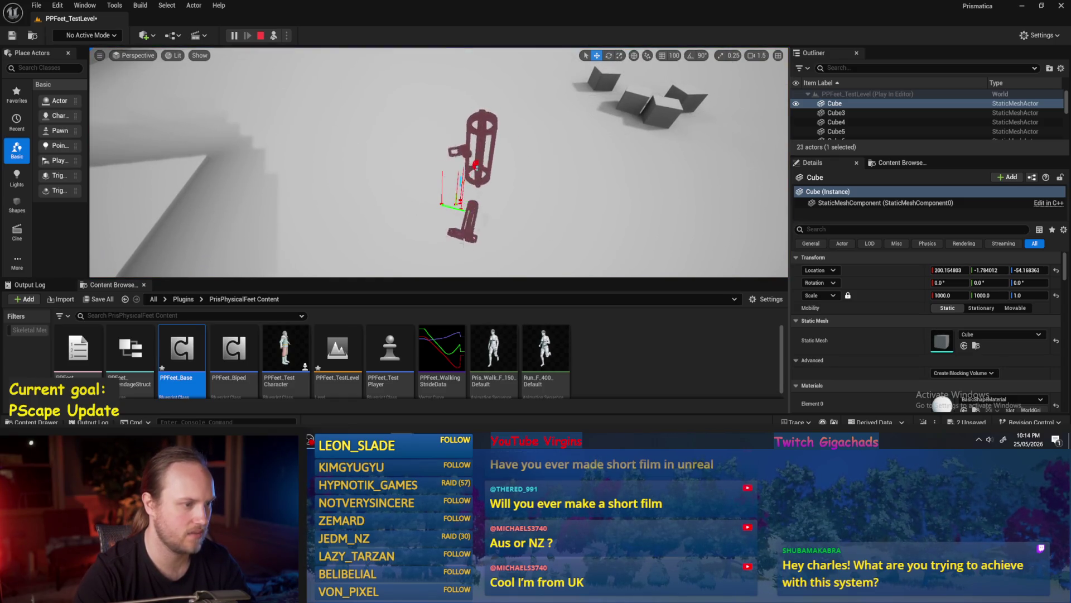
key(Escape)
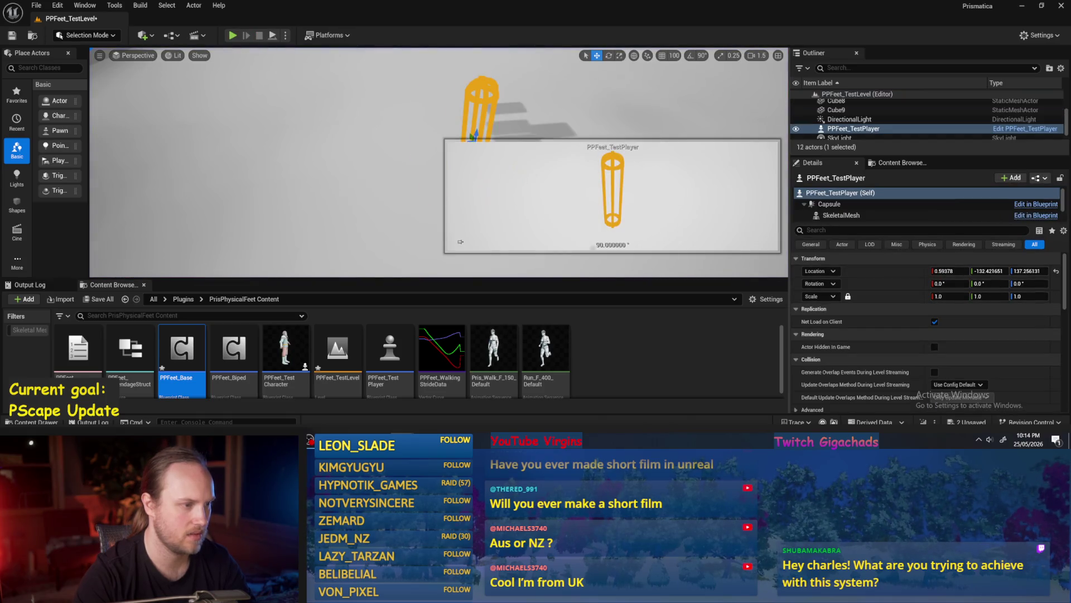
drag(1029, 283, 1004, 283)
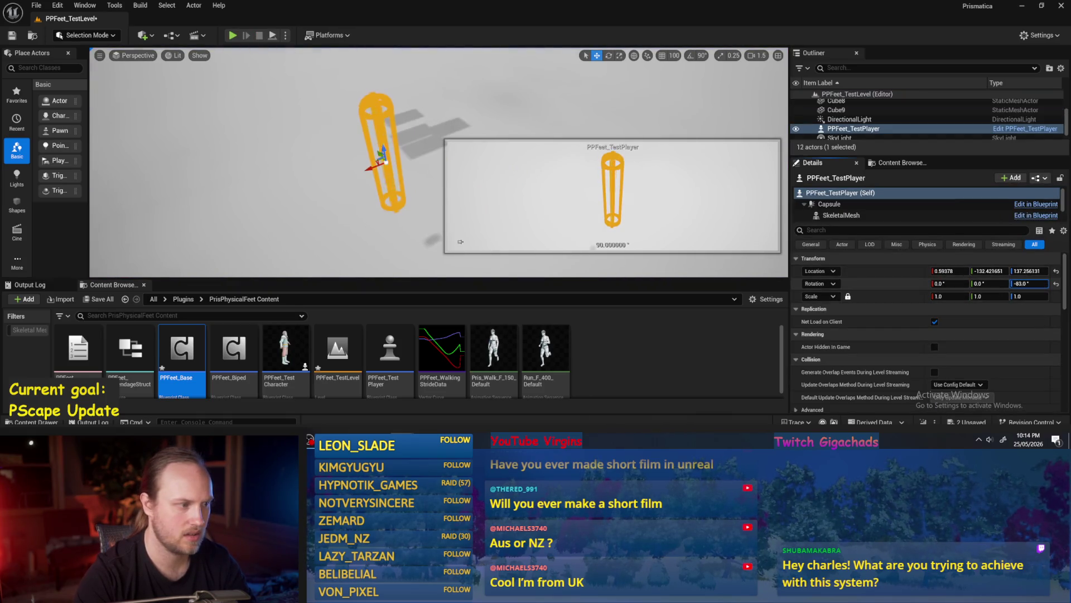
click(279, 37)
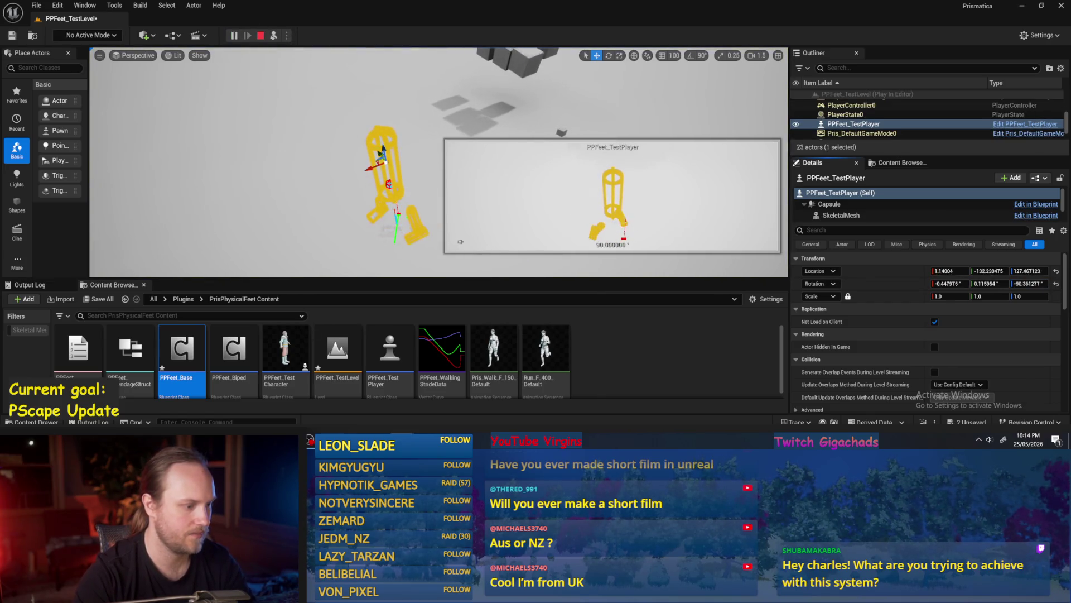
Step: Move the Delta (Rotator) node up and left and start a new node from the world rotation output
key(alt+Tab)
drag(555, 229, 480, 167)
click(530, 281)
mouse_move(413, 255)
mouse_down()
mouse_move(545, 249)
mouse_move(525, 237)
mouse_up()
Step: Add an Invert Rotator on the world rotation, wire it into In Pos Target, and save
text(invert)
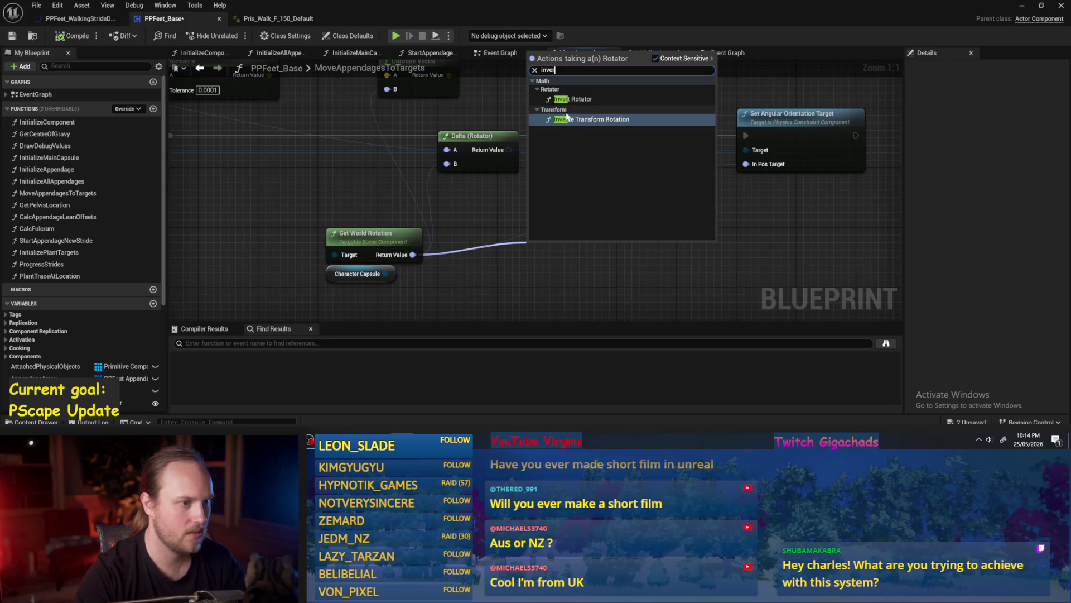
key(Return)
drag(591, 261, 746, 164)
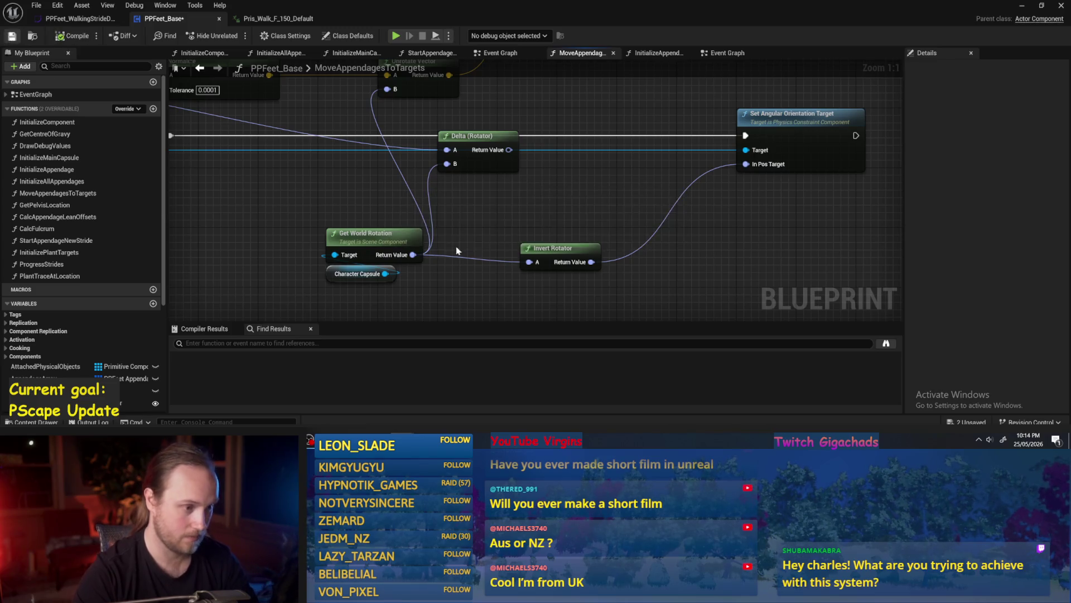
key(ctrl+s)
scroll(618, 203, down, 1)
Step: Play the test level and inspect the floor Cube while the rotated player walks
click(1026, 7)
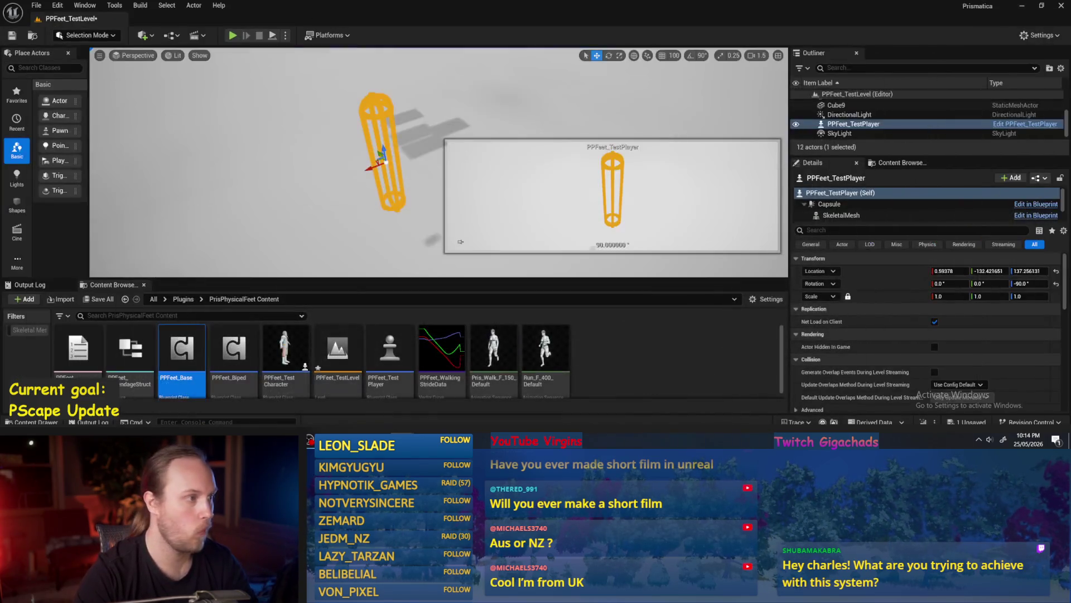
click(272, 39)
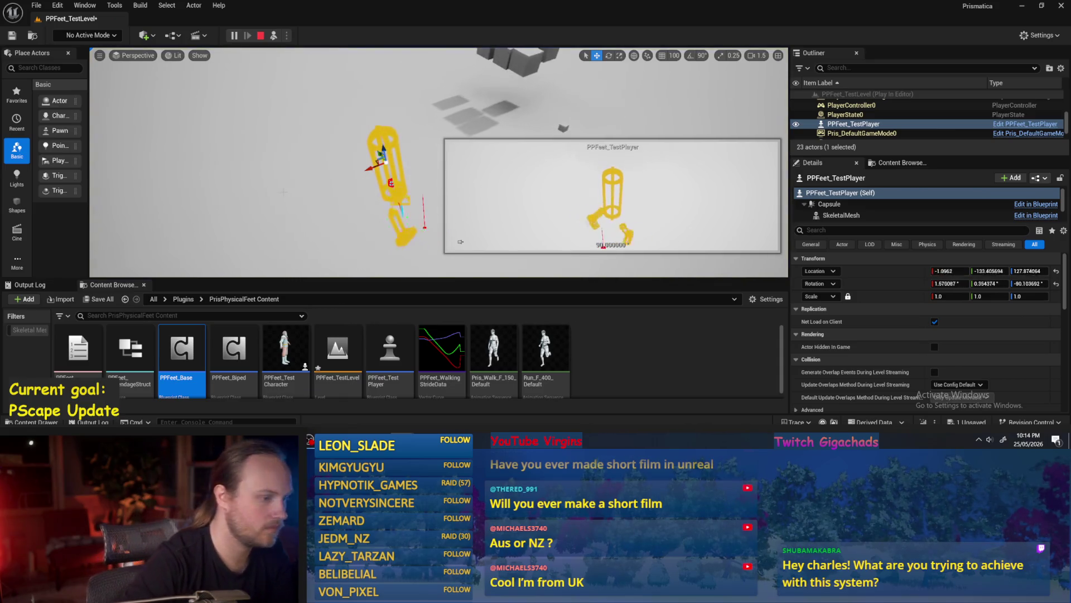
click(461, 242)
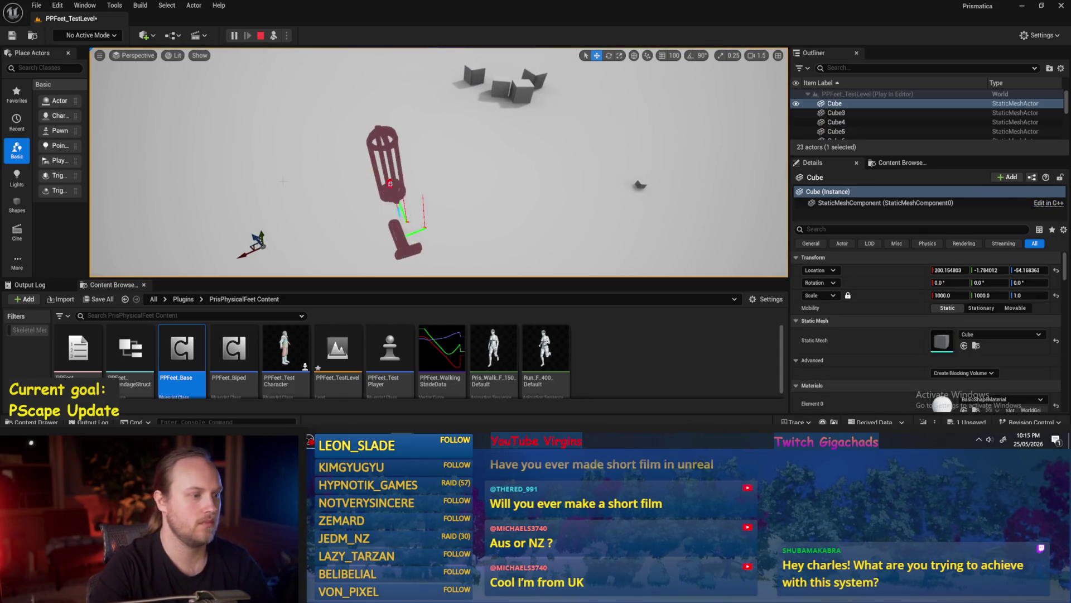
scroll(439, 161, up, 5)
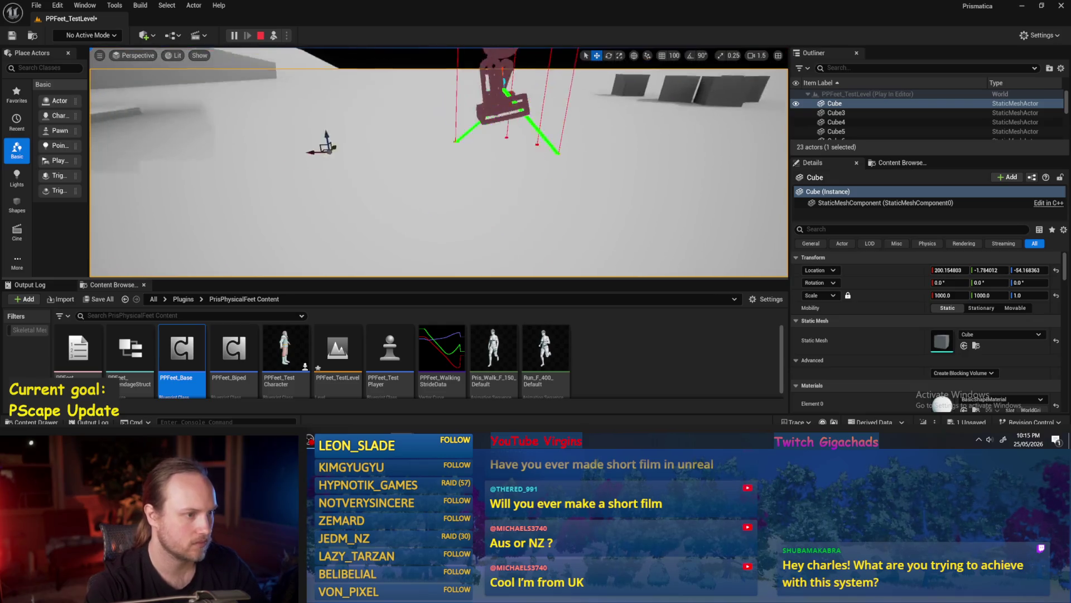
scroll(439, 162, down, 3)
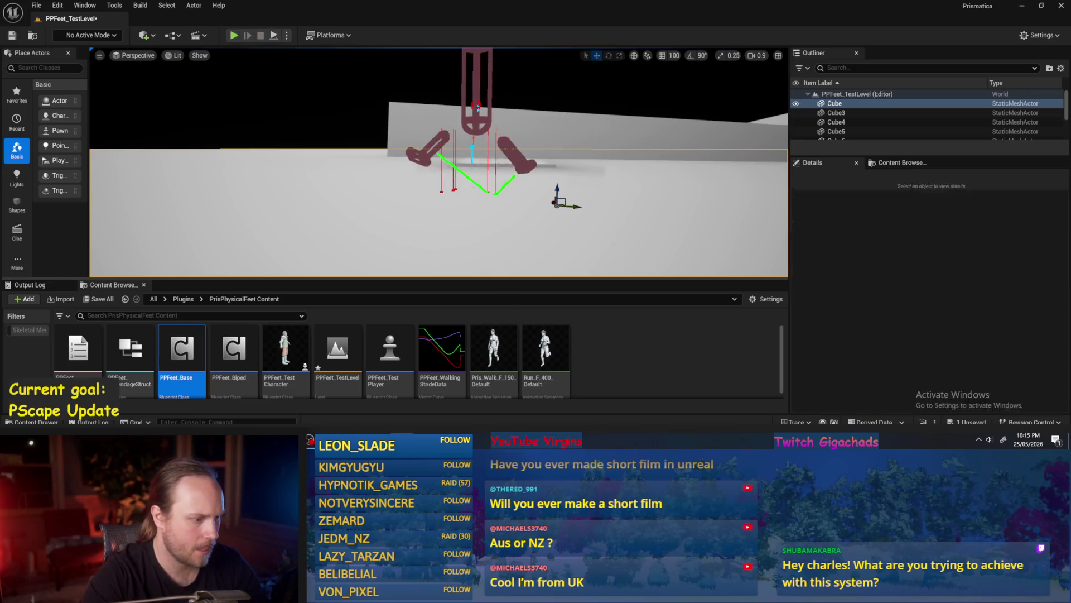
key(alt+Tab)
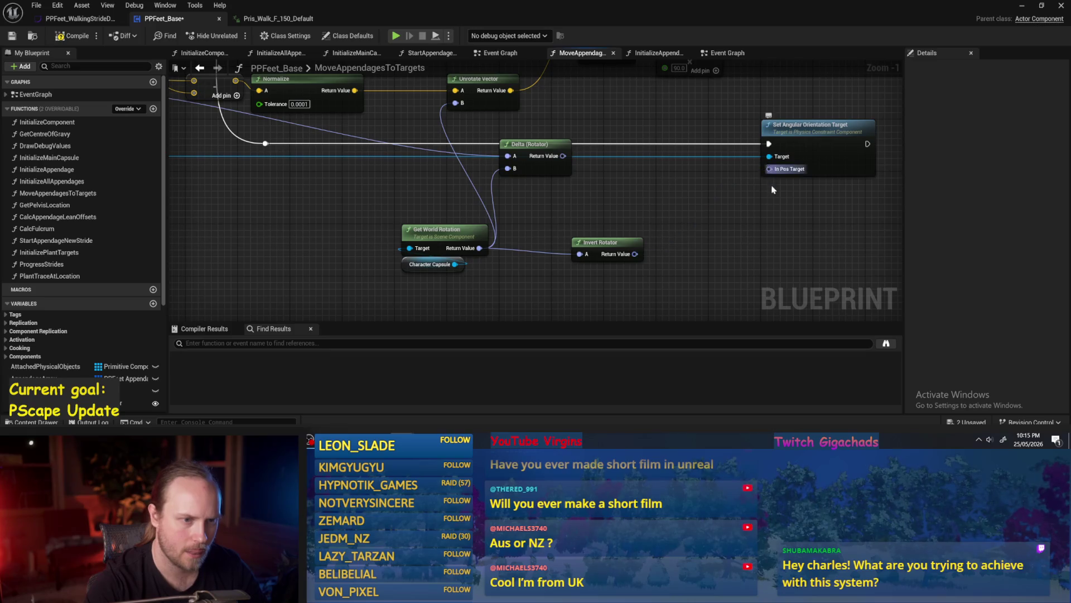
Step: Split the In Pos Target pin into separate Roll, Pitch and Yaw values
drag(772, 190, 730, 187)
right_click(725, 179)
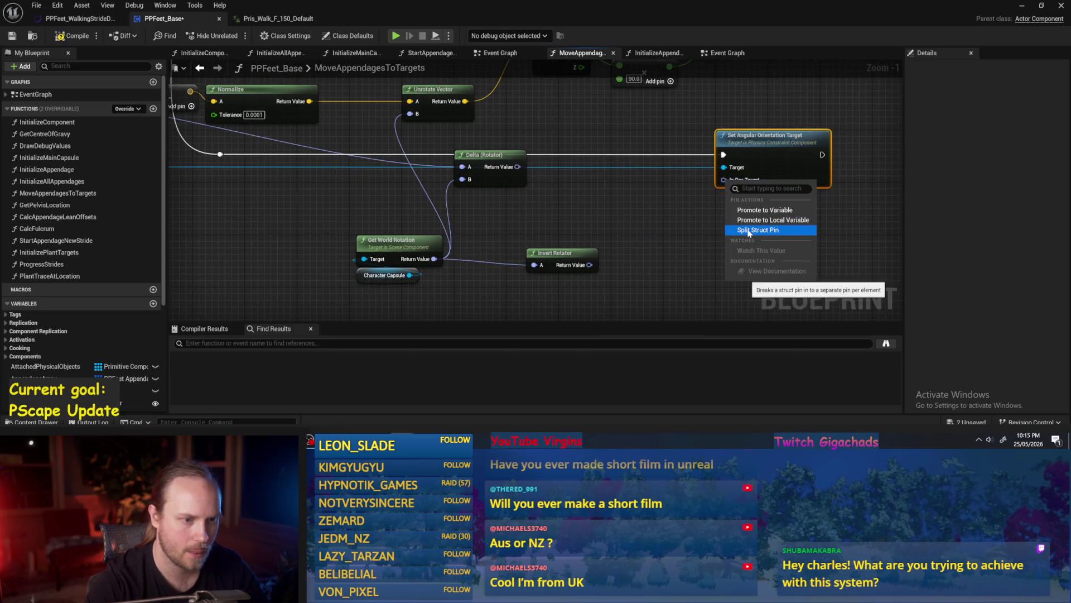
click(749, 231)
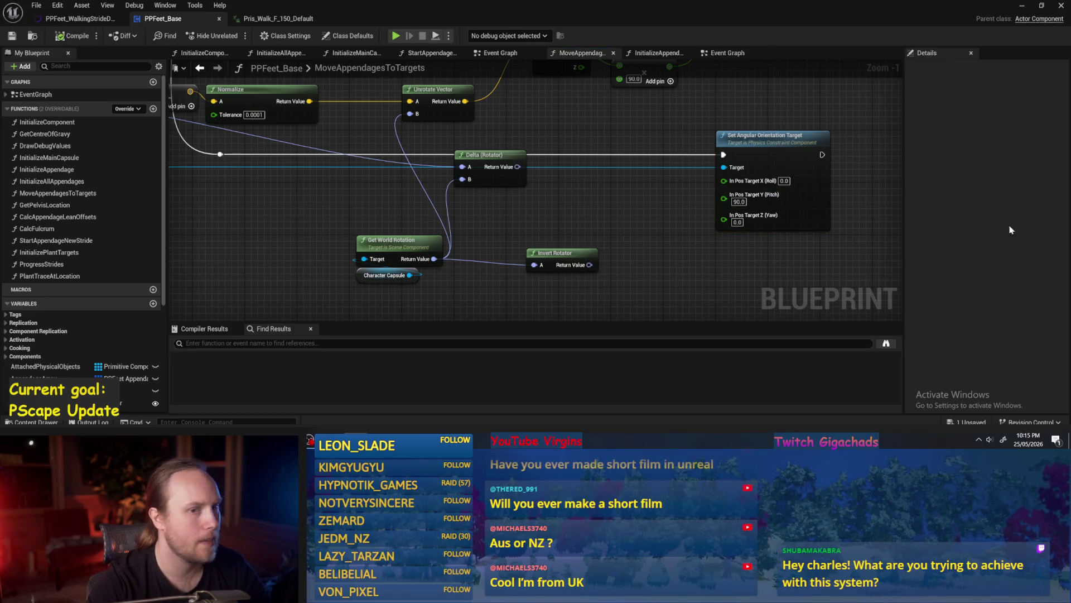
Step: Play the test level to check the feet, then stop the run
click(1021, 6)
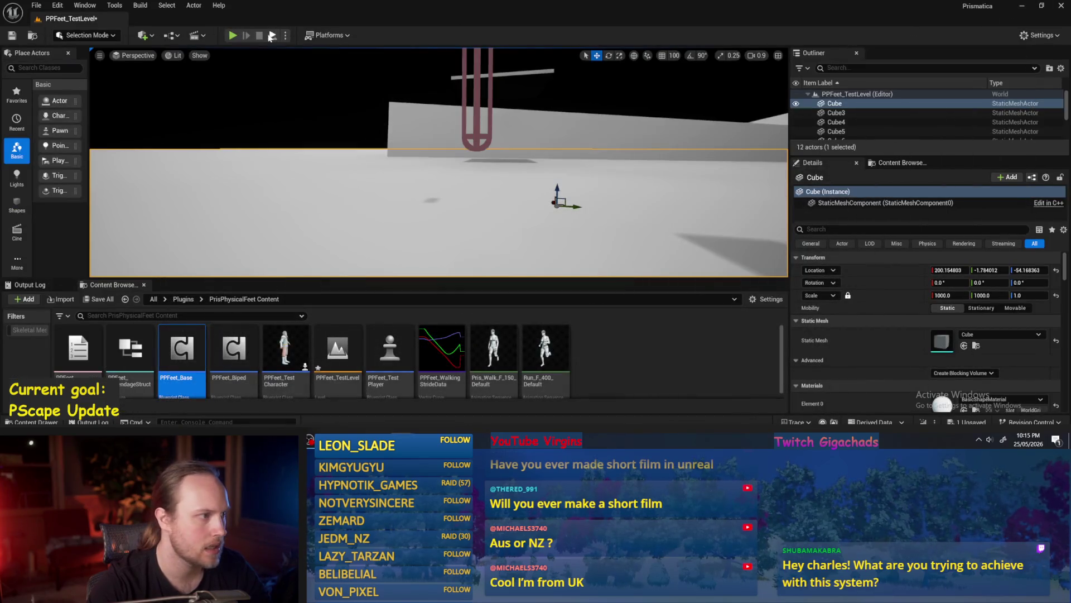
key(alt+p)
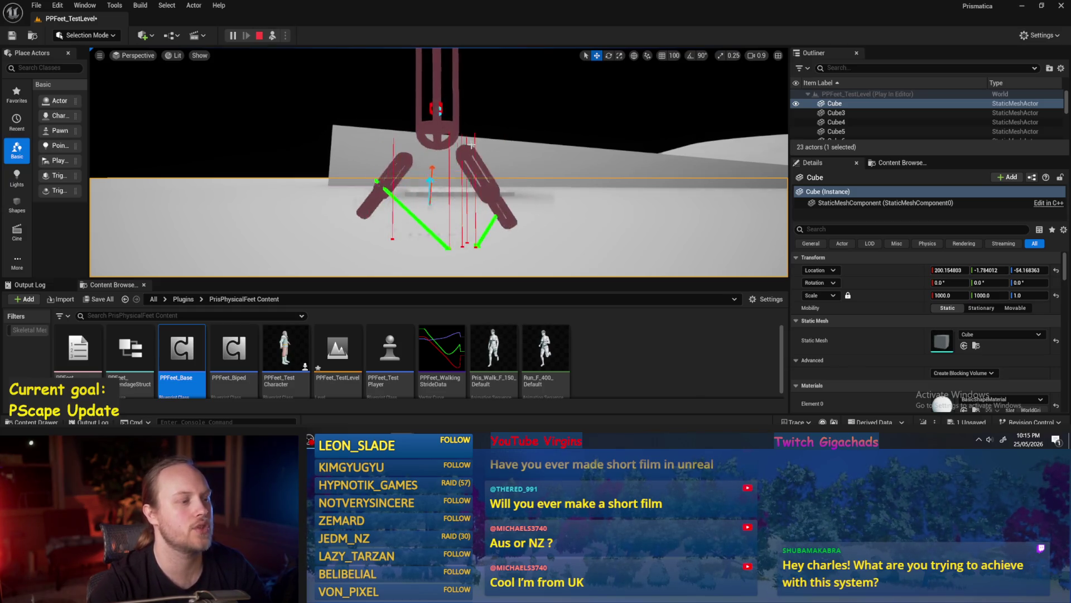
key(e)
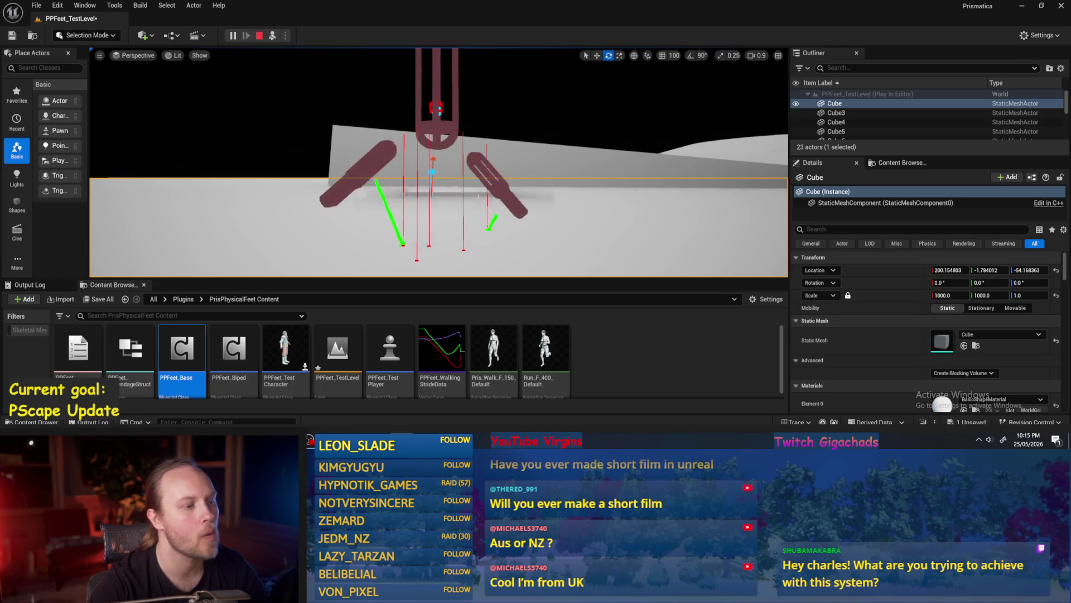
key(r)
key(Escape)
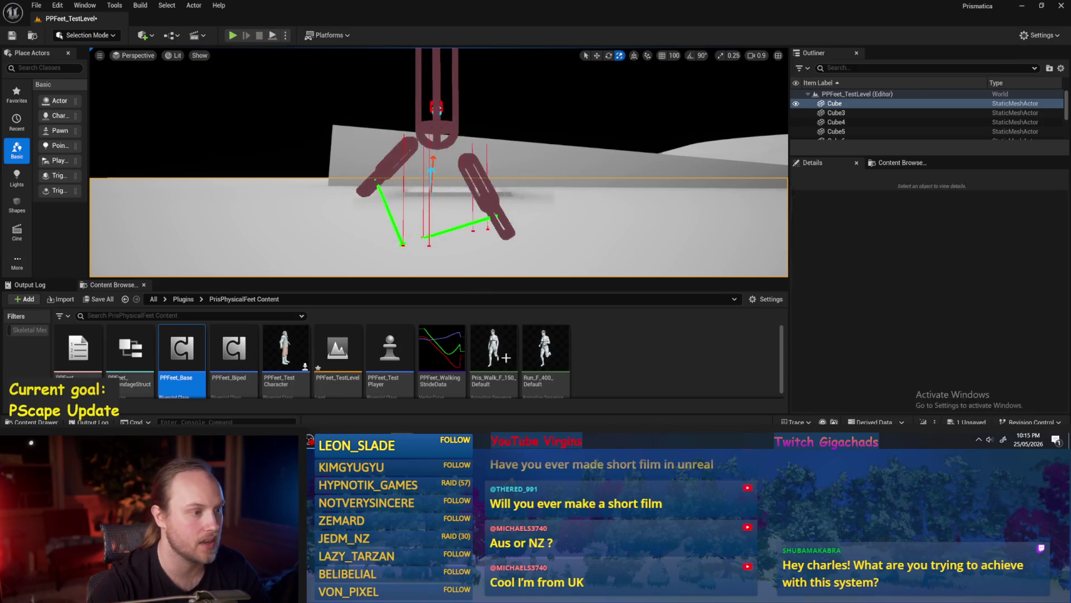
key(alt+Tab)
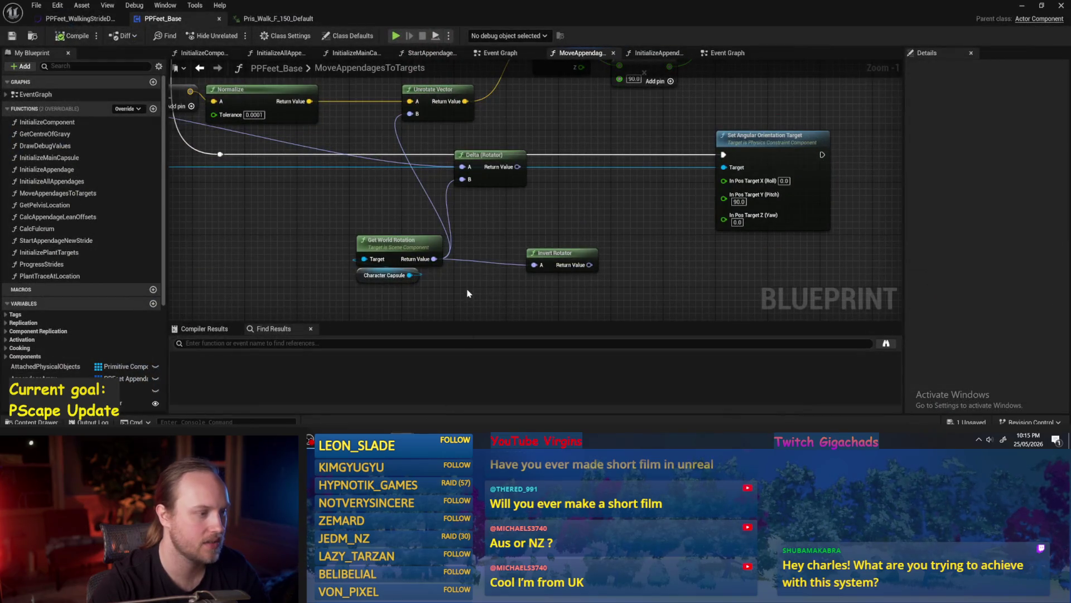
Step: Delete the Delta (Rotator) and Invert Rotator nodes
click(549, 179)
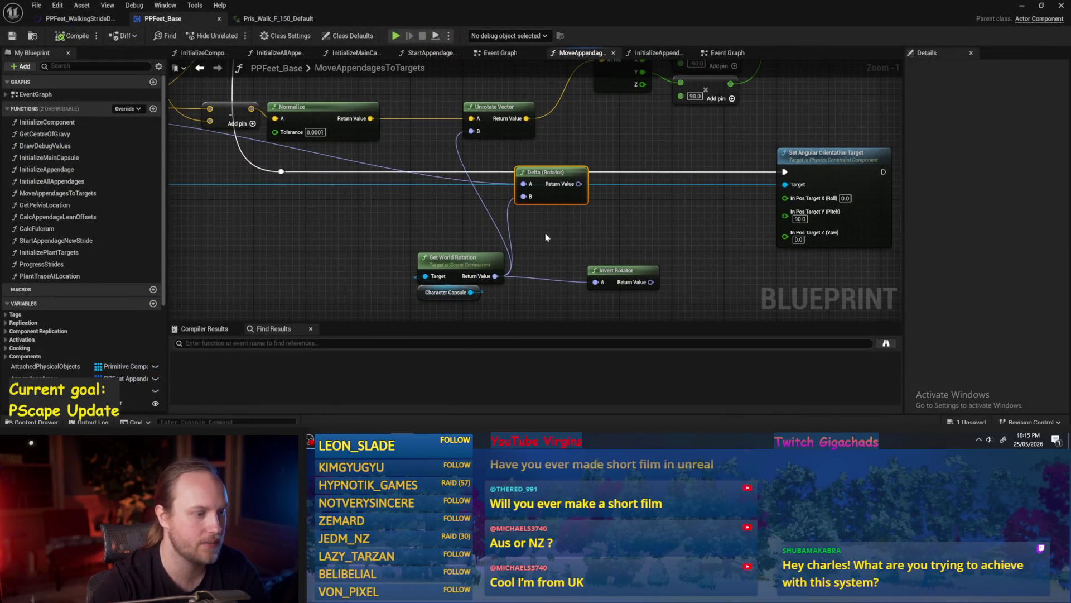
key(Delete)
click(614, 270)
key(Delete)
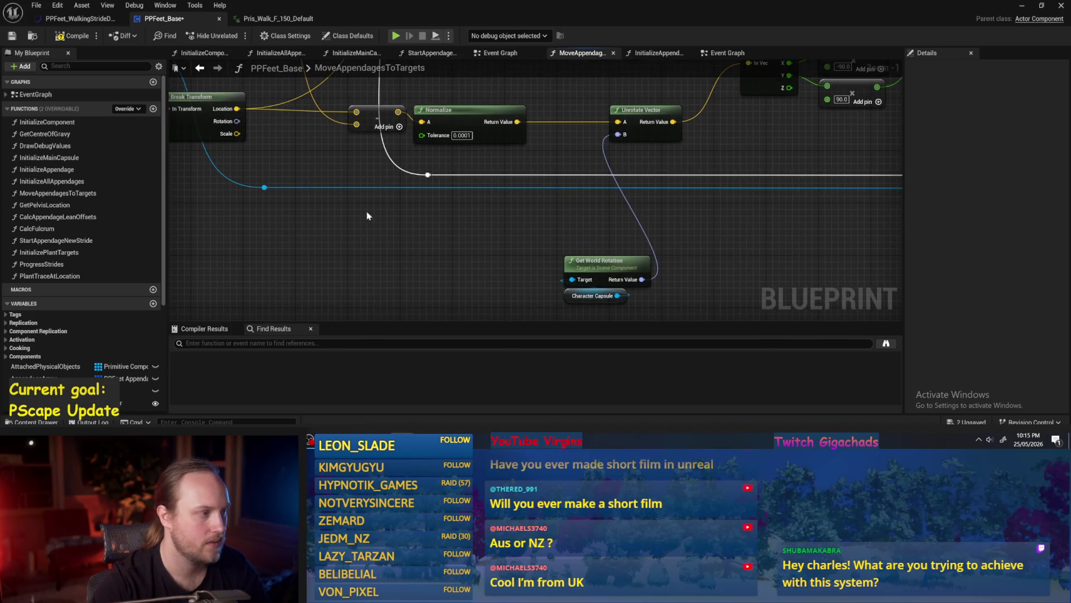
Step: Add a Get World Rotation node targeting the constraint through a new reroute point
mouse_move(264, 189)
mouse_down()
mouse_move(580, 254)
mouse_move(591, 241)
mouse_up()
text(get wo)
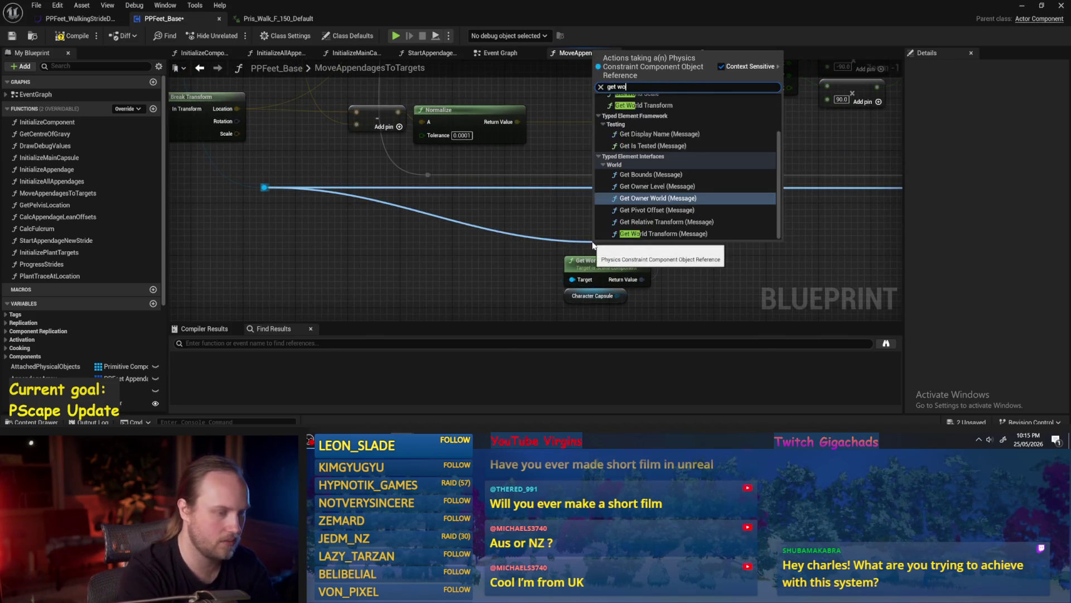
text(rldrot)
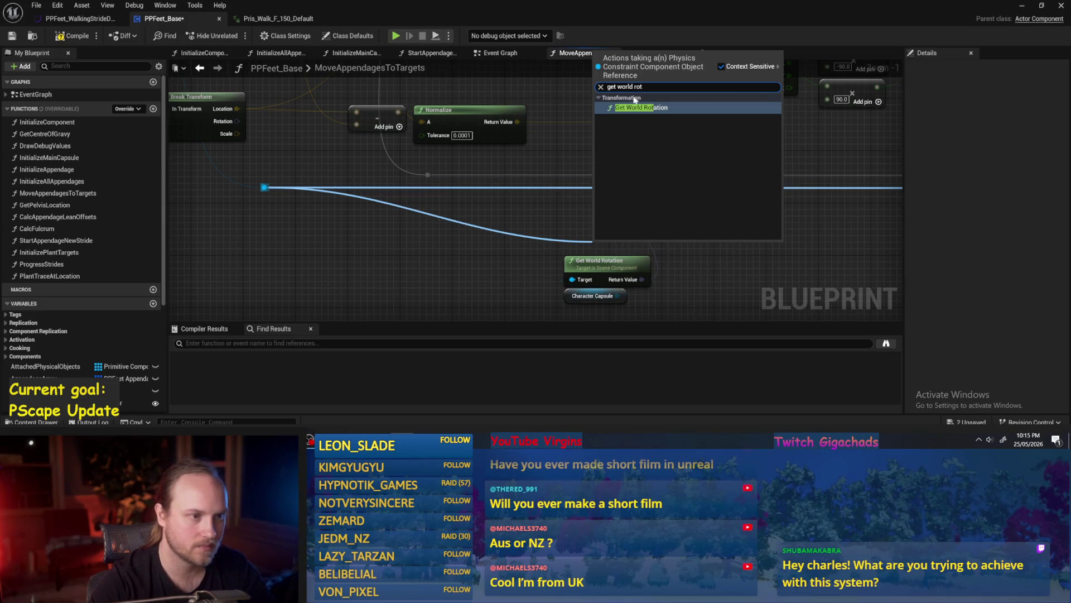
key(Return)
drag(625, 241, 638, 221)
double_click(585, 181)
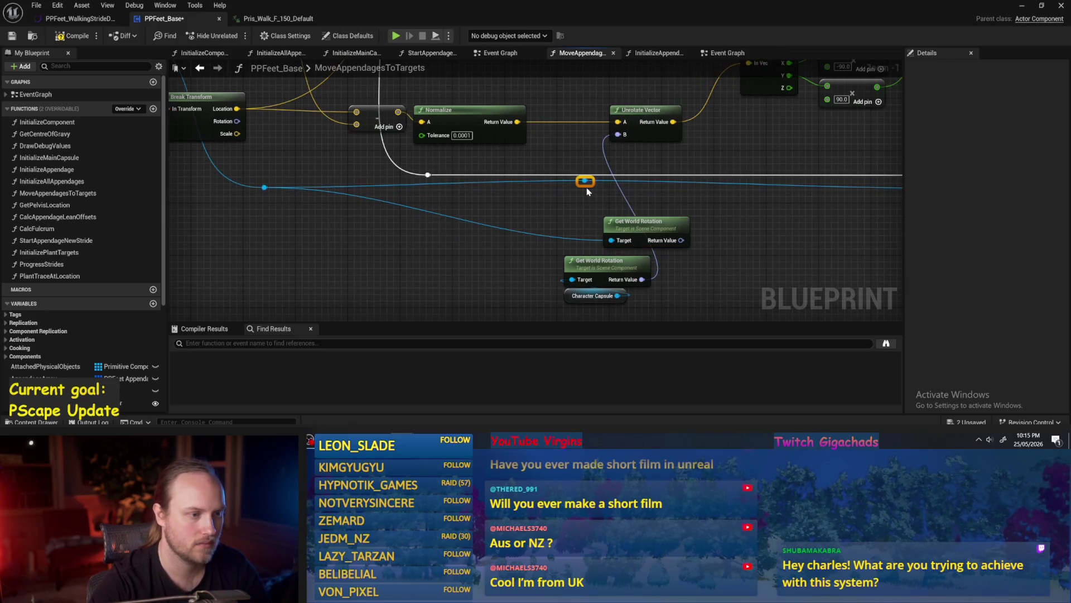
drag(585, 187, 611, 240)
mouse_move(673, 227)
mouse_down()
mouse_move(591, 229)
mouse_move(760, 232)
mouse_move(631, 219)
mouse_move(787, 198)
mouse_up()
Step: Recombine In Pos Target, wire the world rotation into it, and start a test run
key(Escape)
right_click(803, 195)
click(820, 234)
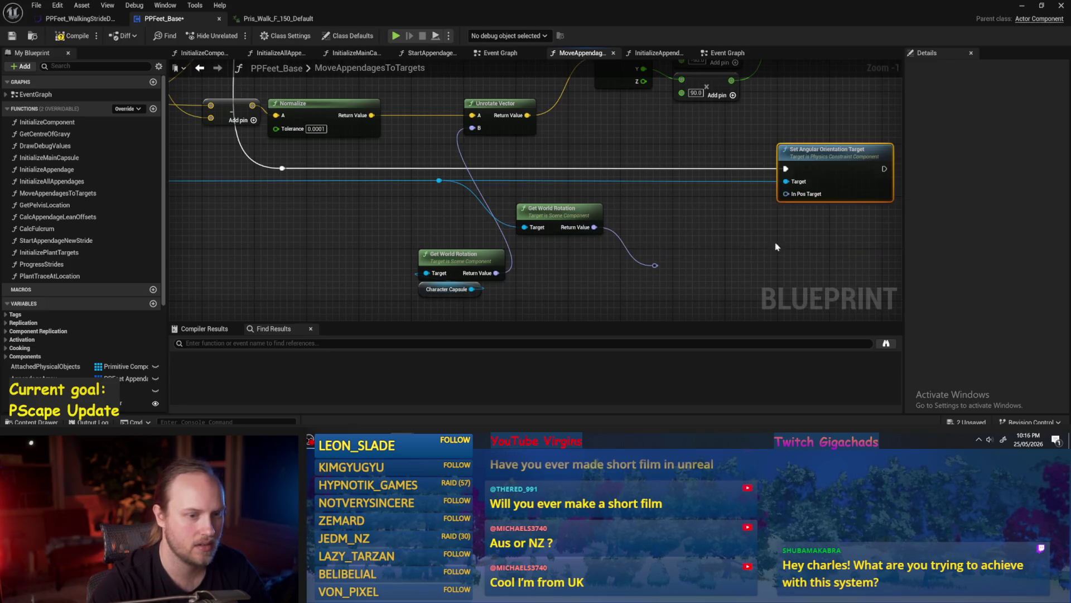
drag(655, 266, 786, 194)
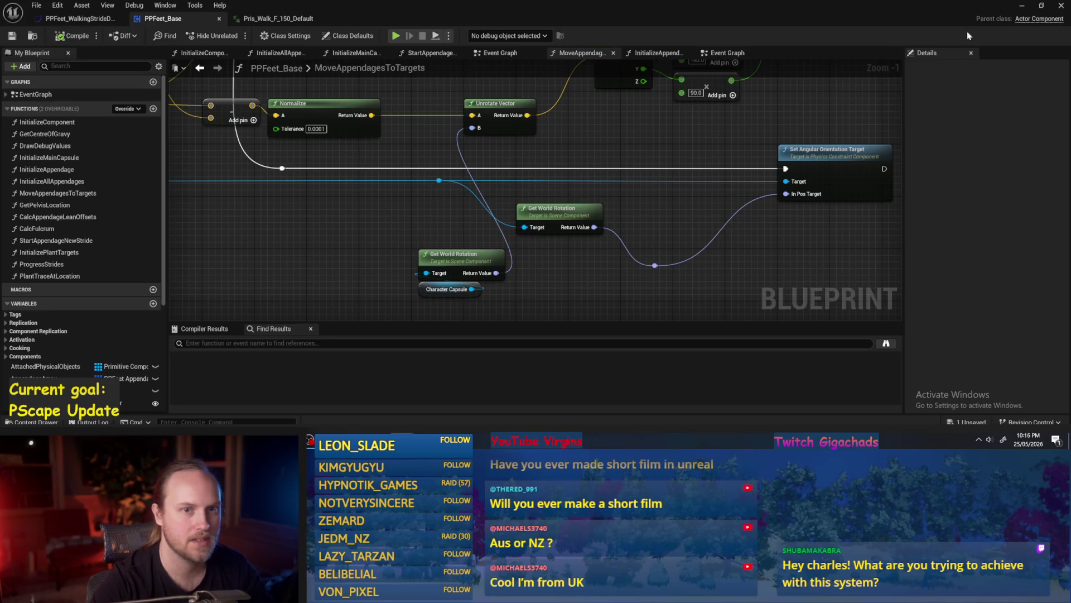
click(1022, 9)
click(232, 35)
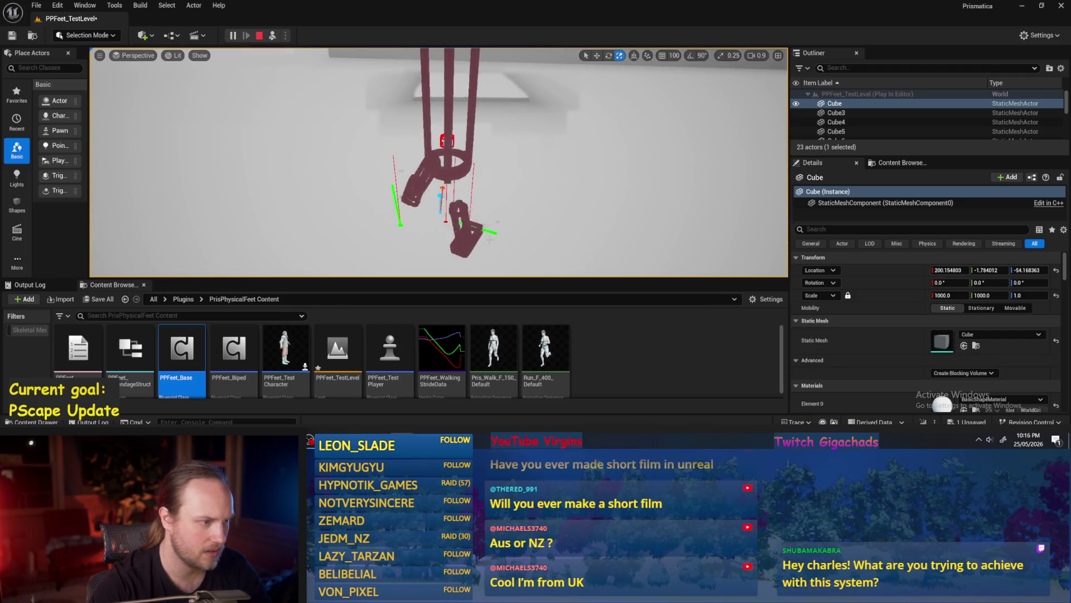
Step: Stop the test, insert an Invert Rotator between world rotation and In Pos Target, and save
key(Escape)
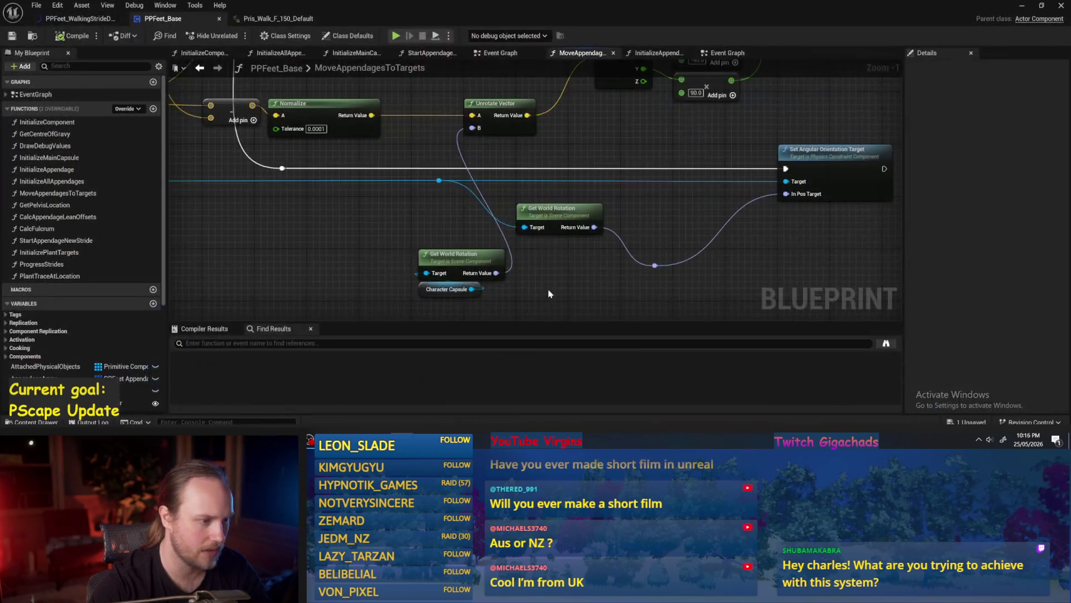
drag(594, 227, 789, 194)
text(unrotate)
key(Return)
key(Delete)
text(inver)
click(699, 258)
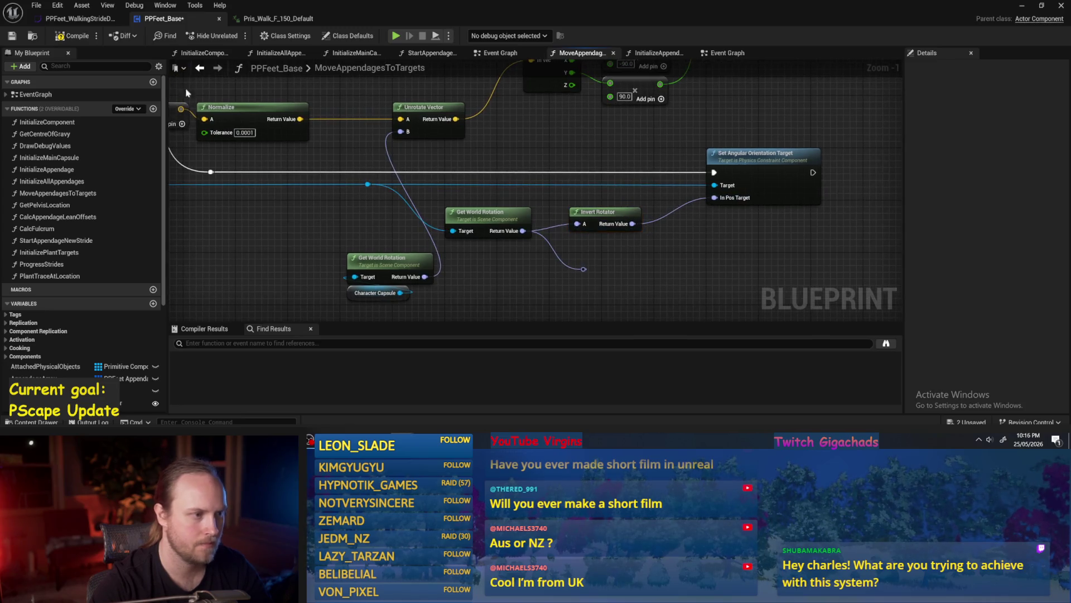
click(13, 36)
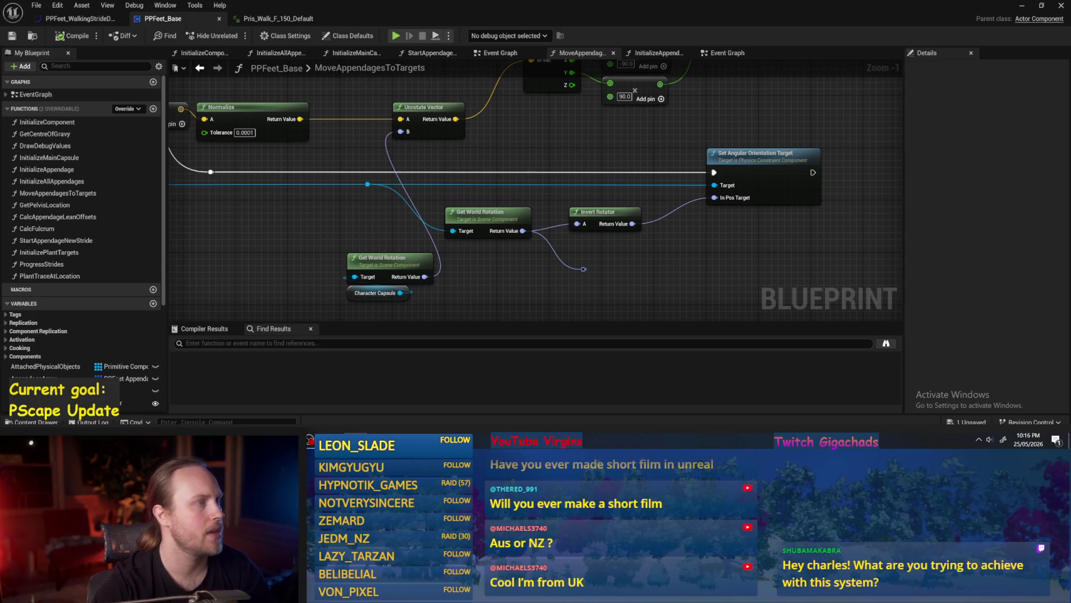
Step: Pan through the graph to review the new rotation wiring
drag(483, 129, 508, 190)
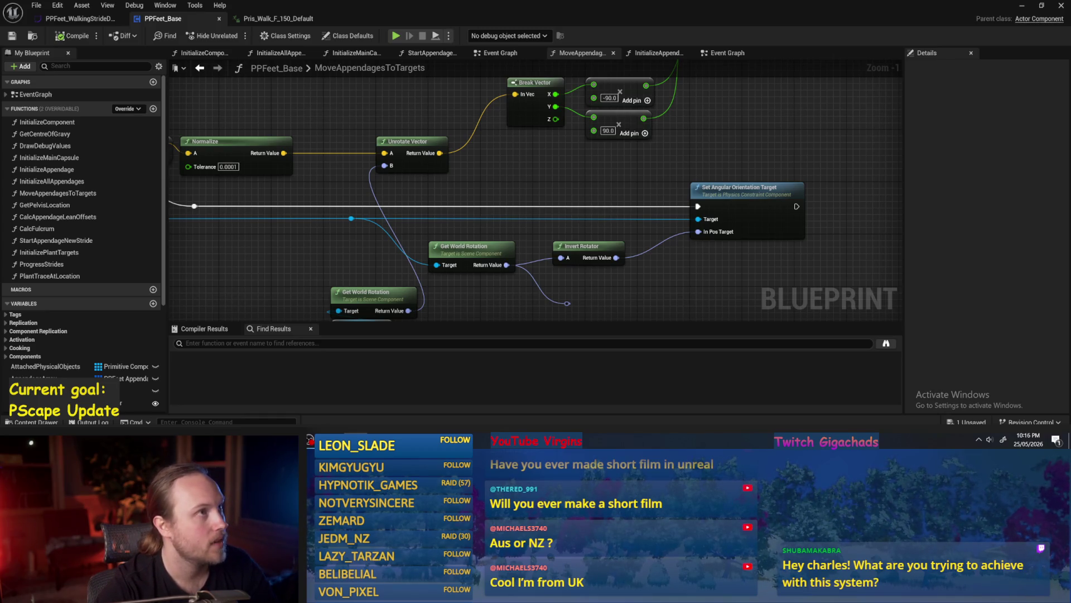
drag(541, 237, 525, 266)
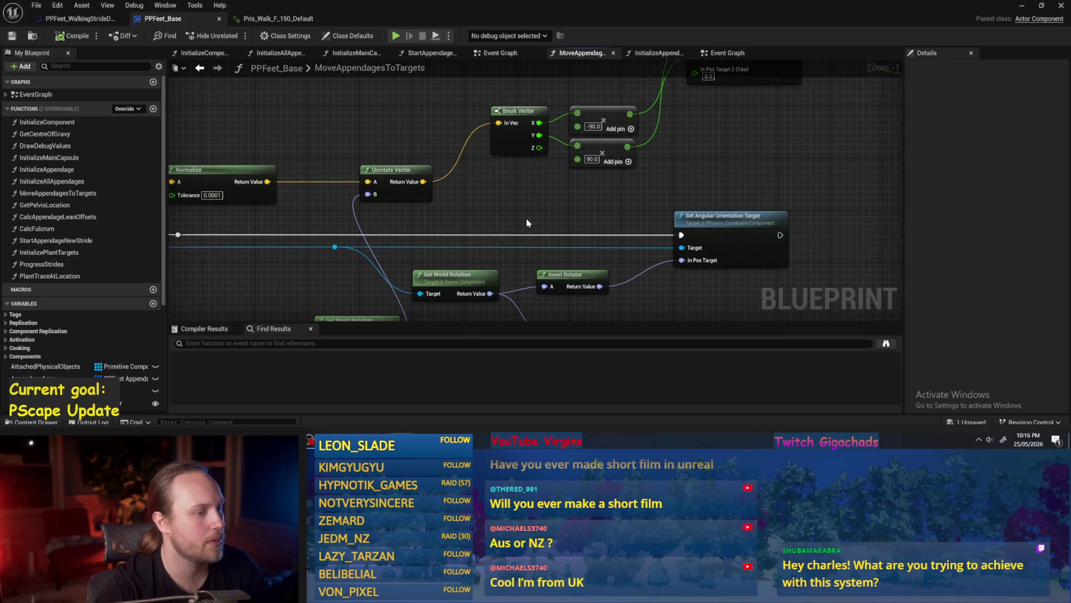
drag(690, 322, 619, 177)
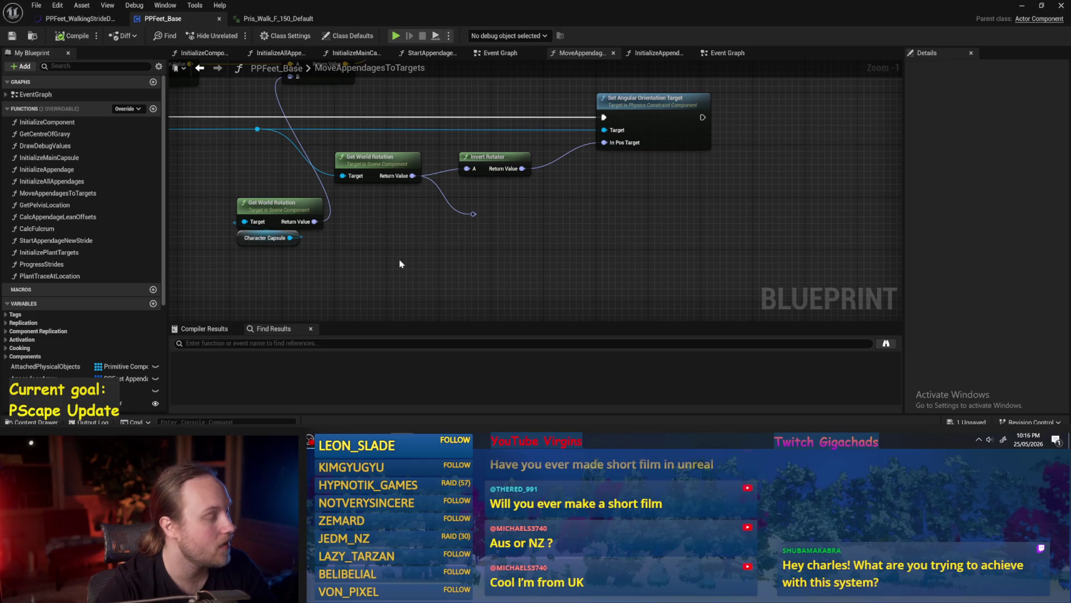
click(1024, 6)
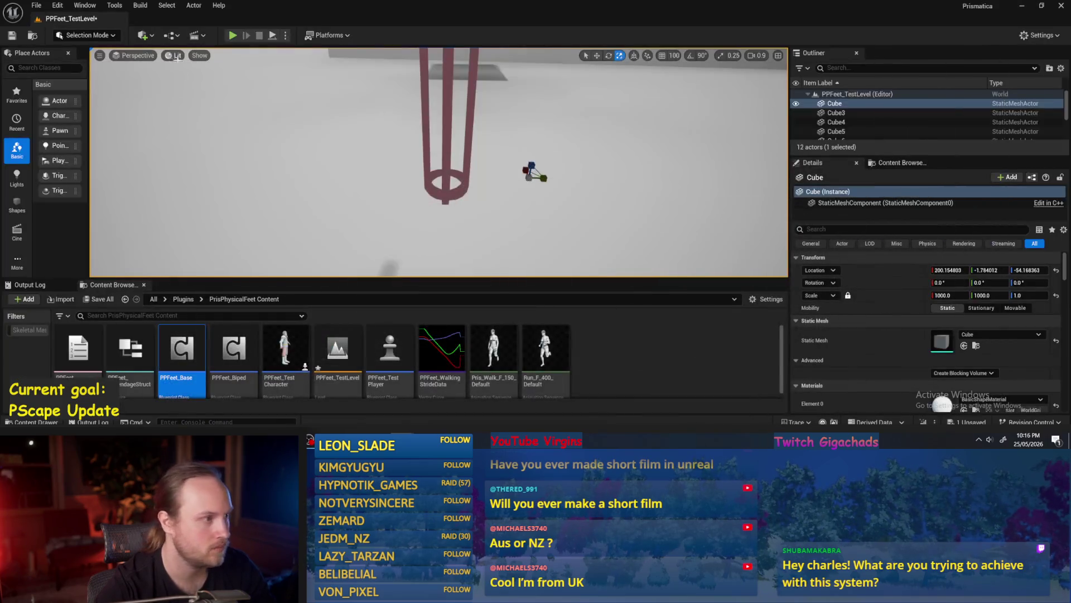
Step: Play-test the level twice, selecting the PPFeet_TestPlayer actor in between
key(alt+p)
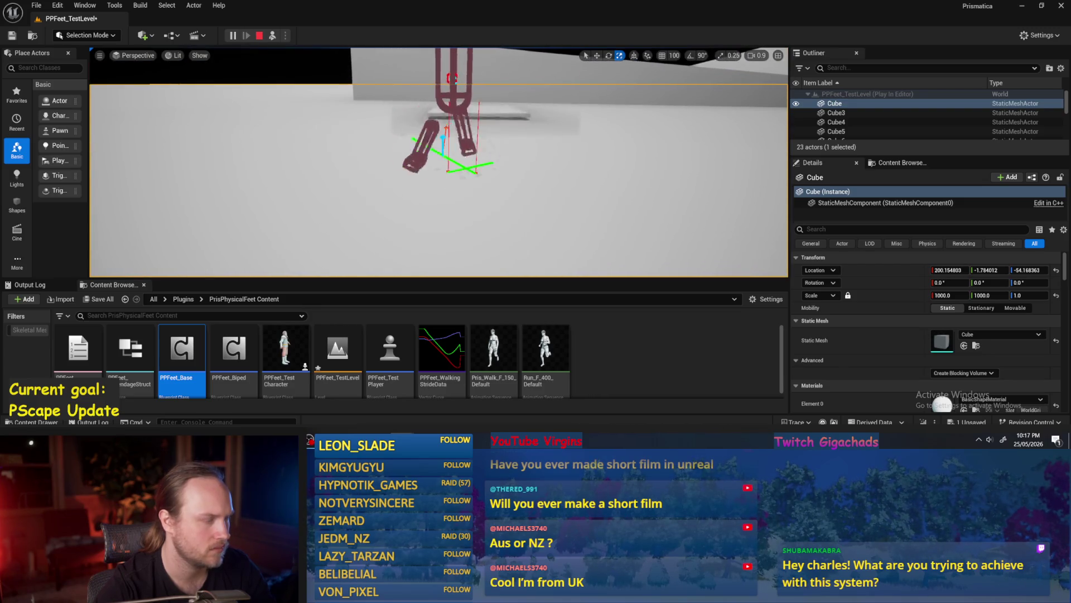
key(Escape)
click(445, 148)
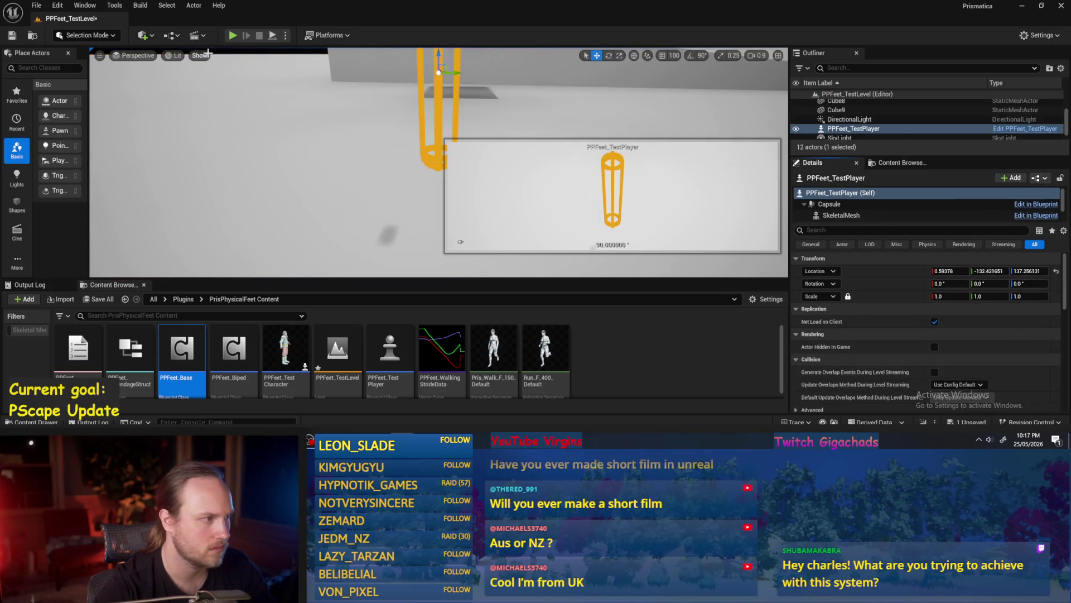
click(233, 35)
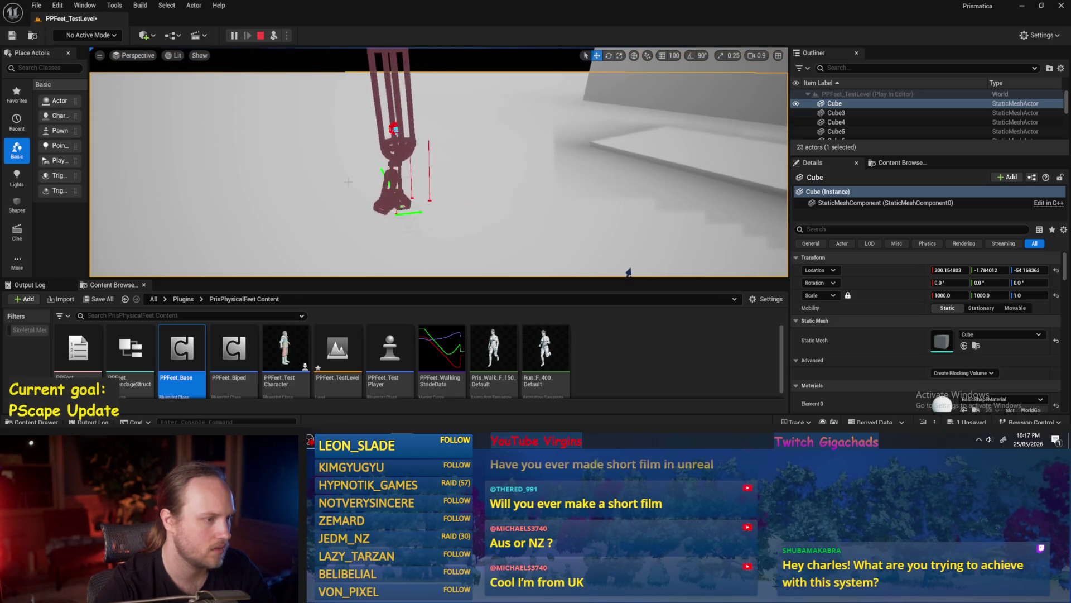
key(Escape)
Step: Set the floor Cube's Z rotation to -90, play-test twice, and return to PPFeet_Base
click(1028, 282)
text(-90)
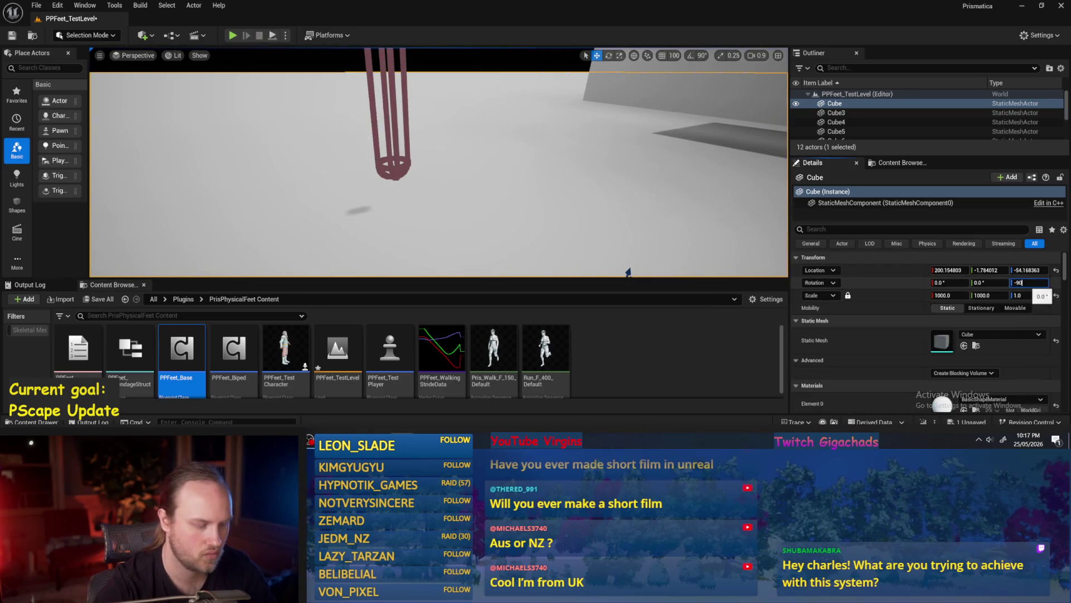
click(272, 36)
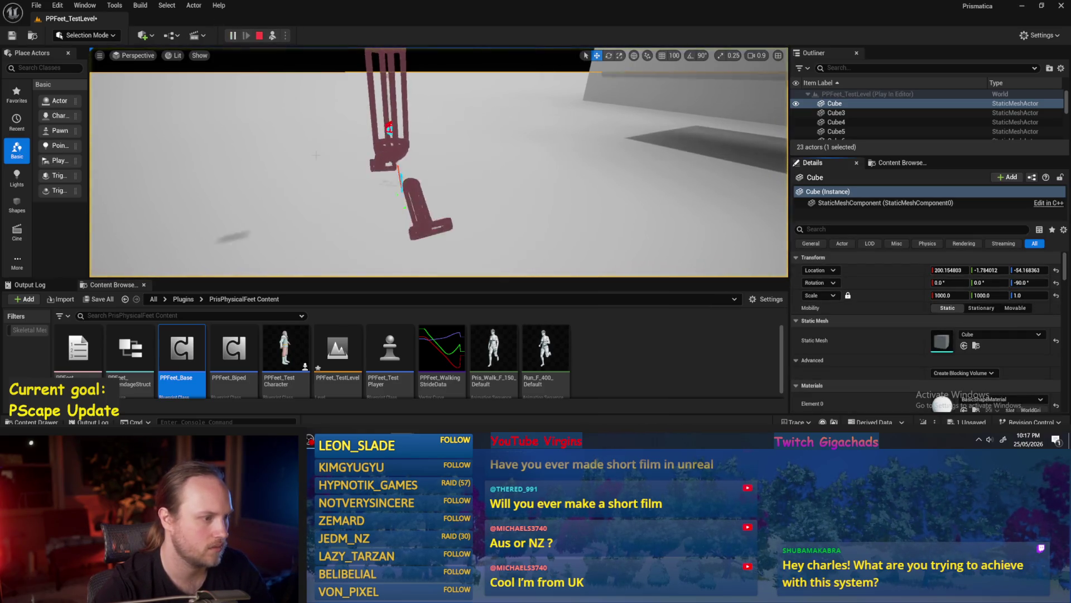
key(Escape)
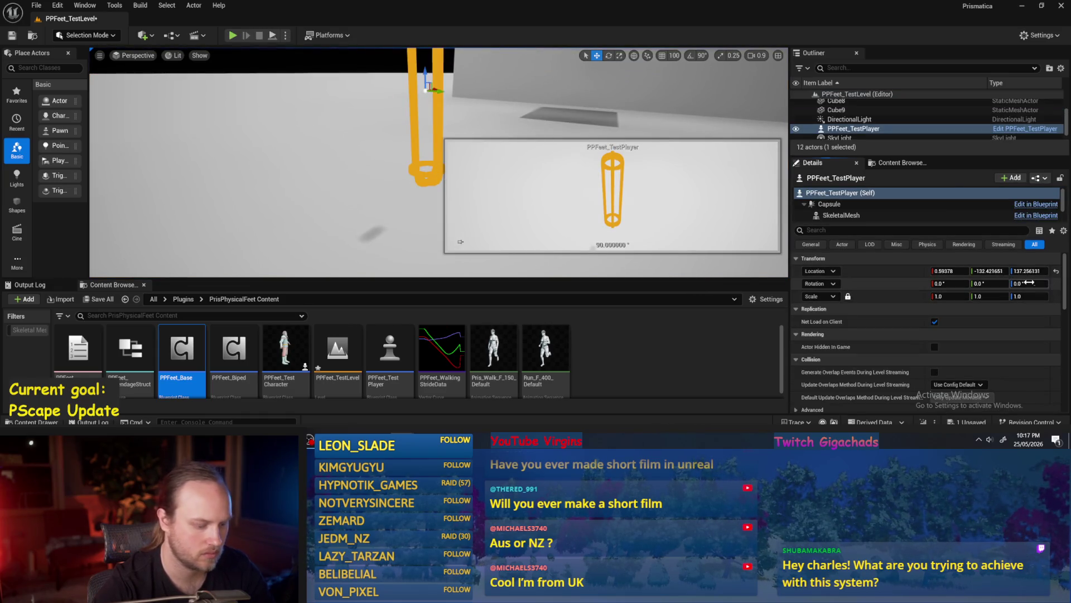
click(272, 36)
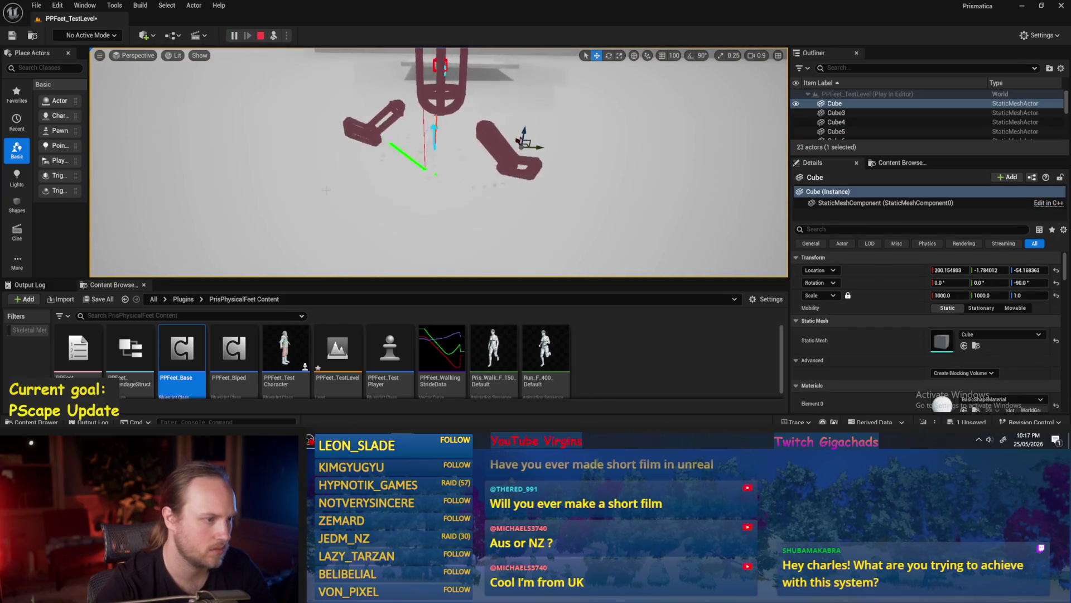
key(Escape)
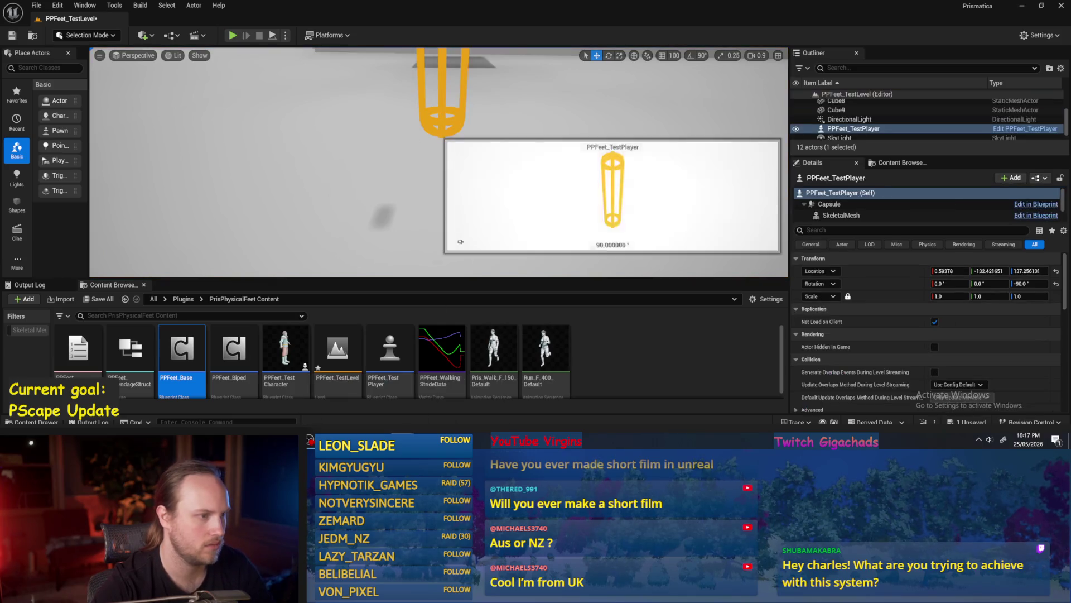
click(452, 403)
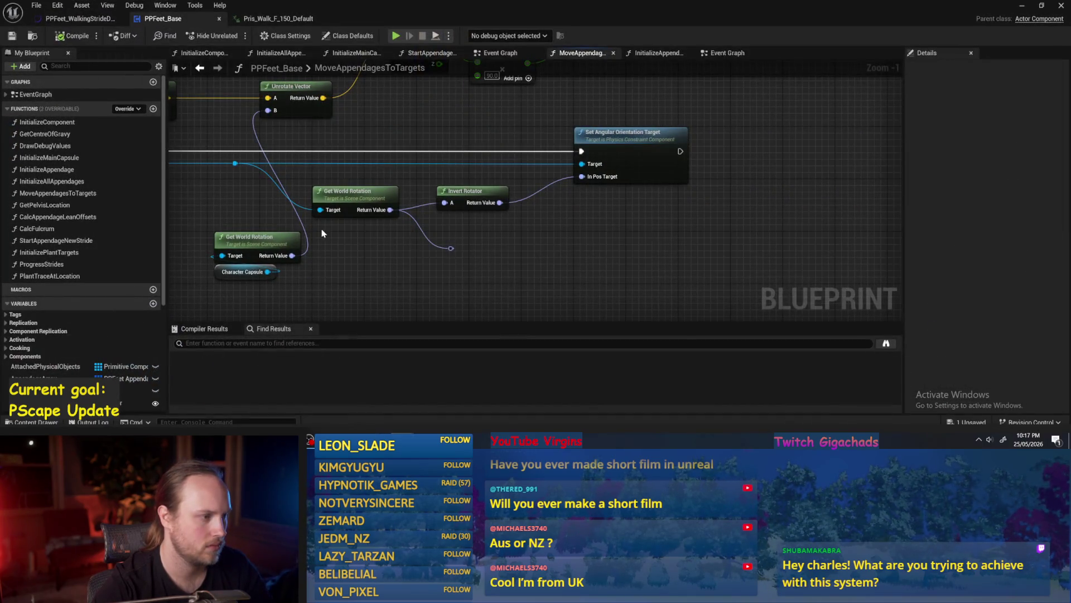
Step: Review the MoveAppendagesToTargets nodes, the Event Graph and the StartAppendageNewStride function
drag(322, 233, 352, 242)
scroll(452, 263, down, 1)
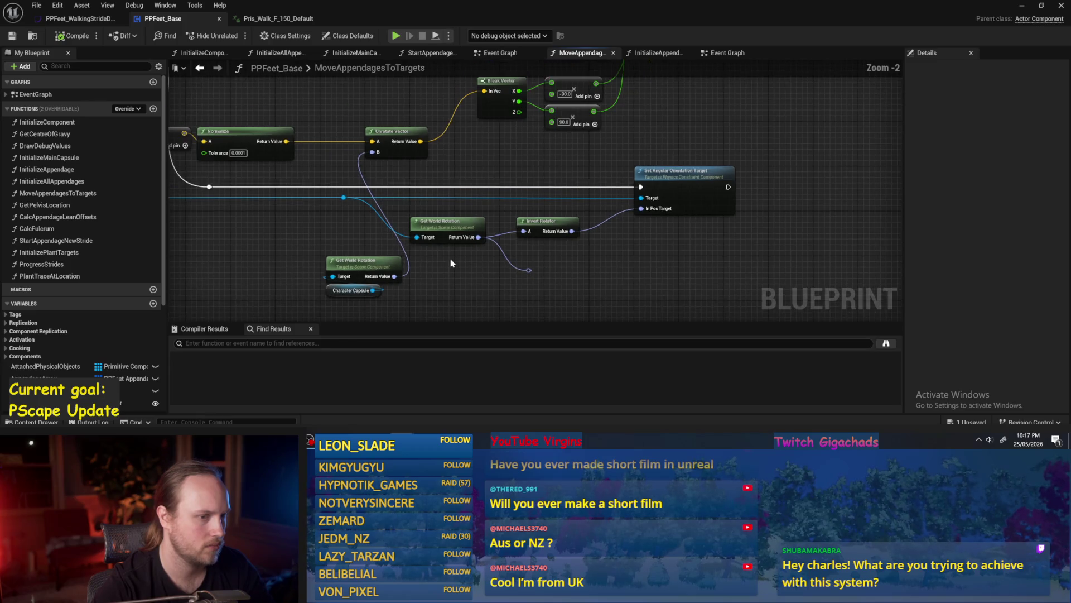
drag(452, 263, 673, 270)
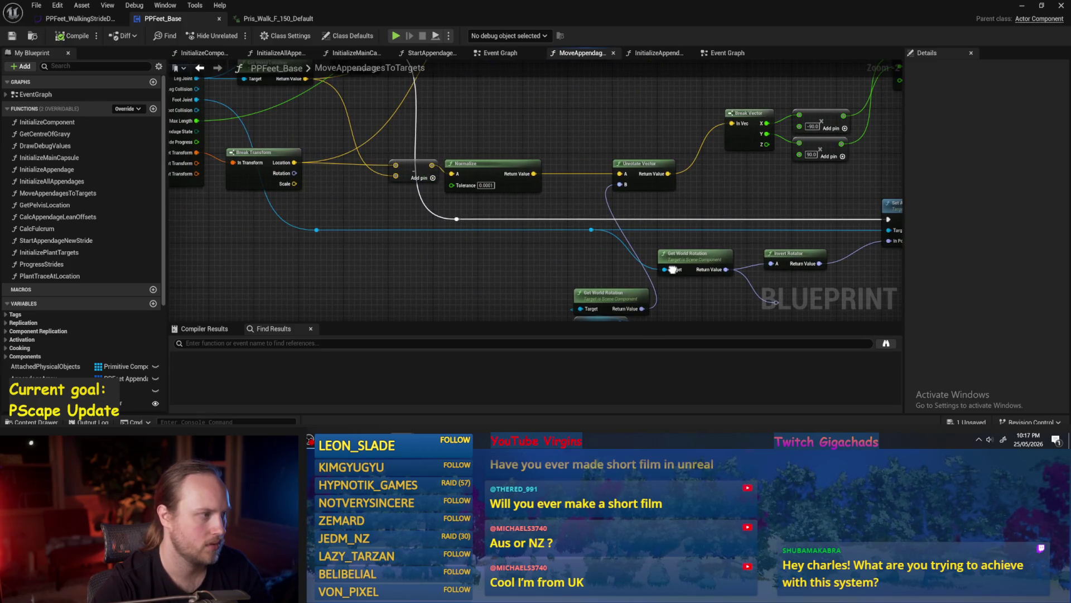
mouse_move(673, 270)
mouse_down()
mouse_move(545, 251)
mouse_move(491, 258)
mouse_move(510, 241)
mouse_move(557, 244)
mouse_up()
mouse_move(679, 232)
mouse_down()
mouse_move(538, 258)
mouse_move(572, 247)
mouse_up()
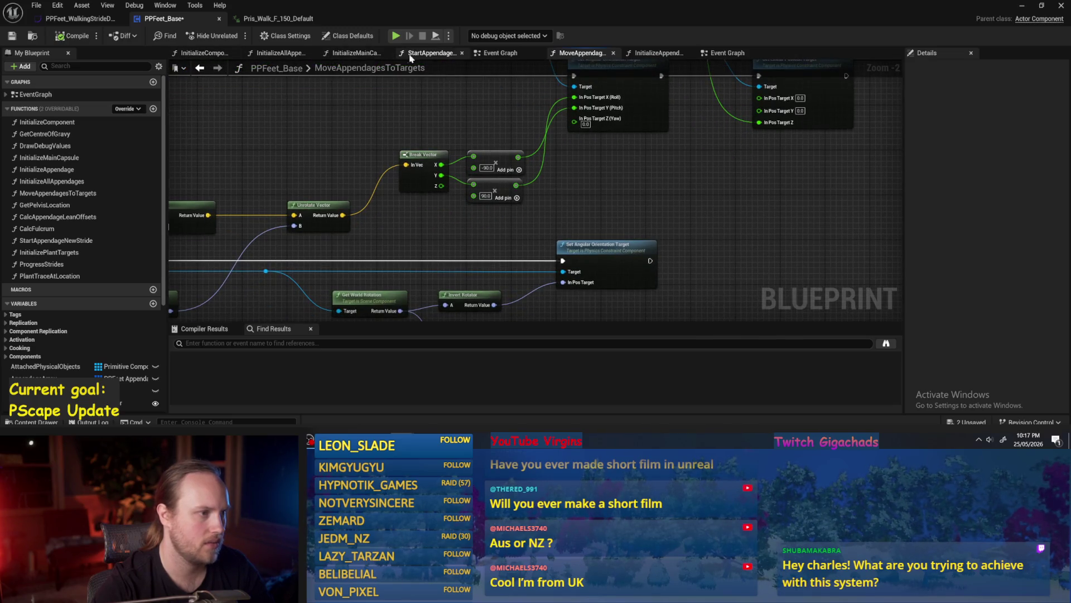
click(499, 55)
click(434, 55)
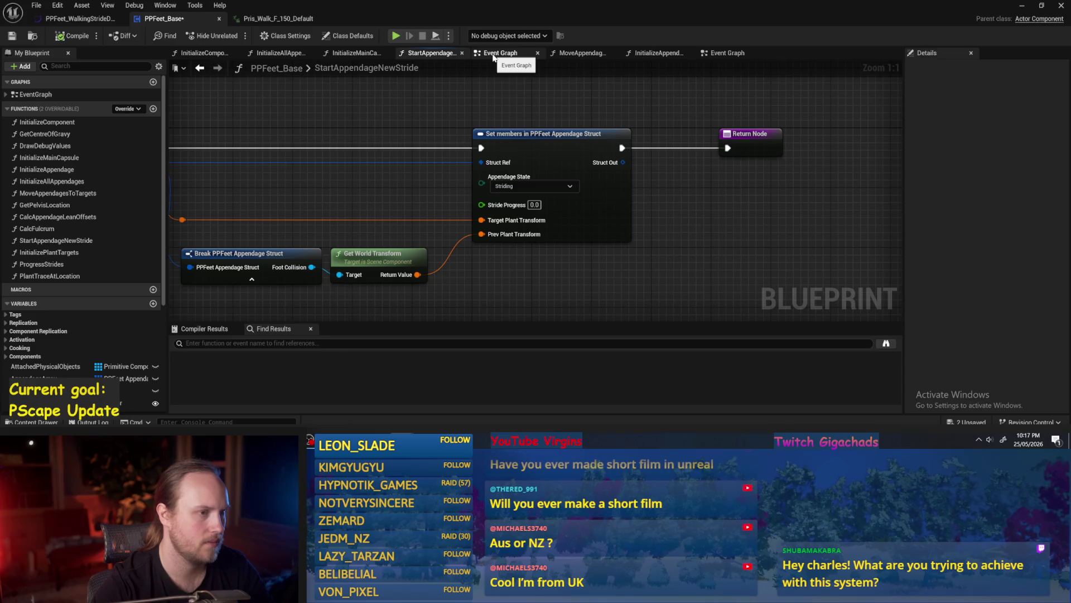
scroll(452, 132, down, 1)
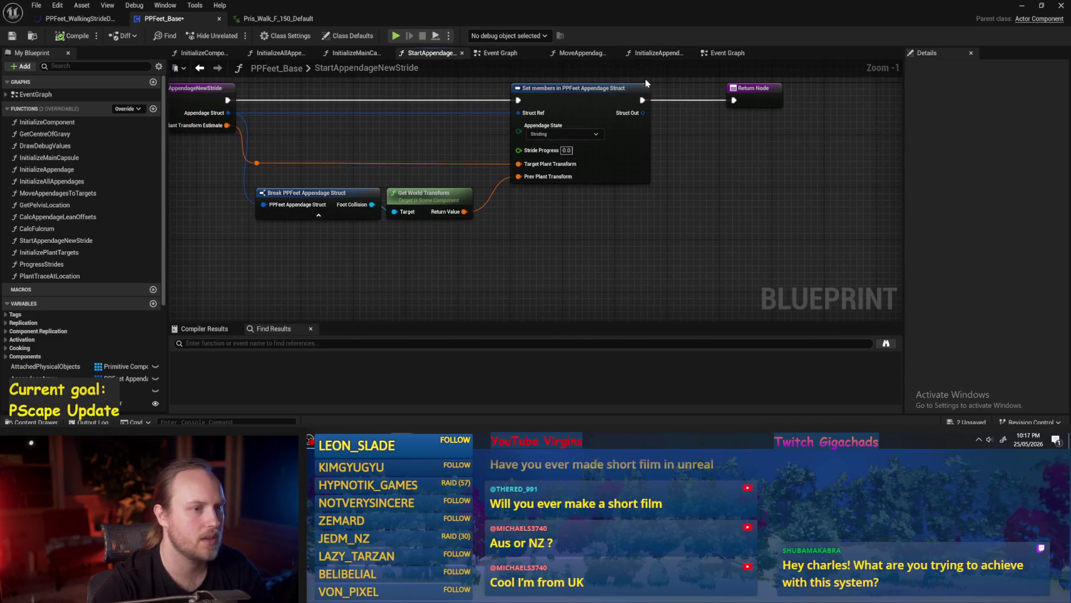
Step: Enable Mass Conditioning in InitializeAppendage, compile the blueprint, and play the test level
click(649, 52)
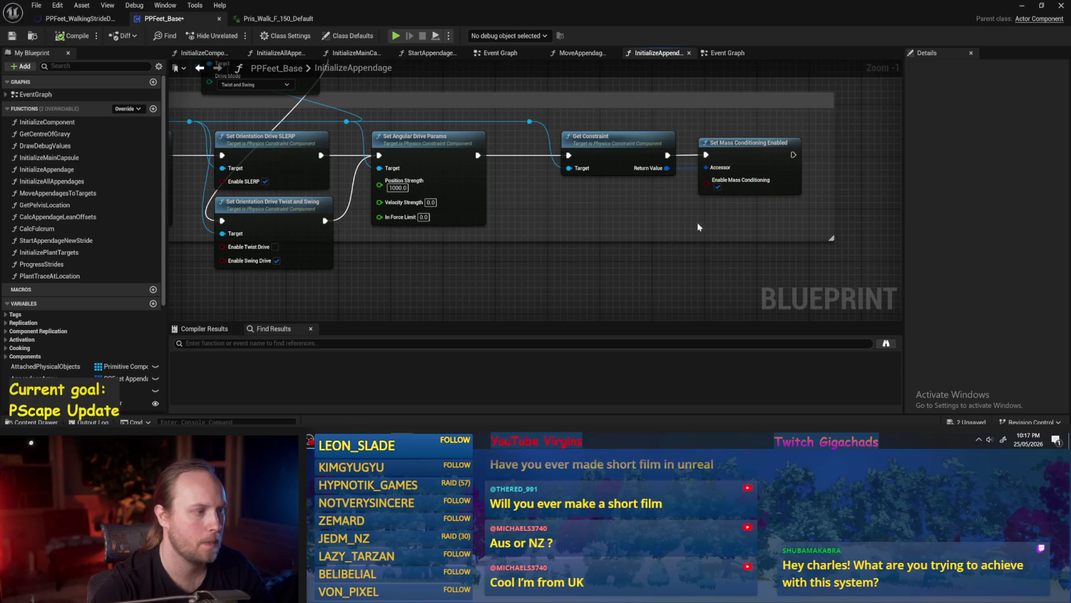
scroll(509, 215, down, 2)
scroll(444, 175, up, 2)
click(431, 168)
click(71, 39)
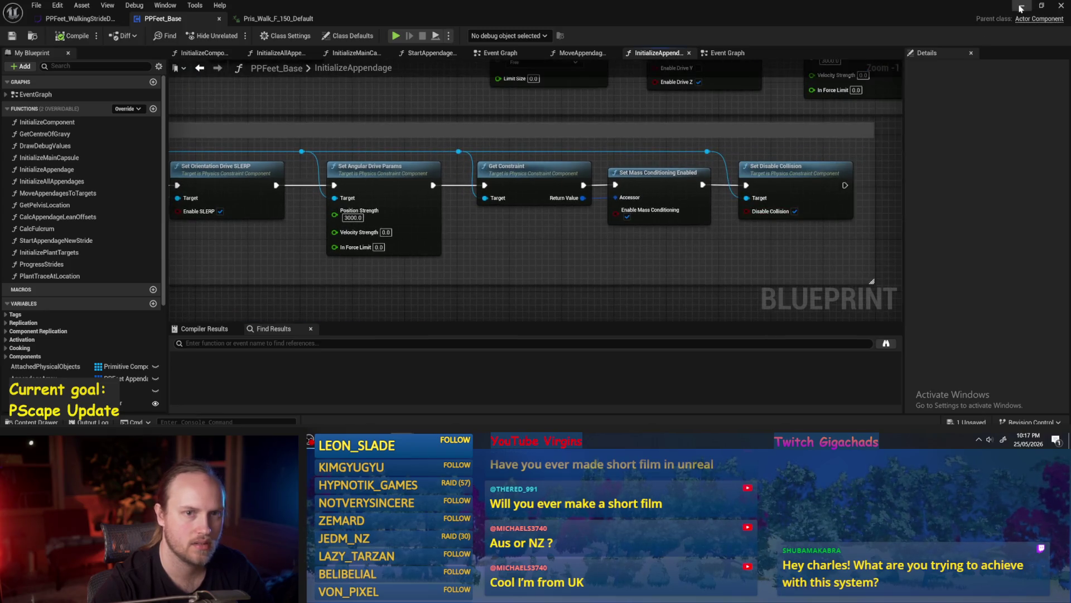
click(1022, 5)
click(233, 36)
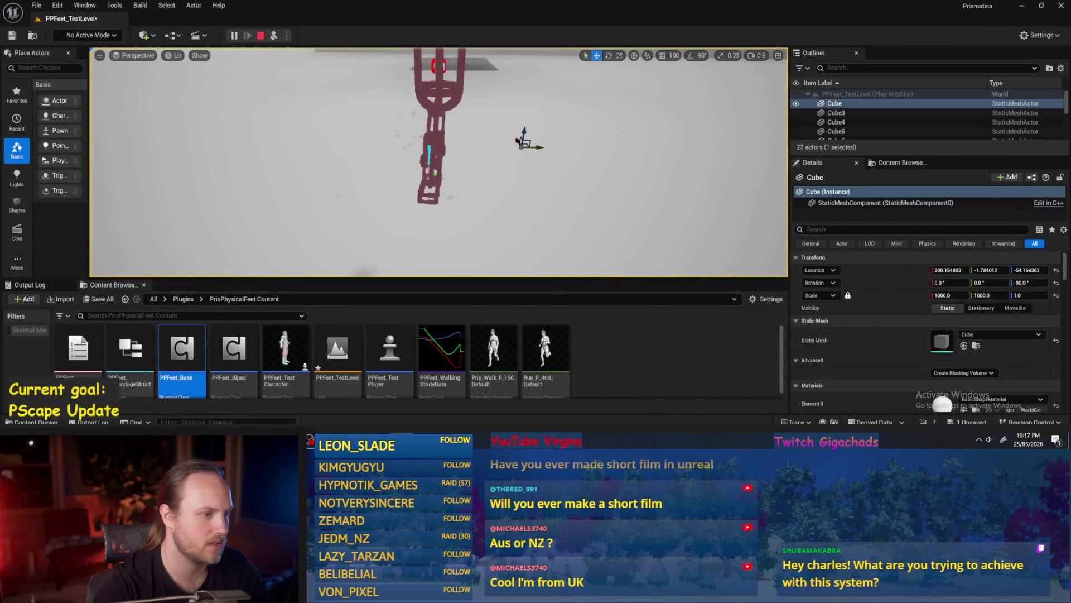
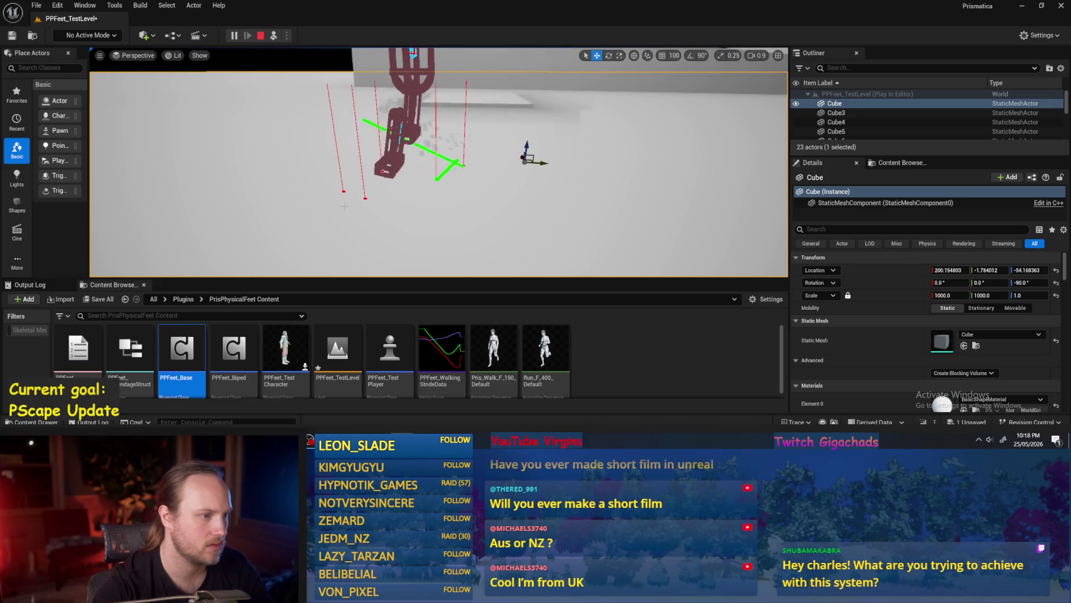
Step: Stop the play session and open PPFeet_Base to inspect its foot joint and Set Disable Collision nodes
key(Escape)
double_click(181, 349)
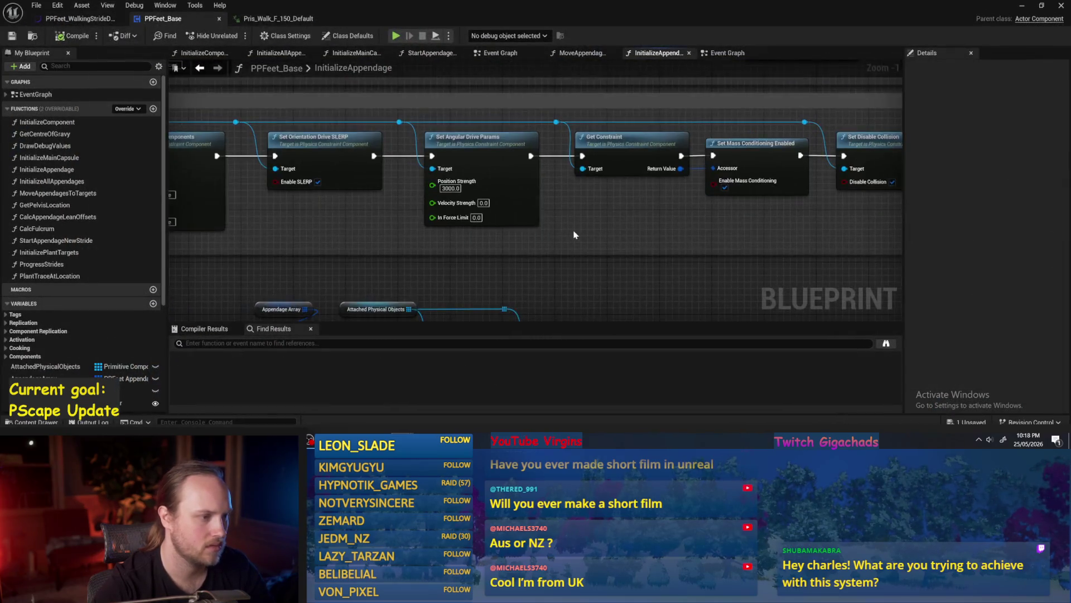
scroll(577, 232, down, 1)
mouse_move(359, 232)
mouse_down()
mouse_move(474, 225)
mouse_move(564, 241)
mouse_move(533, 237)
mouse_up()
drag(626, 238, 550, 225)
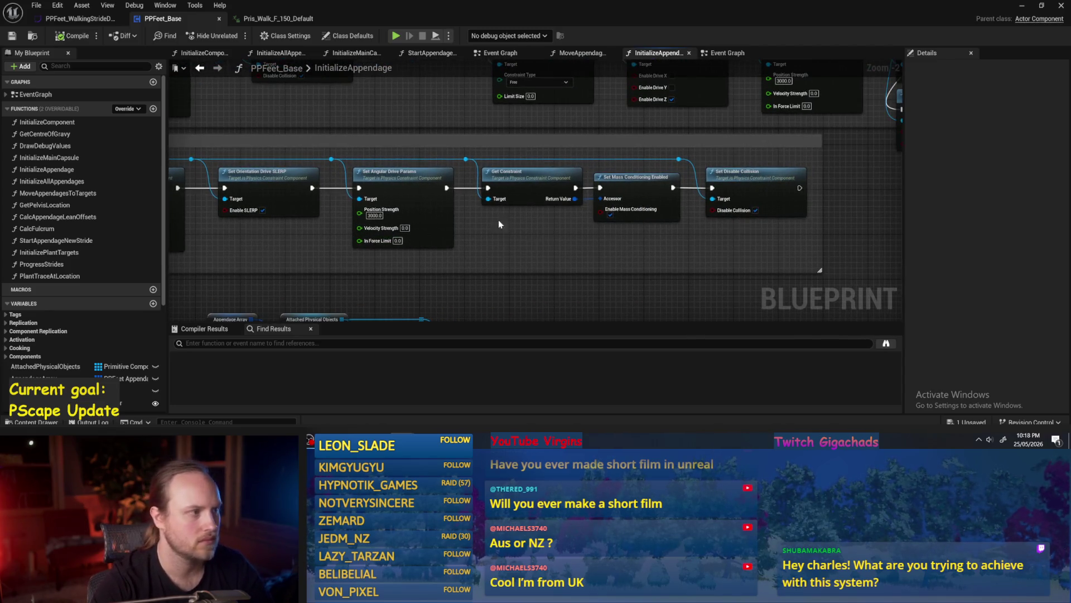
Step: Check the stride curve data, Event Graph and InitializeAppendage, ending on MoveAppendagesToTargets
click(81, 19)
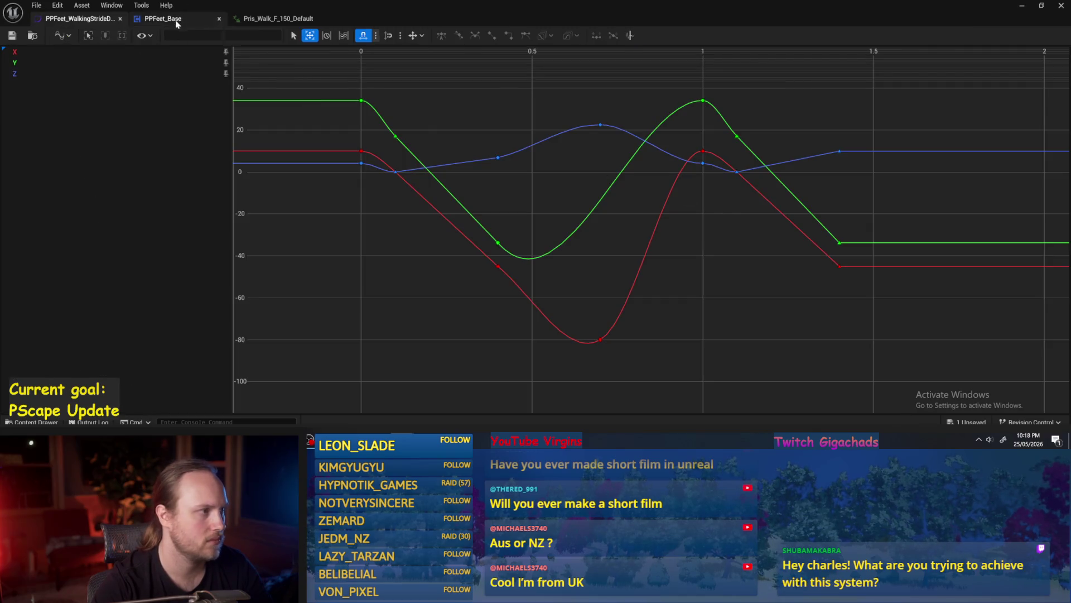
click(177, 24)
click(728, 54)
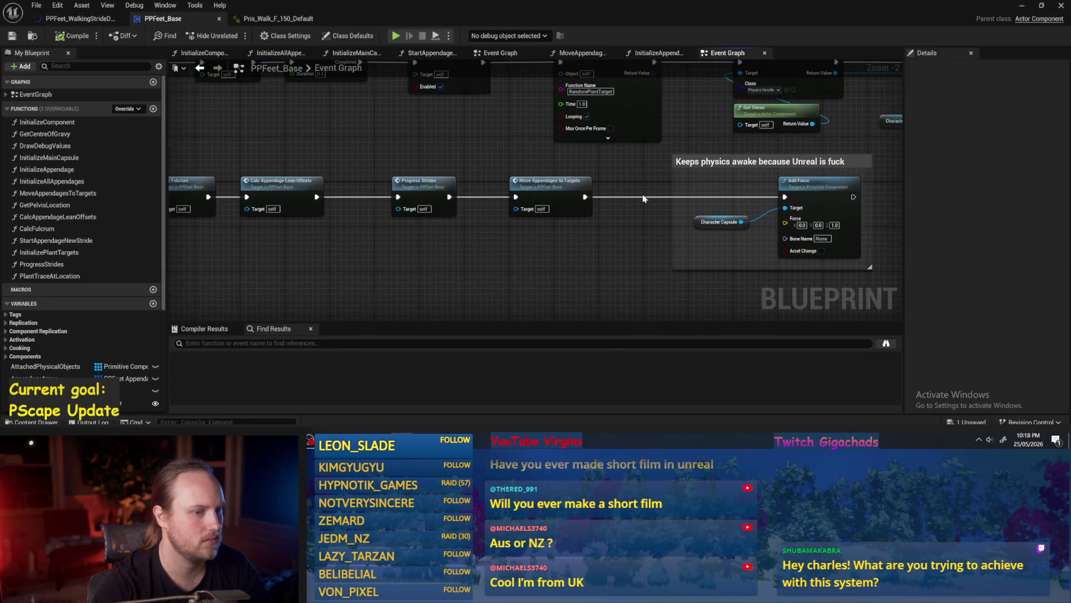
scroll(385, 95, up, 3)
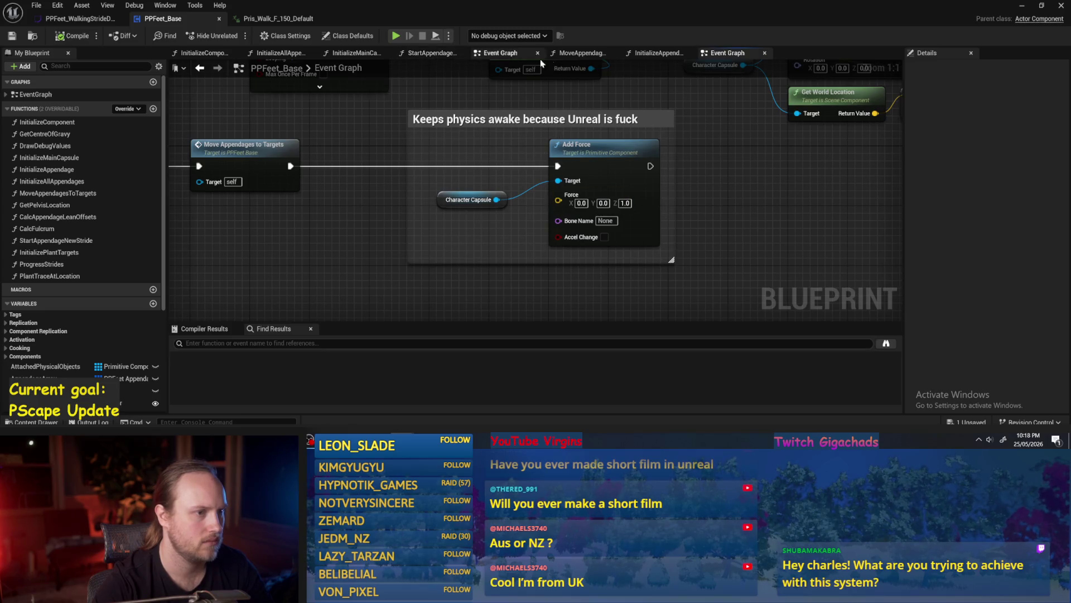
click(664, 53)
click(580, 53)
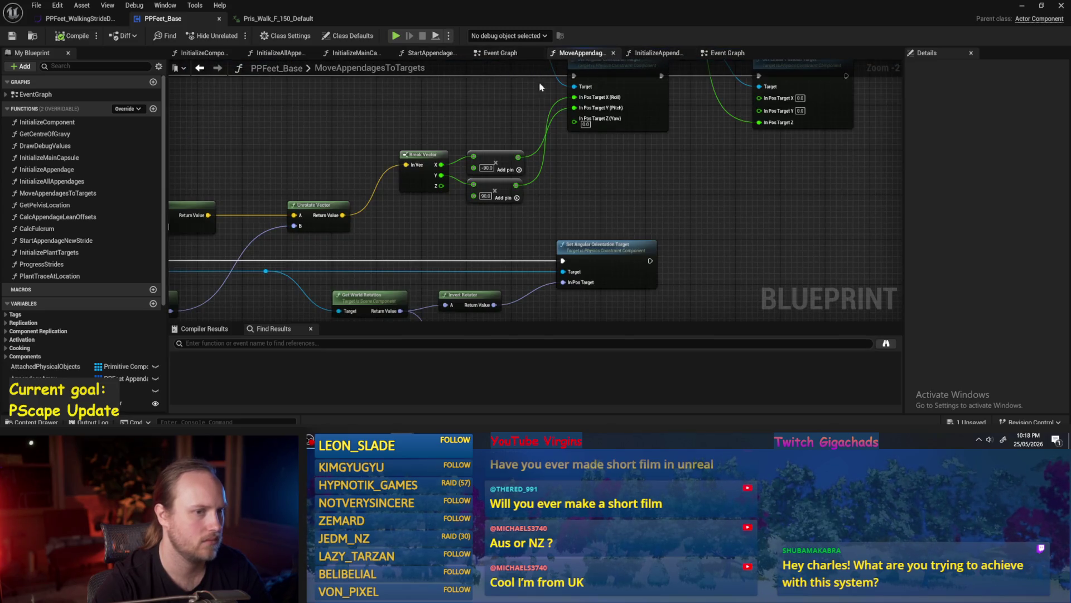
Step: Disconnect Invert Rotator from In Pos Target and move the node lower down
scroll(609, 108, up, 2)
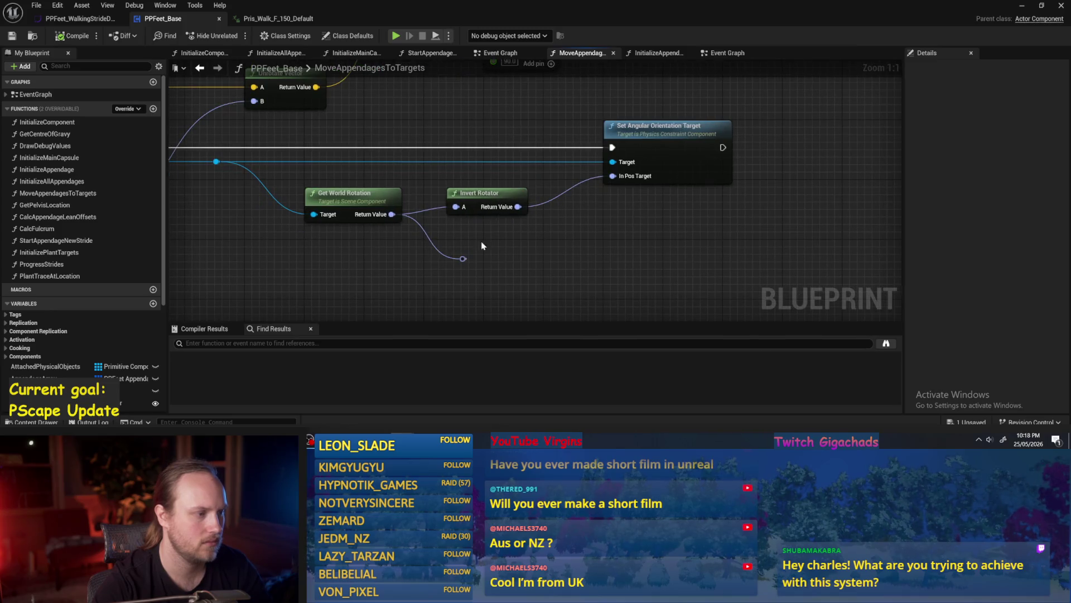
drag(489, 191, 489, 236)
drag(392, 215, 612, 176)
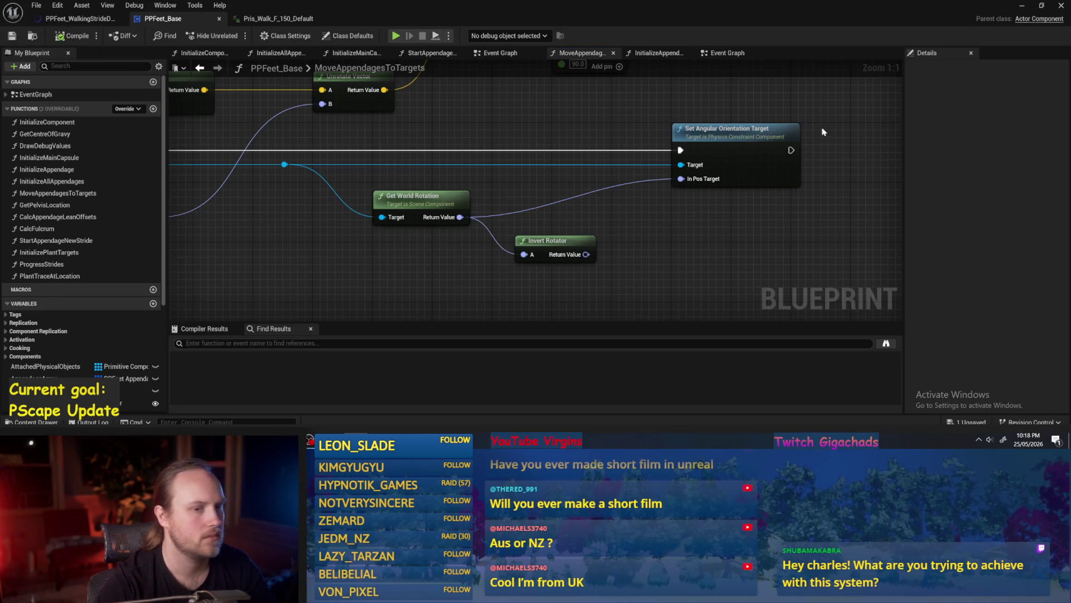
Step: Play-test PPFeet_TestLevel, then bring the PPFeet_Base Blueprint back
click(1023, 6)
click(273, 37)
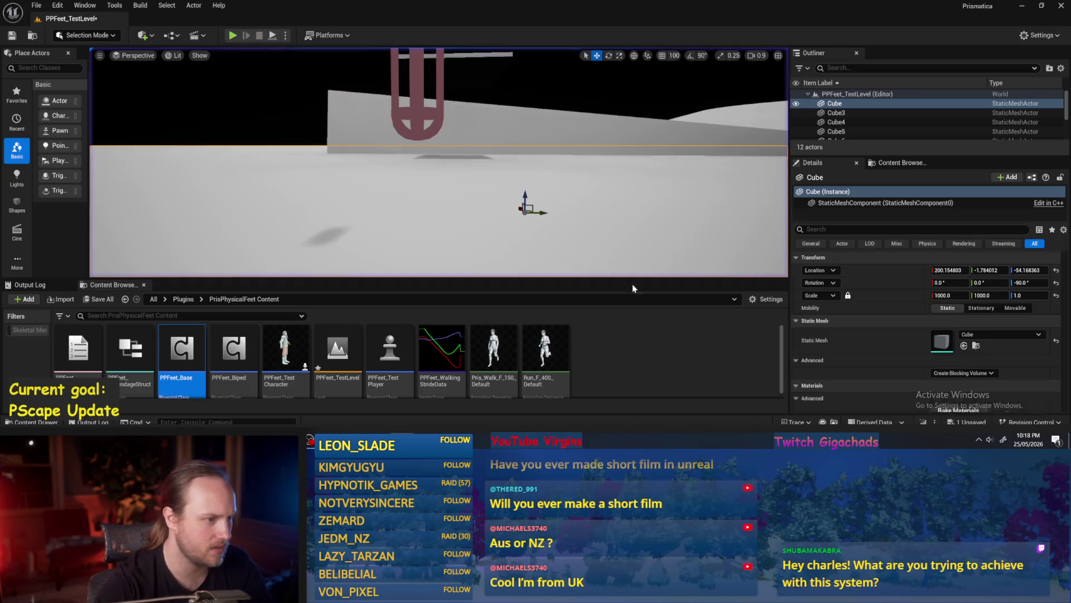
double_click(181, 348)
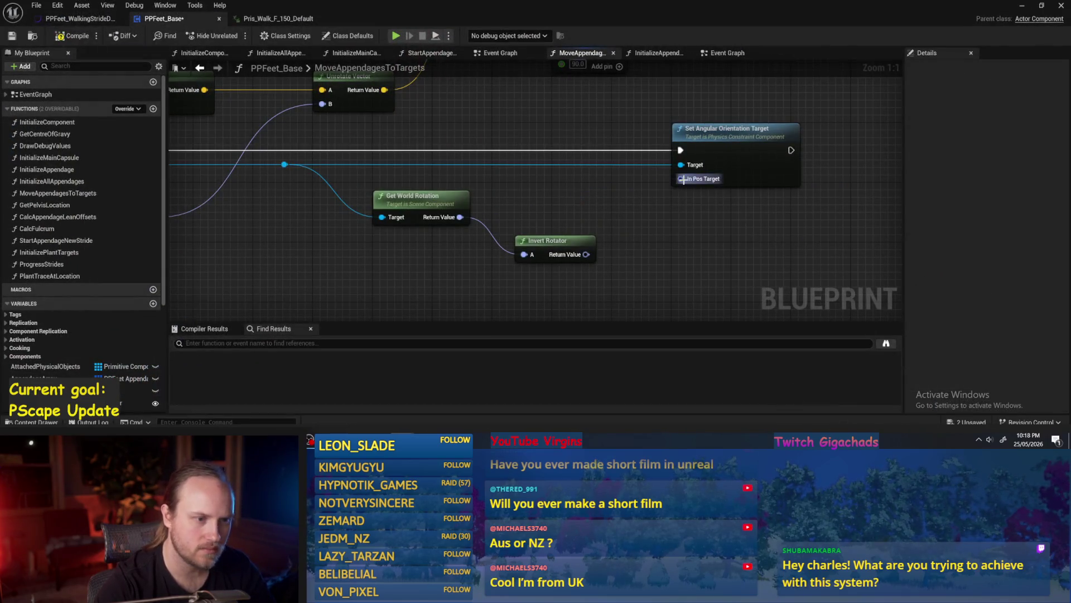
Step: Compile PPFeet_Base and locate the erroring Set Angular Orientation Target node
scroll(570, 207, down, 5)
scroll(622, 260, up, 2)
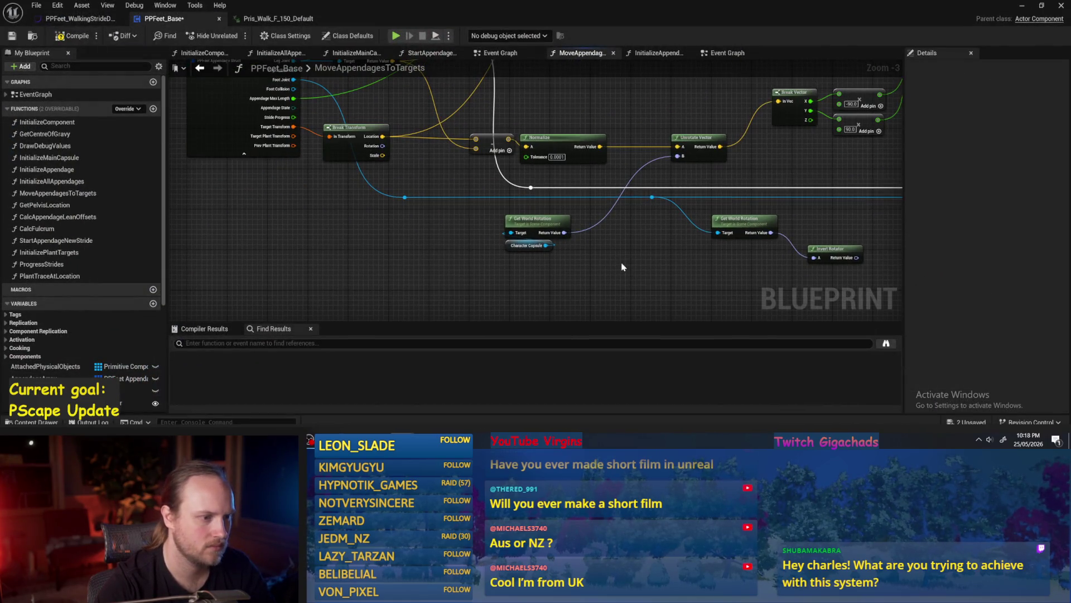
mouse_move(623, 267)
mouse_down()
mouse_move(449, 266)
mouse_move(581, 260)
mouse_up()
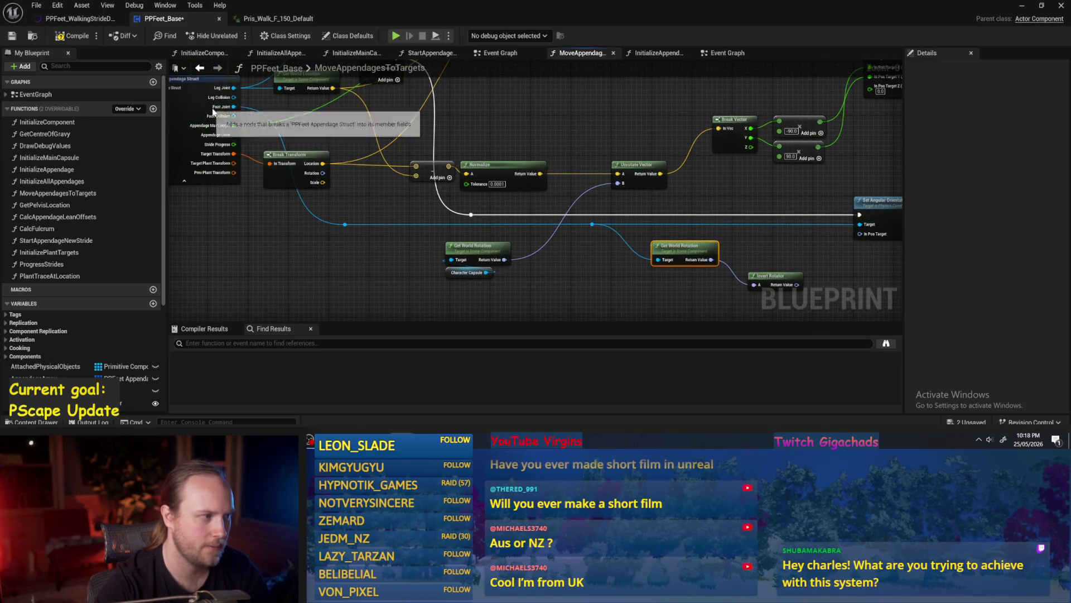
drag(311, 255, 445, 283)
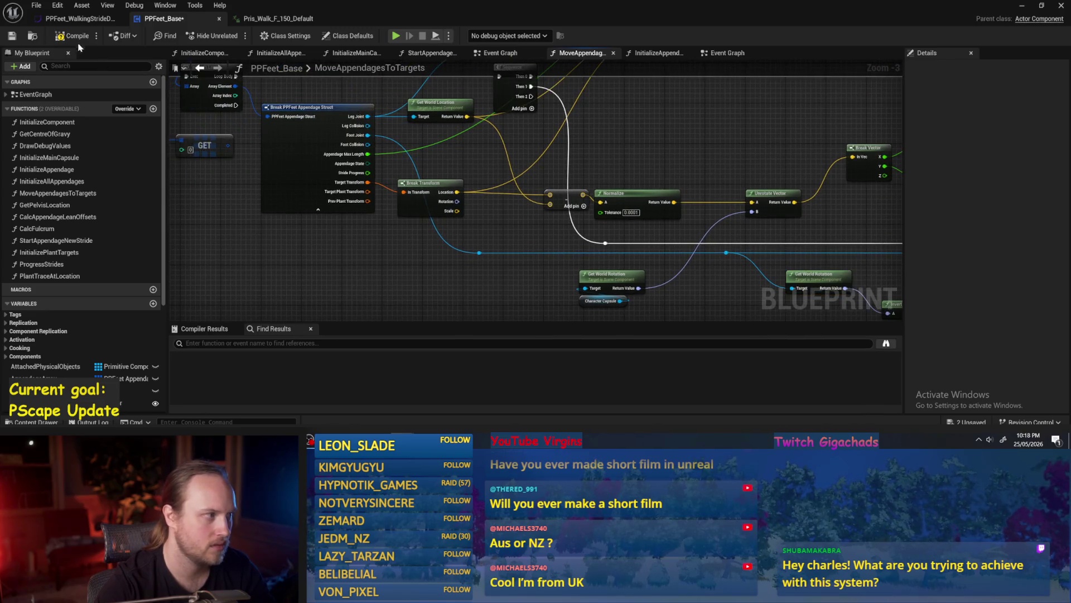
key(F7)
drag(386, 238, 320, 224)
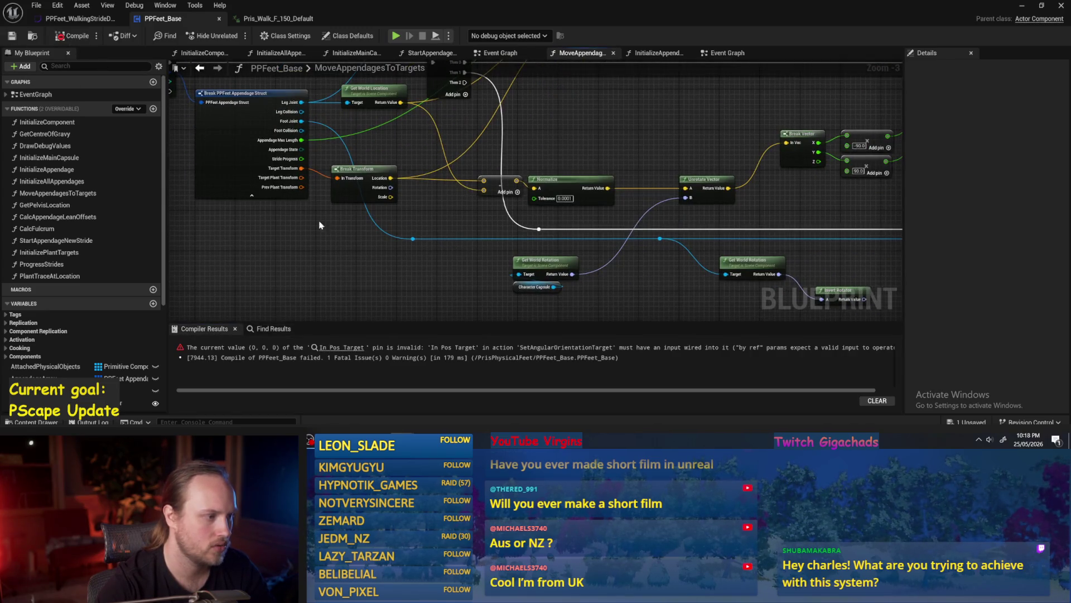
drag(566, 265, 454, 268)
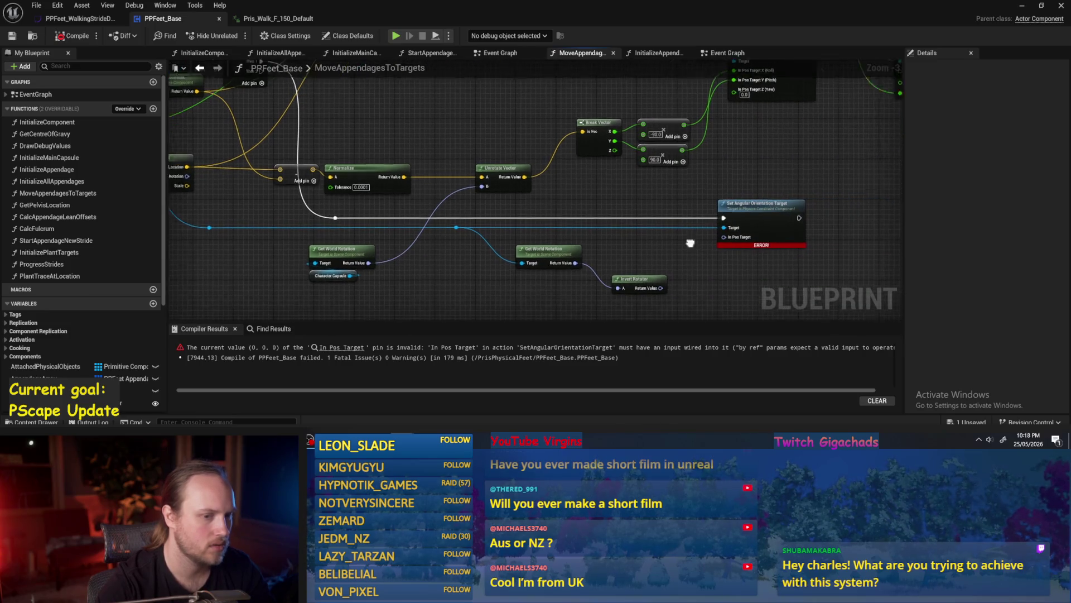
scroll(549, 228, up, 2)
drag(543, 260, 523, 222)
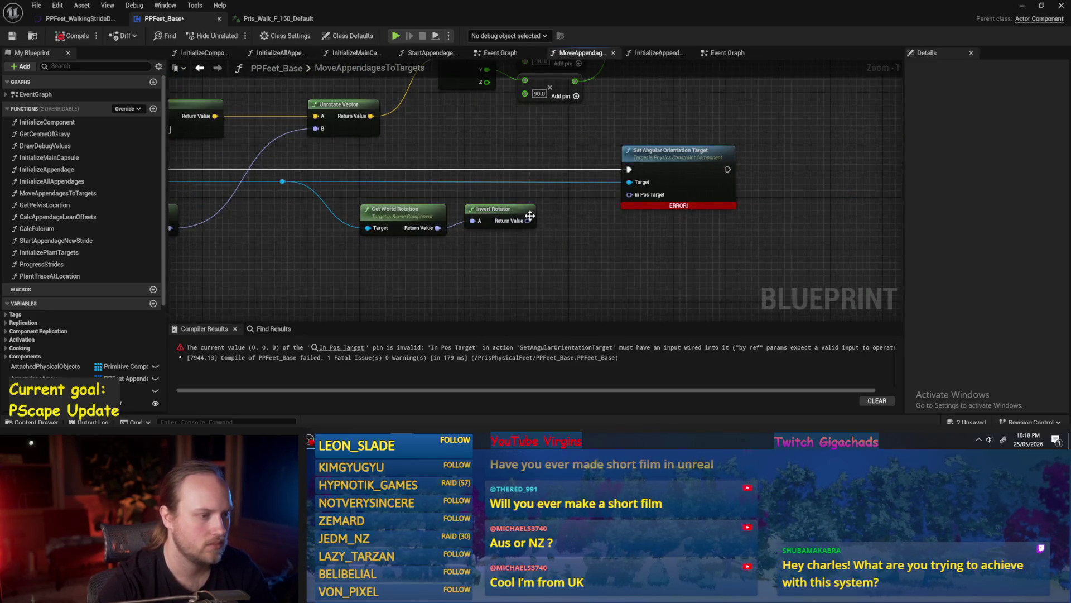
key(ctrl+z)
Step: Split In Pos Target, set Pitch to 45.0, recompile, and play the test level
right_click(630, 194)
click(666, 241)
click(644, 216)
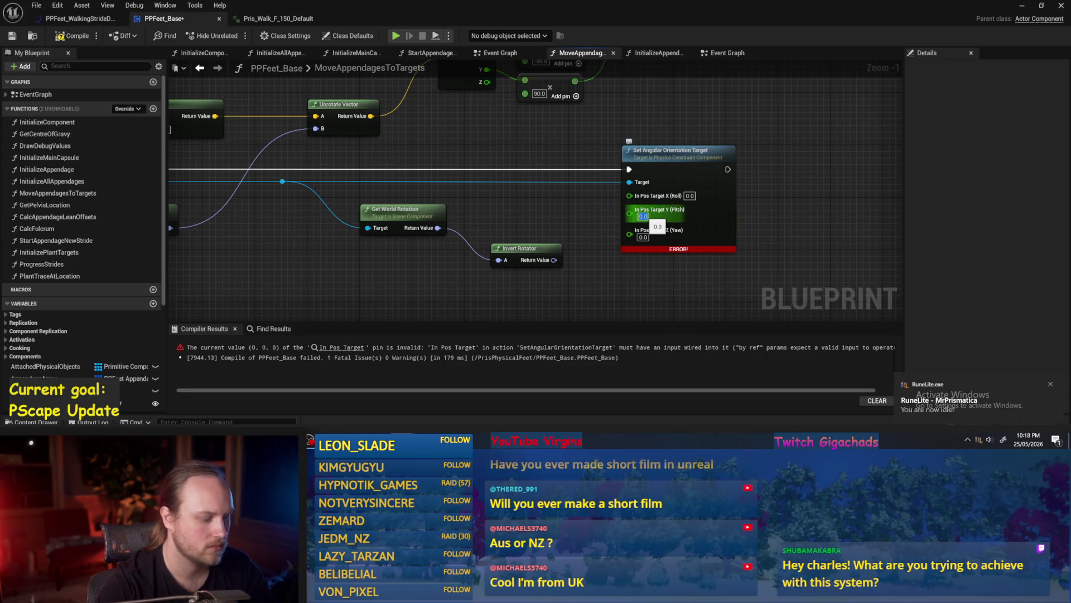
click(69, 36)
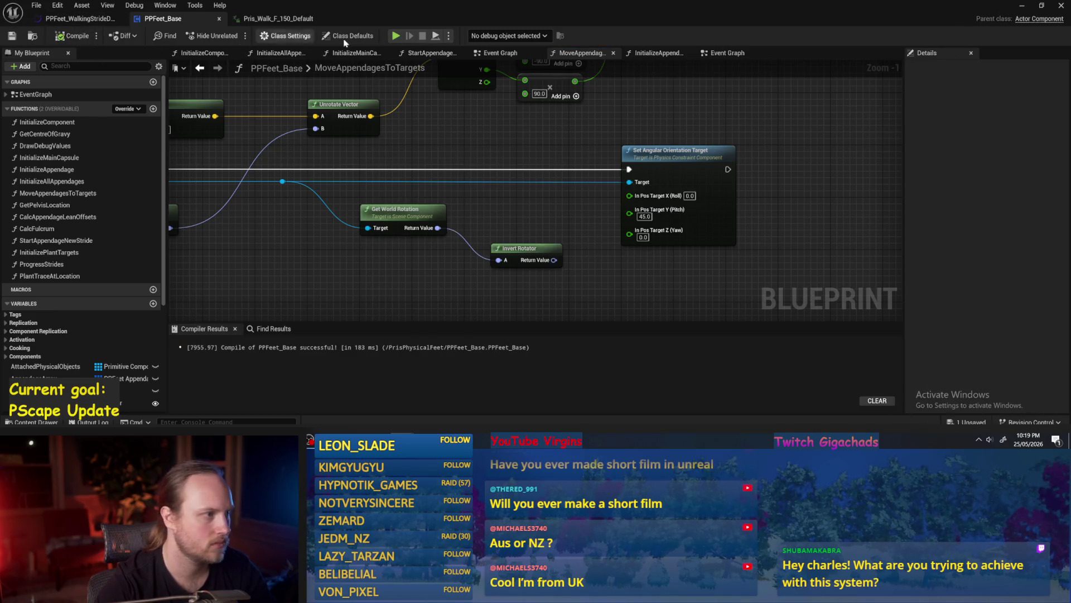
click(1022, 8)
click(233, 35)
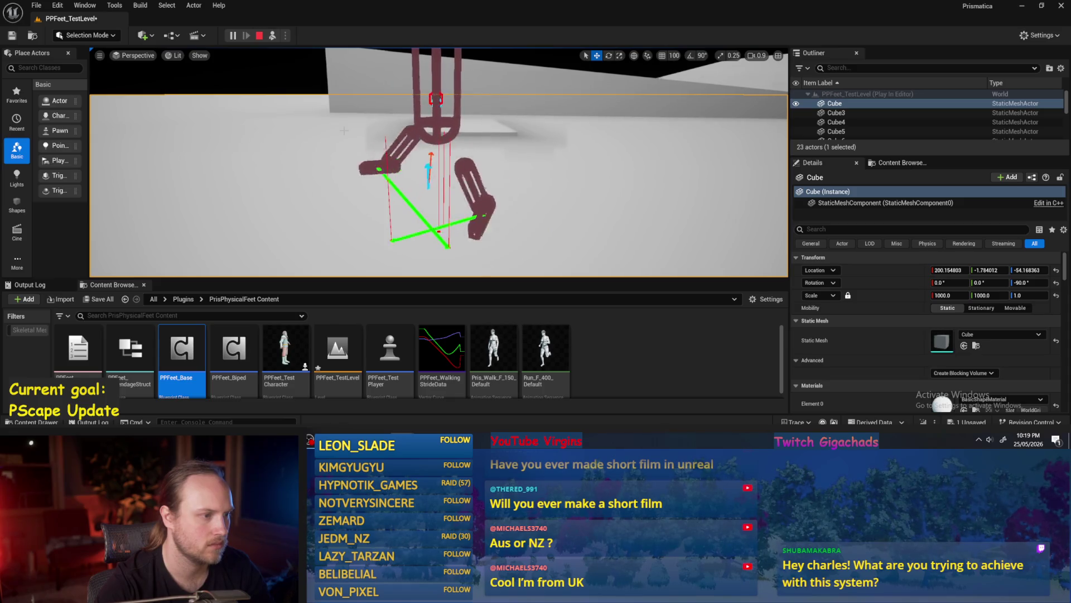
Step: Replay the test level with PPFeet_TestPlayer selected, then end play
key(Escape)
click(441, 144)
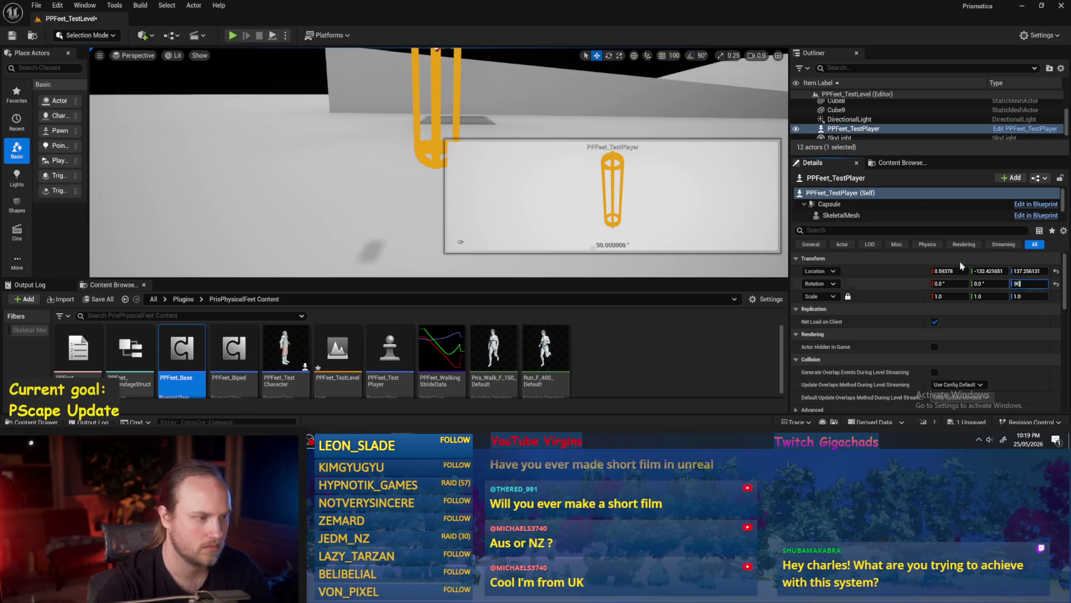
click(272, 36)
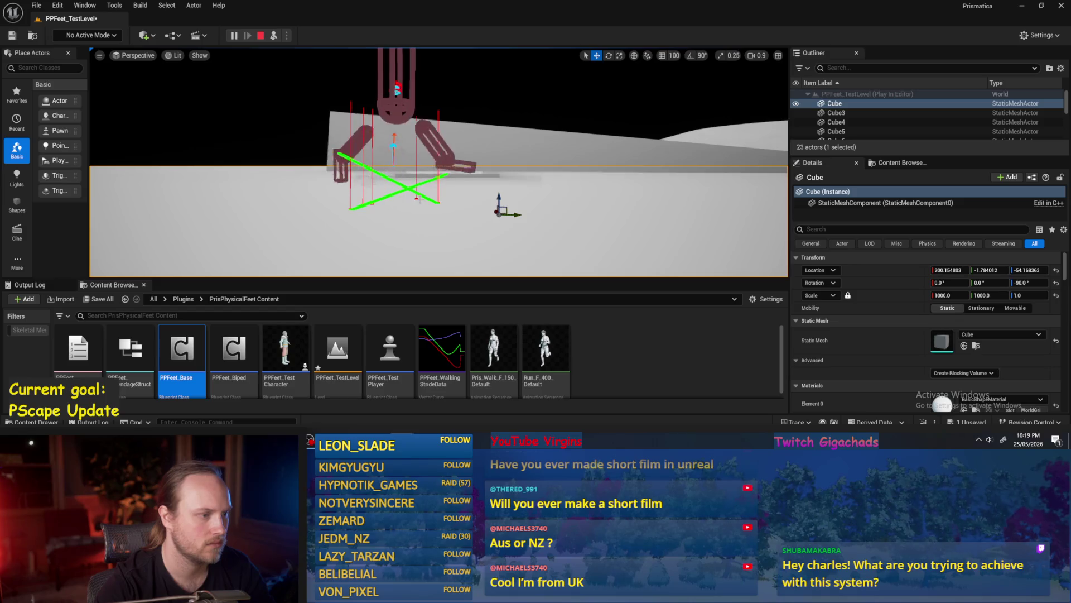
key(Escape)
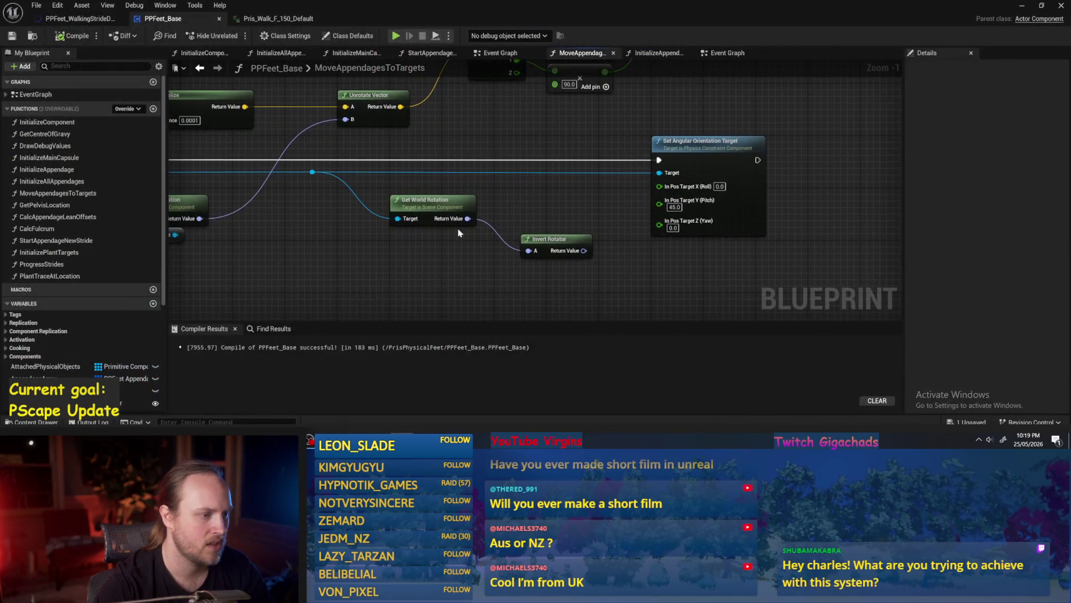
Step: Split Get World Rotation's Return Value into Roll, Pitch, Yaw and delete Invert Rotator
alt+click(469, 220)
right_click(468, 220)
click(506, 259)
click(558, 245)
key(Delete)
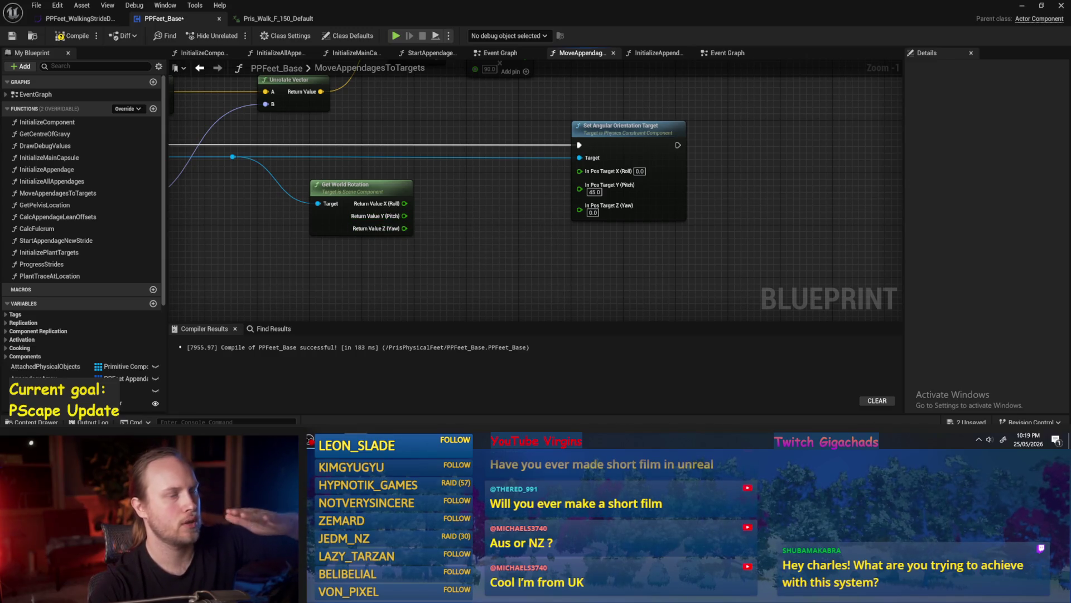
Step: Wire world Pitch into In Pos Target's Pitch, then compile and save PPFeet_Base
mouse_move(405, 216)
mouse_down()
mouse_move(575, 206)
mouse_move(579, 184)
mouse_up()
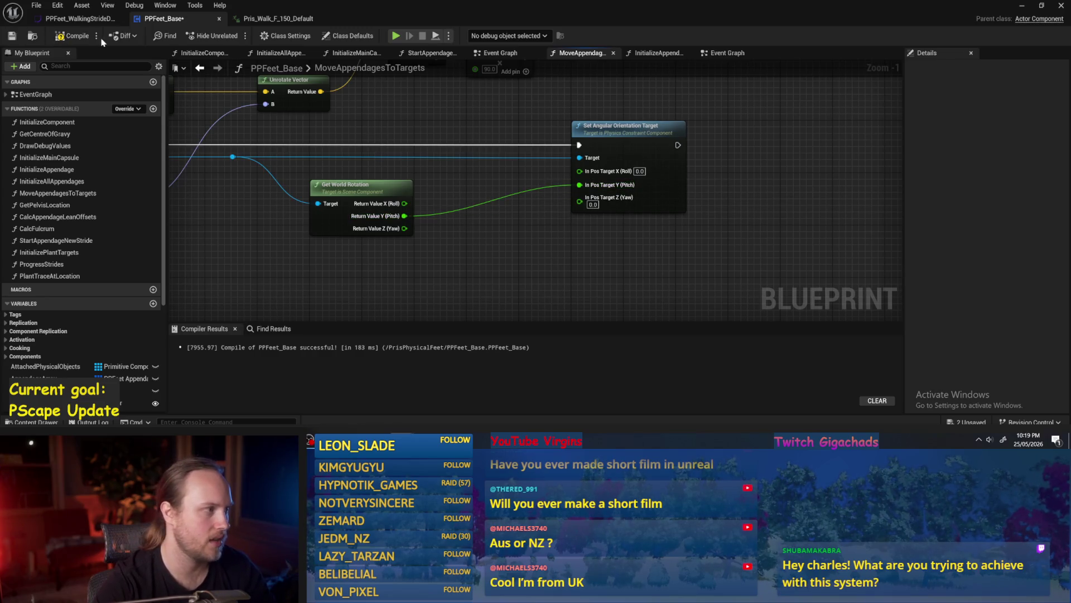
key(F7)
key(ctrl+s)
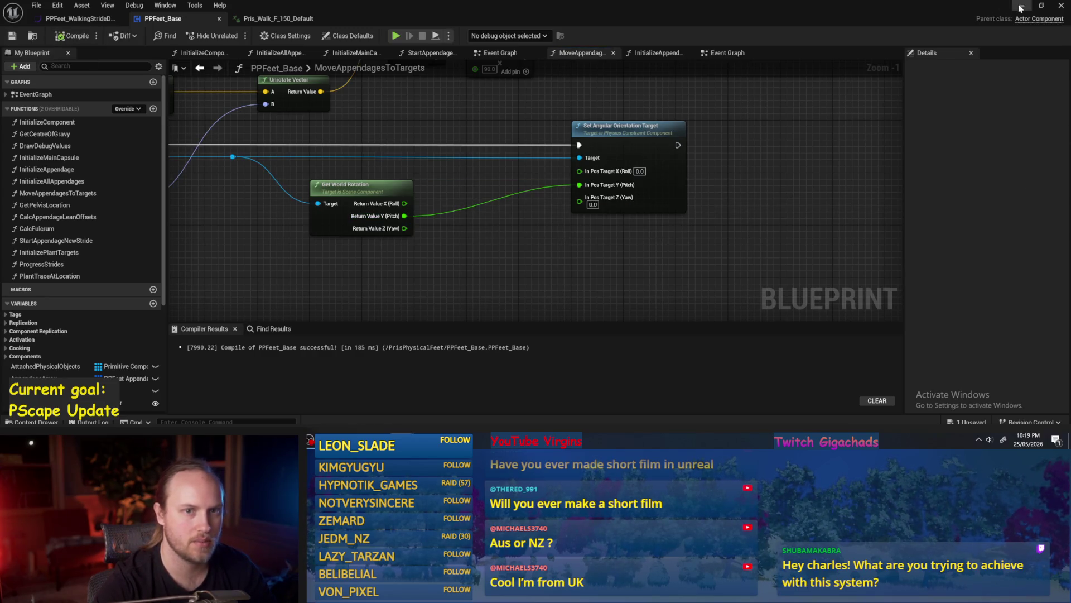
Step: Play-test the level to check the feet, then reopen the PPFeet_Base Blueprint
click(1021, 8)
click(272, 35)
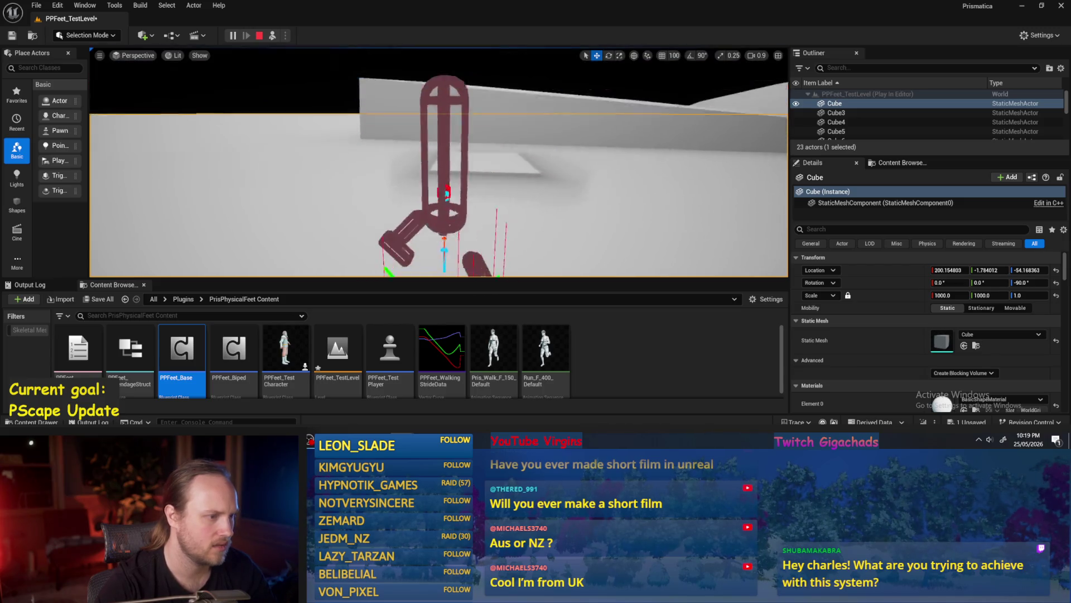
key(Escape)
mouse_move(402, 422)
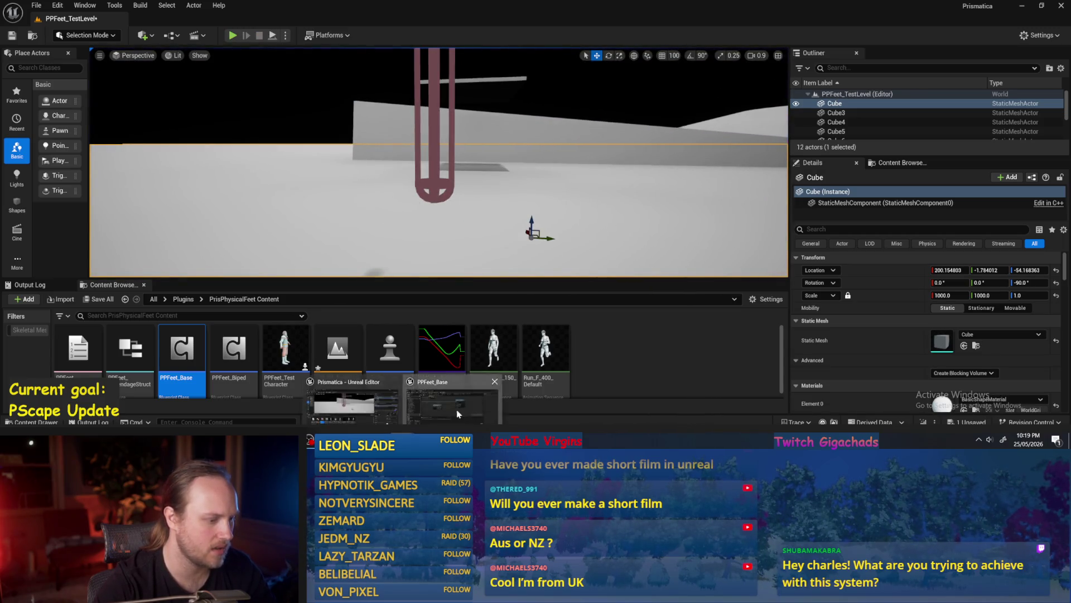
click(417, 404)
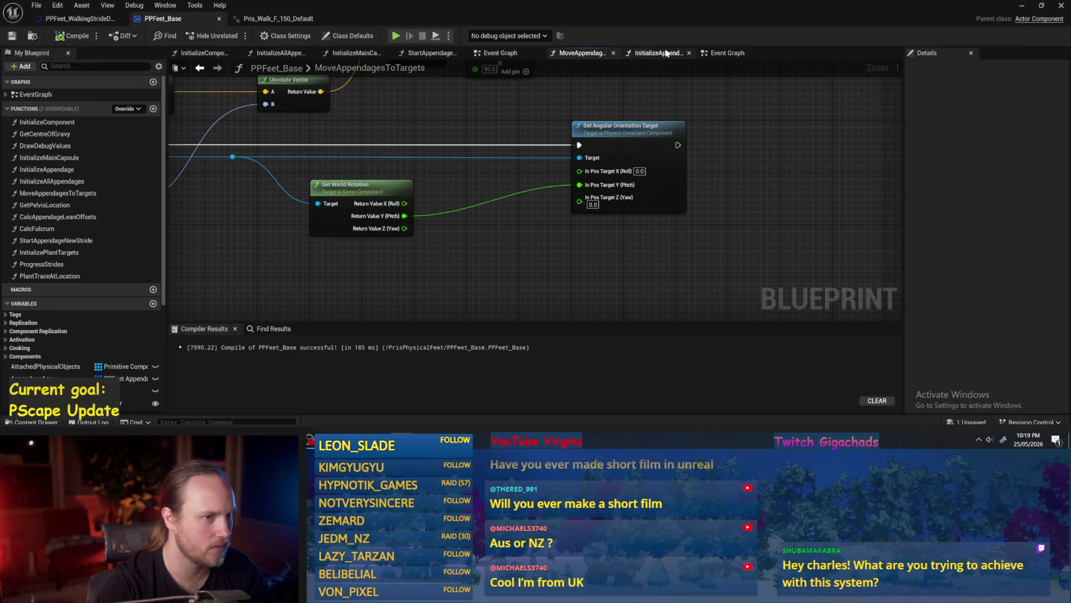
Step: From the zoomed-out Event Graph, open the Progress Strides node's function graph and zoom around it
click(731, 54)
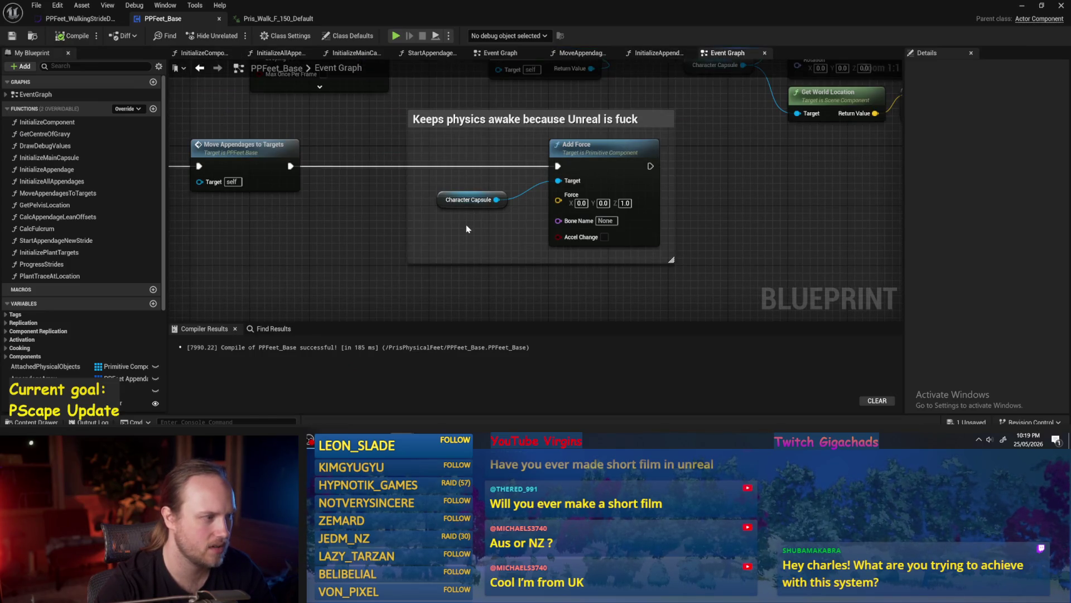
key(Home)
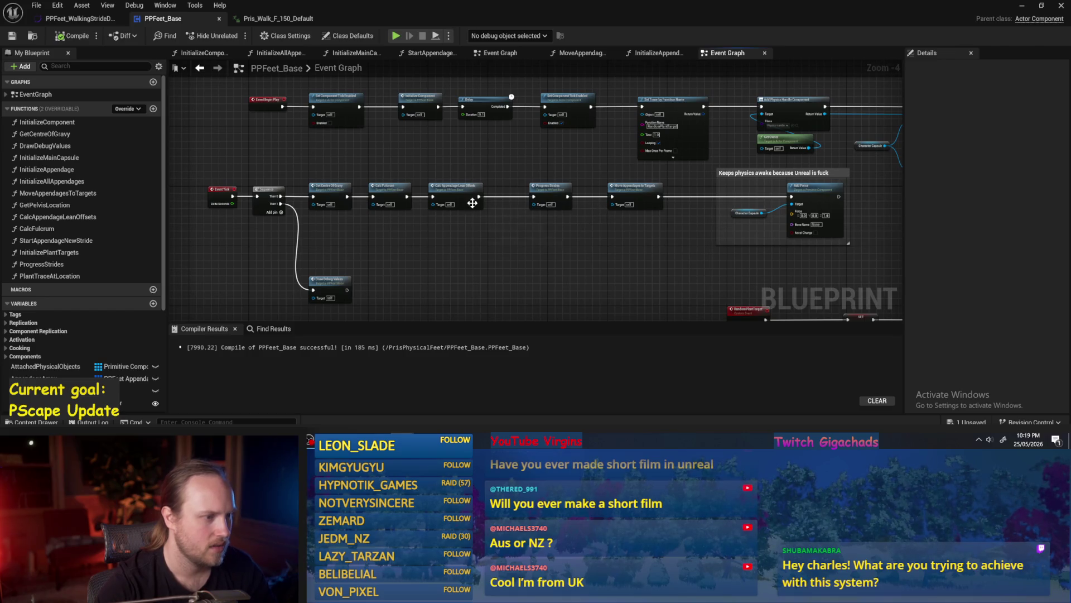
scroll(473, 203, up, 5)
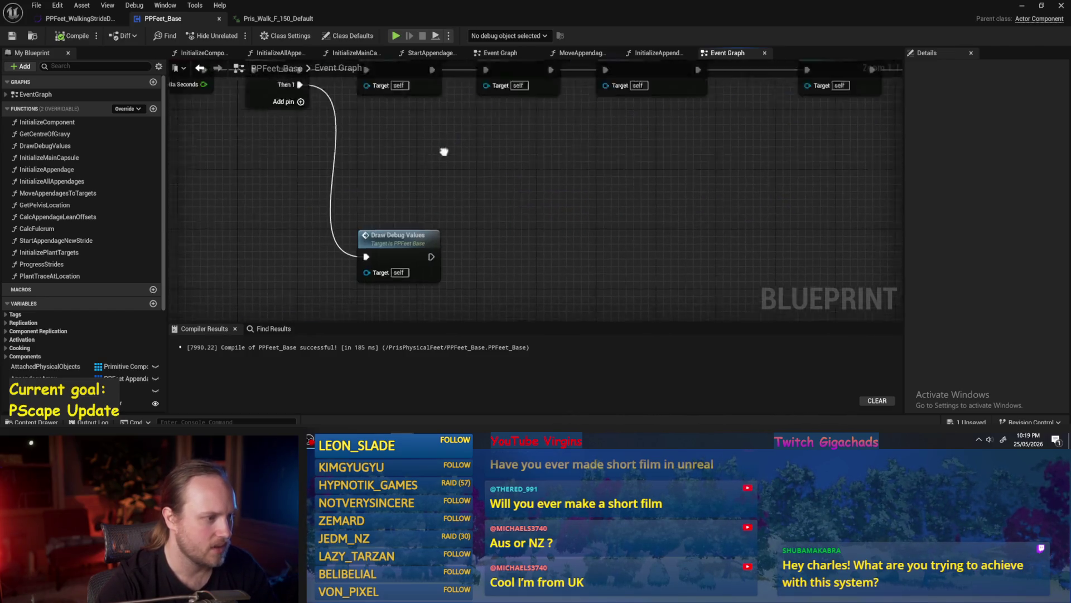
scroll(444, 151, down, 3)
scroll(545, 158, up, 2)
double_click(560, 209)
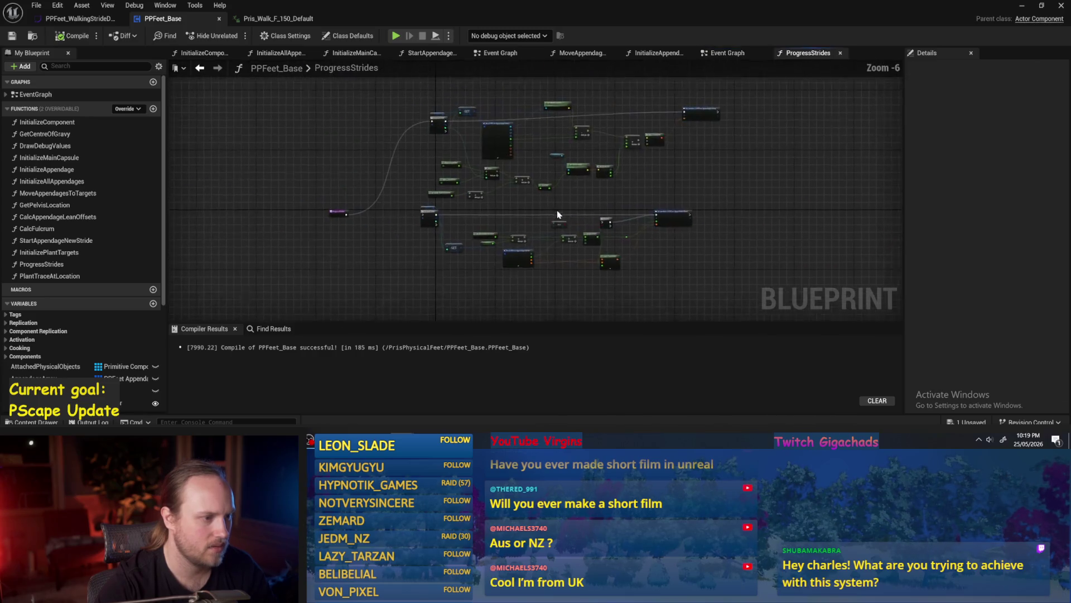
scroll(550, 224, up, 4)
scroll(473, 239, down, 2)
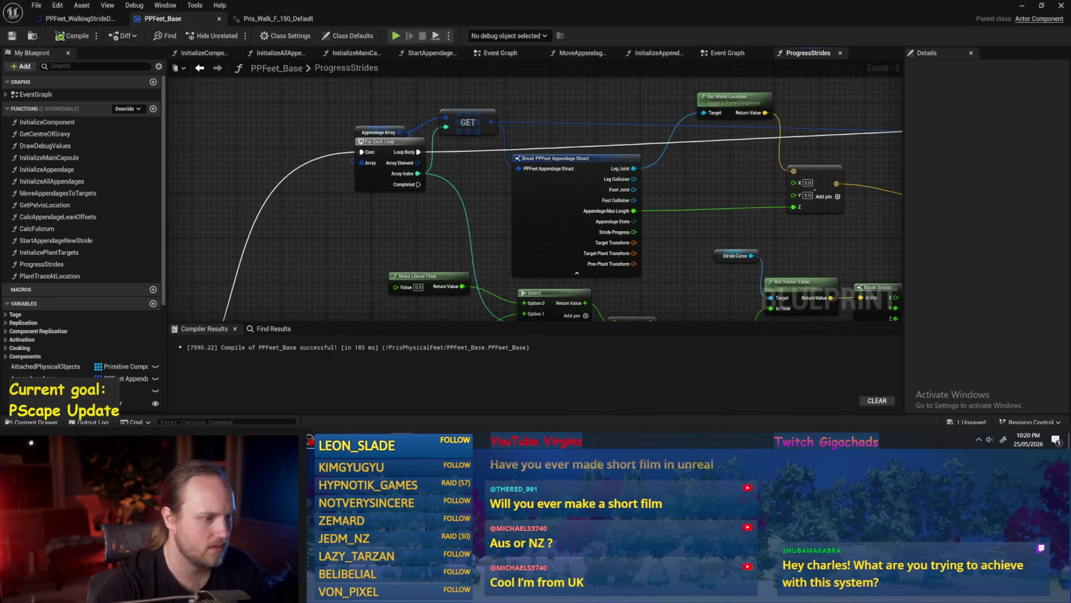
scroll(479, 235, up, 3)
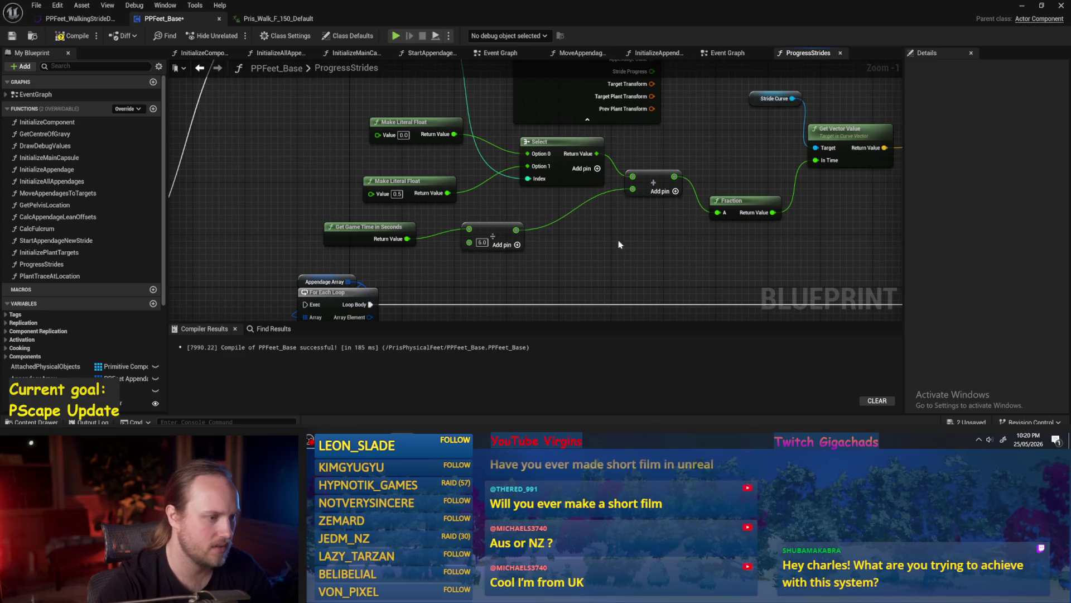
scroll(675, 217, down, 1)
Step: Shift the Make Transform node in ProgressStrides slightly down-right
mouse_move(591, 191)
mouse_down()
mouse_move(616, 246)
mouse_move(580, 245)
mouse_up()
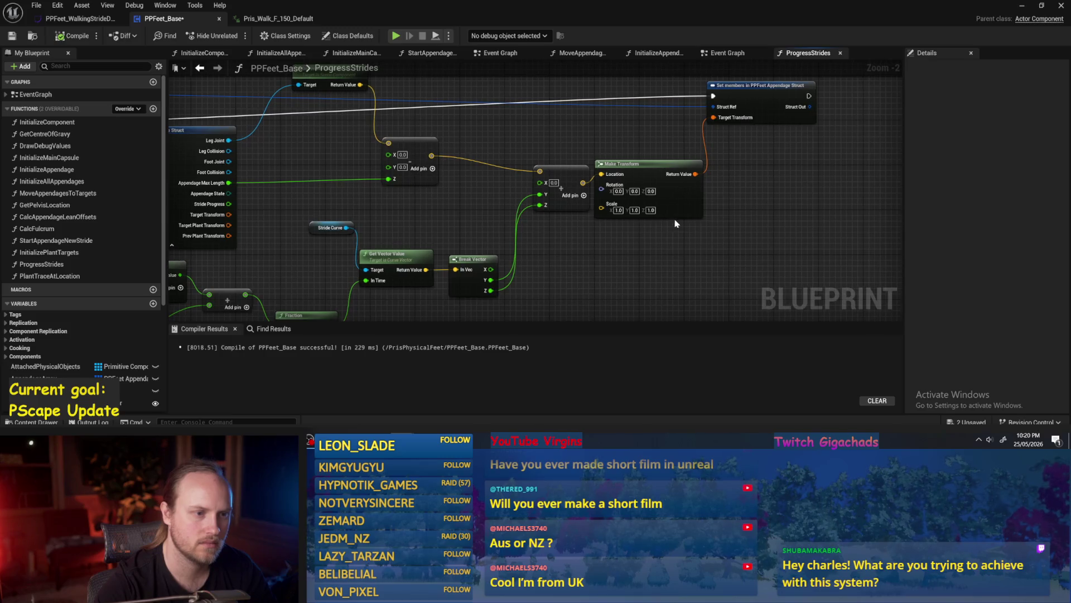
drag(690, 212, 734, 224)
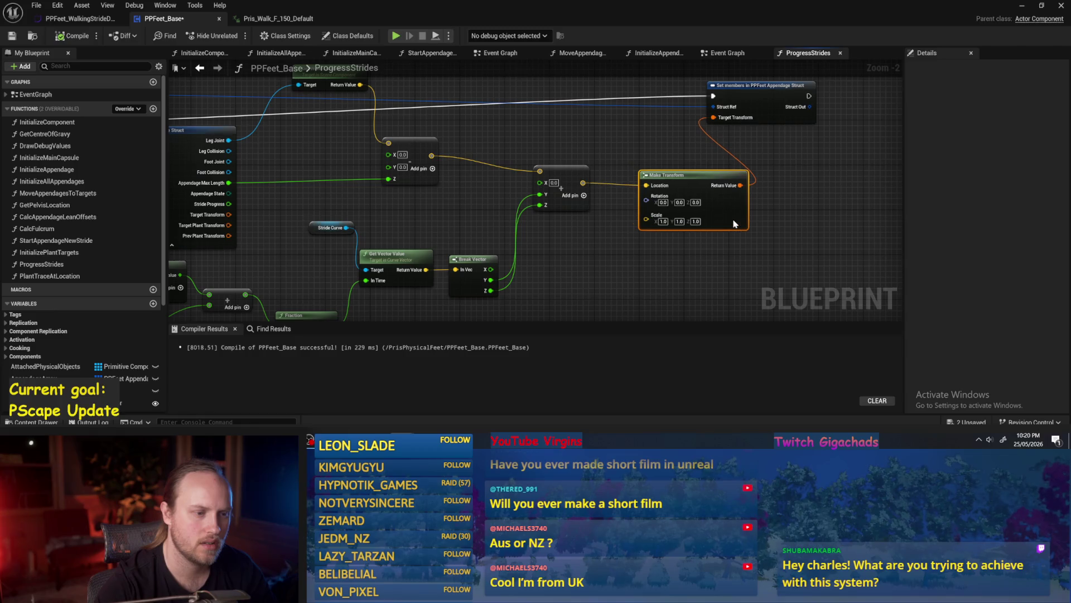
click(679, 150)
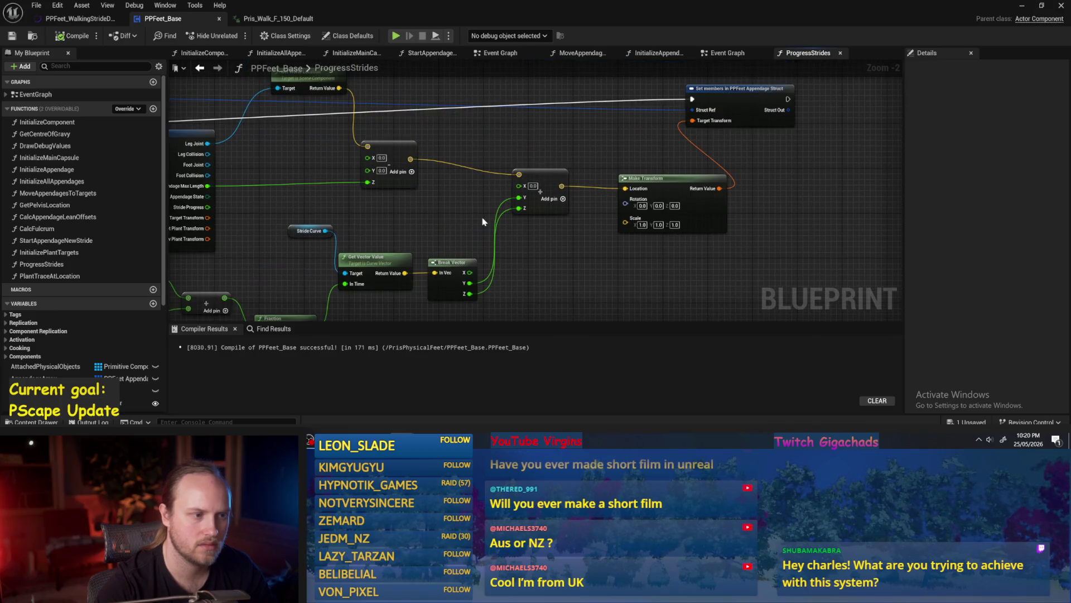
Step: Play the PPFeet test level and bring the PPFeet_Base Blueprint back during the run
click(1030, 10)
click(272, 37)
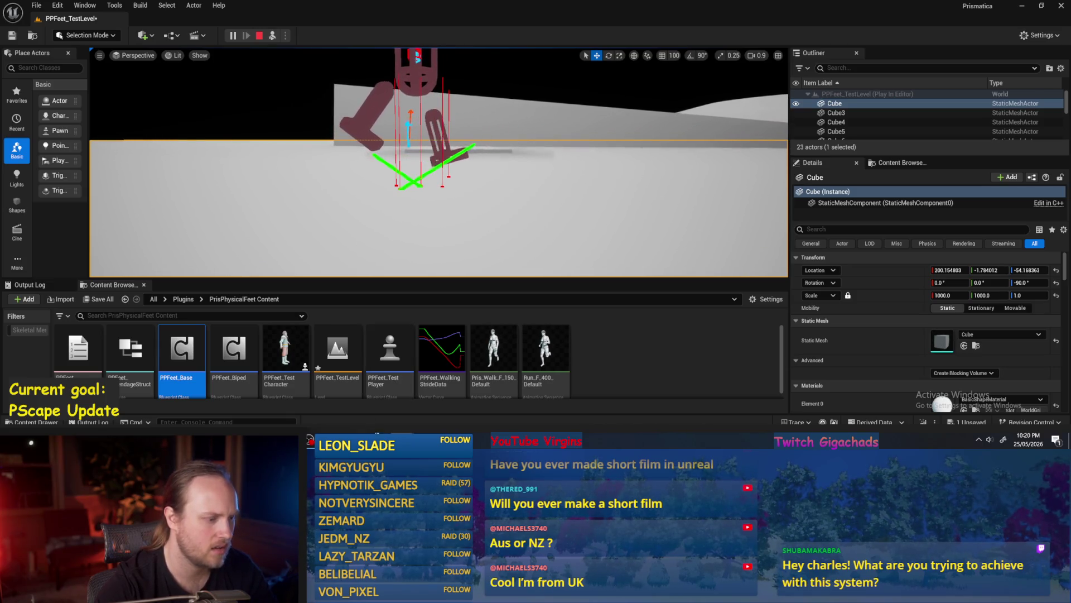
double_click(444, 393)
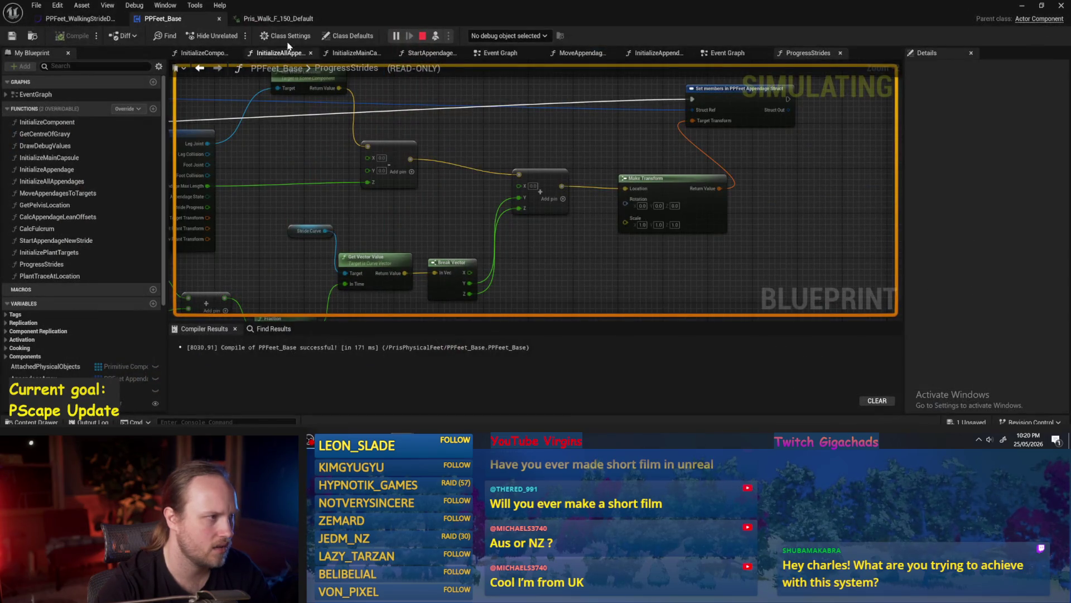
Step: Browse the Blueprint's tabs and bring Set Angular Orientation Target into view in MoveAppendagesToTargets
click(78, 18)
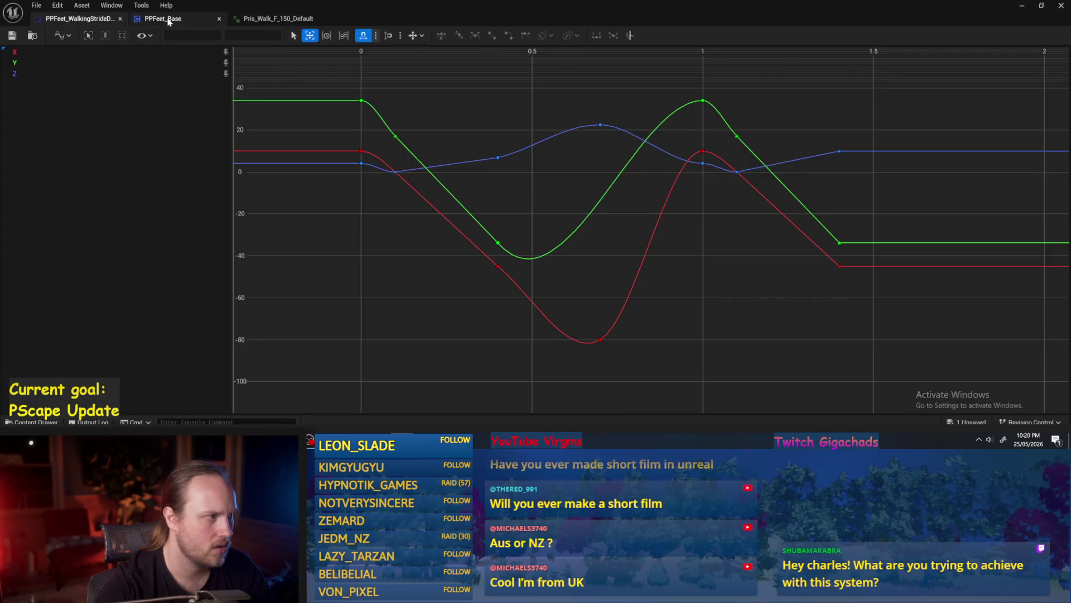
click(169, 21)
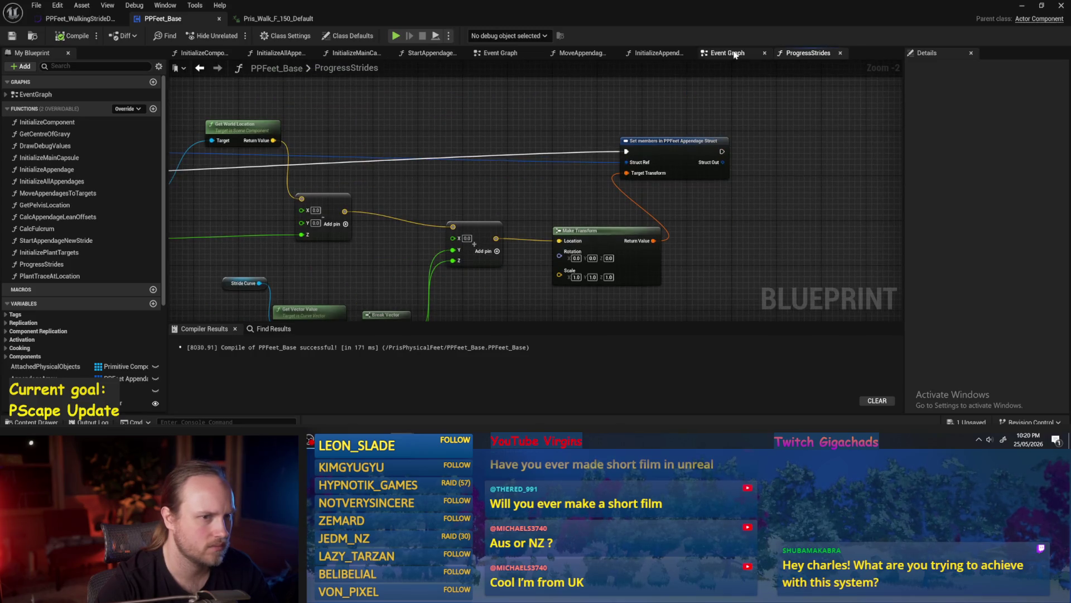
click(731, 53)
click(639, 56)
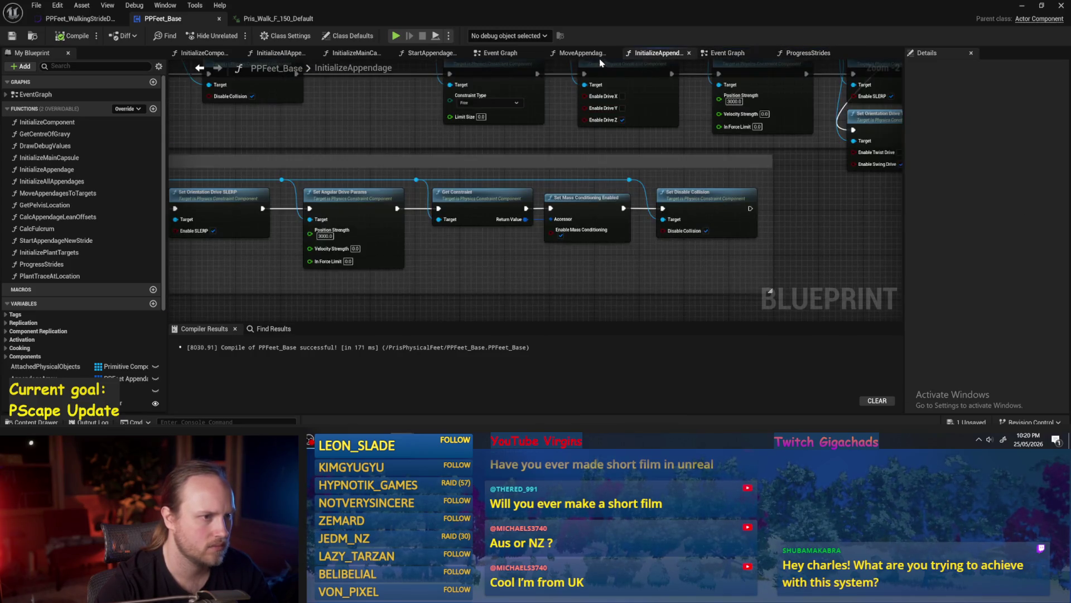
click(511, 53)
drag(623, 255, 489, 257)
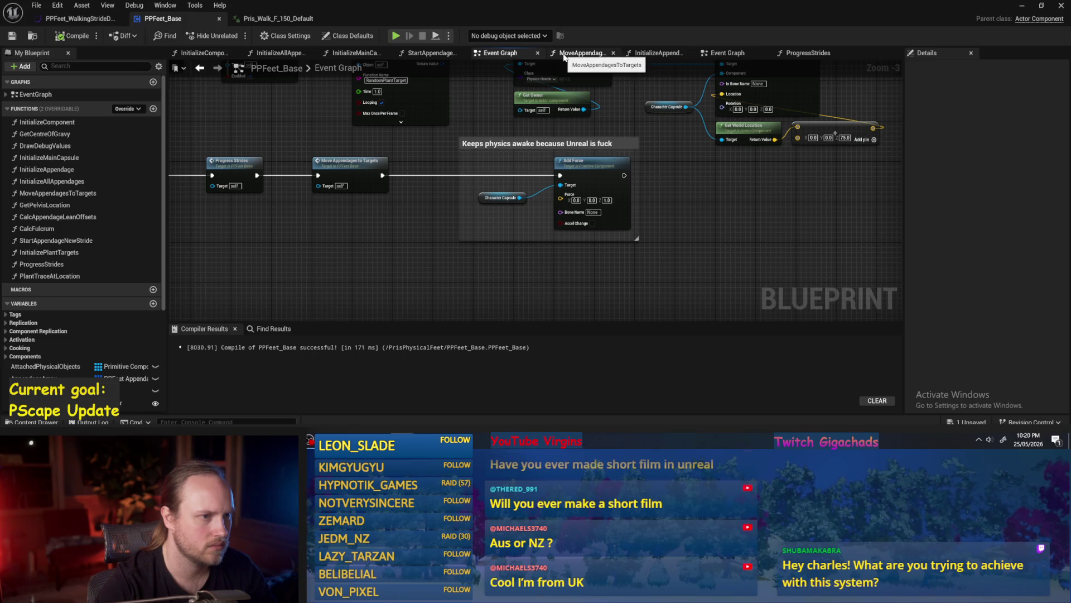
click(563, 56)
scroll(536, 240, down, 3)
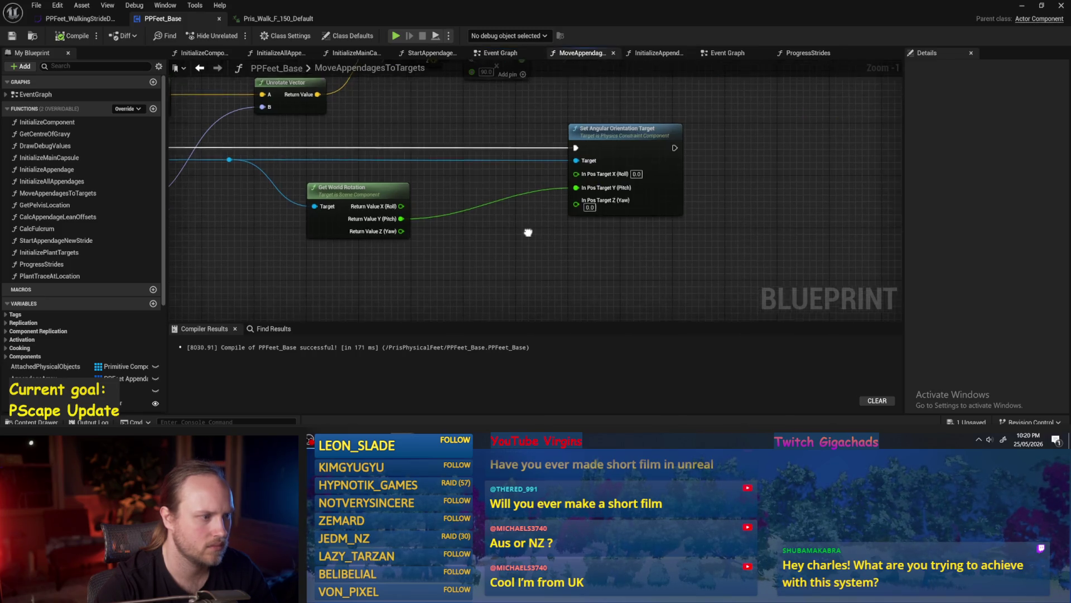
mouse_move(546, 317)
mouse_down()
mouse_move(519, 263)
mouse_move(448, 192)
mouse_up()
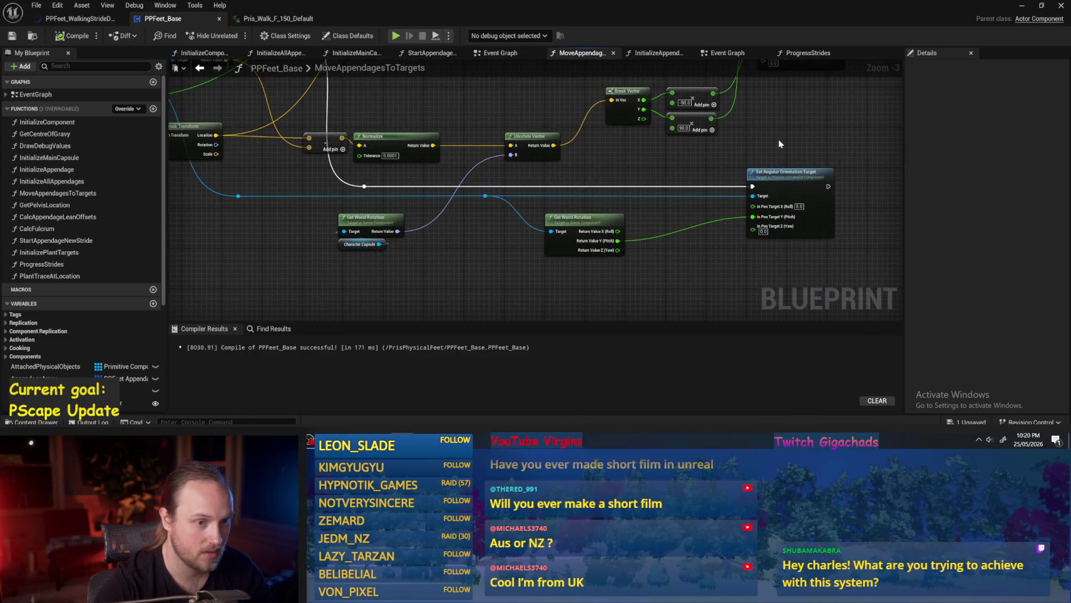
scroll(591, 174, down, 3)
scroll(395, 123, up, 3)
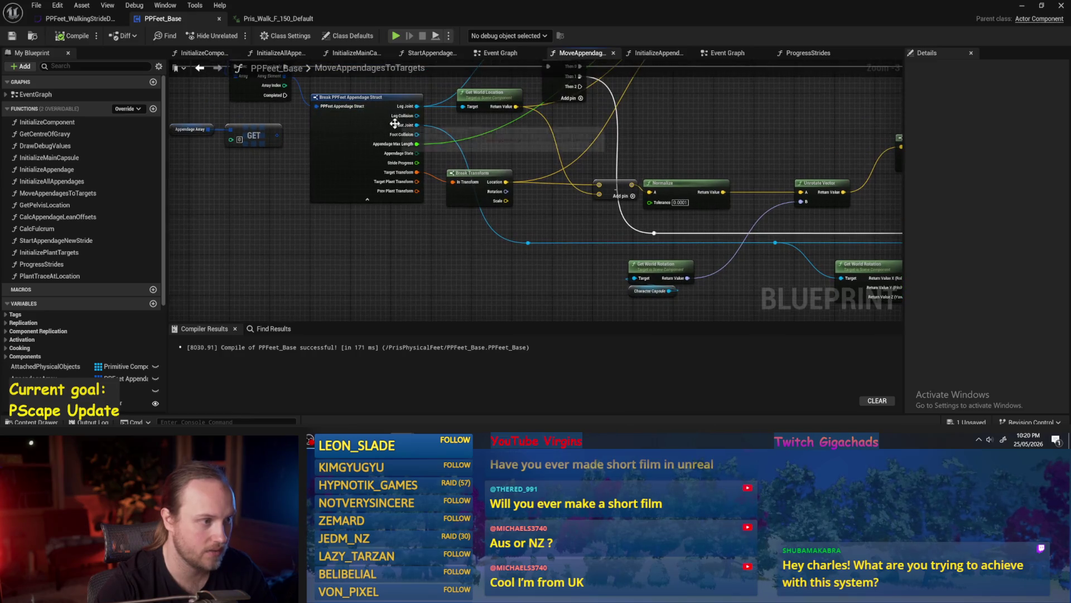
scroll(344, 207, down, 3)
scroll(452, 223, up, 3)
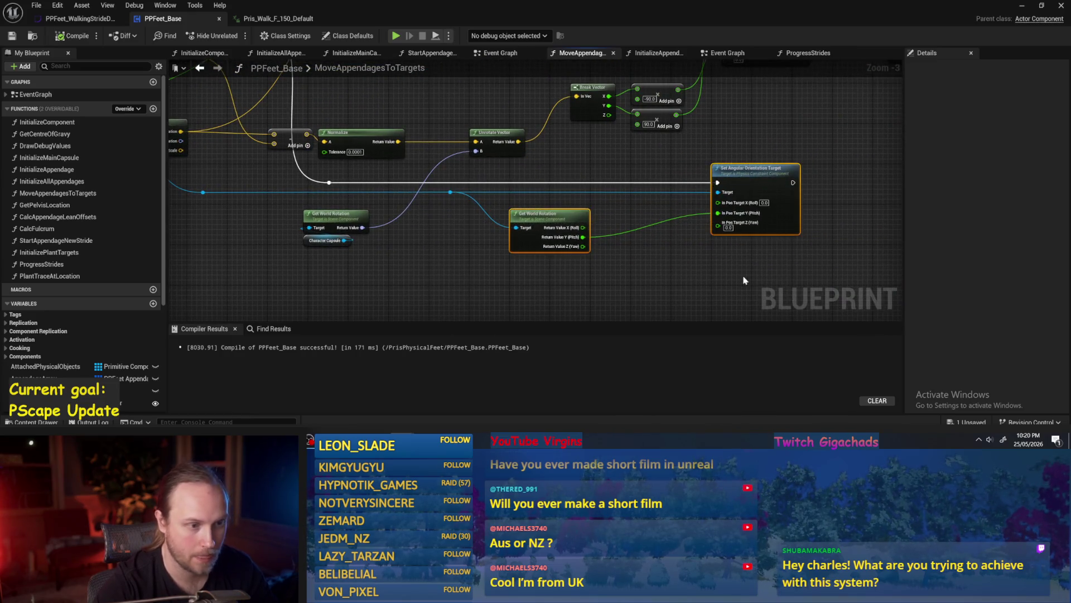
Step: Add a Print String before Set Angular Orientation Target, feeding the world roll into In String
right_click(674, 269)
text(print string)
key(Return)
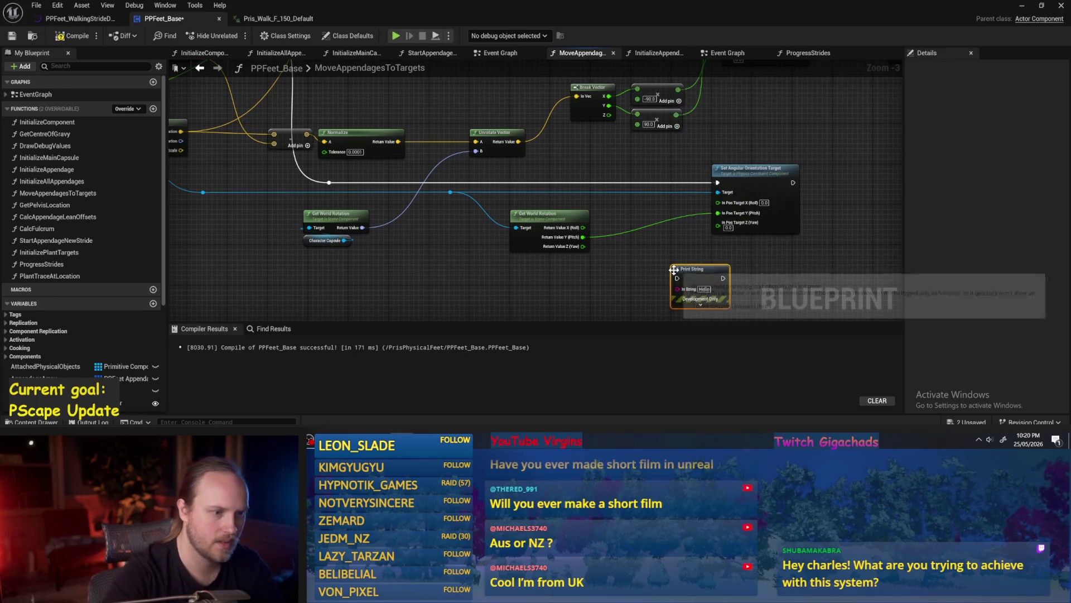
scroll(652, 258, up, 1)
drag(704, 272, 642, 166)
click(440, 179)
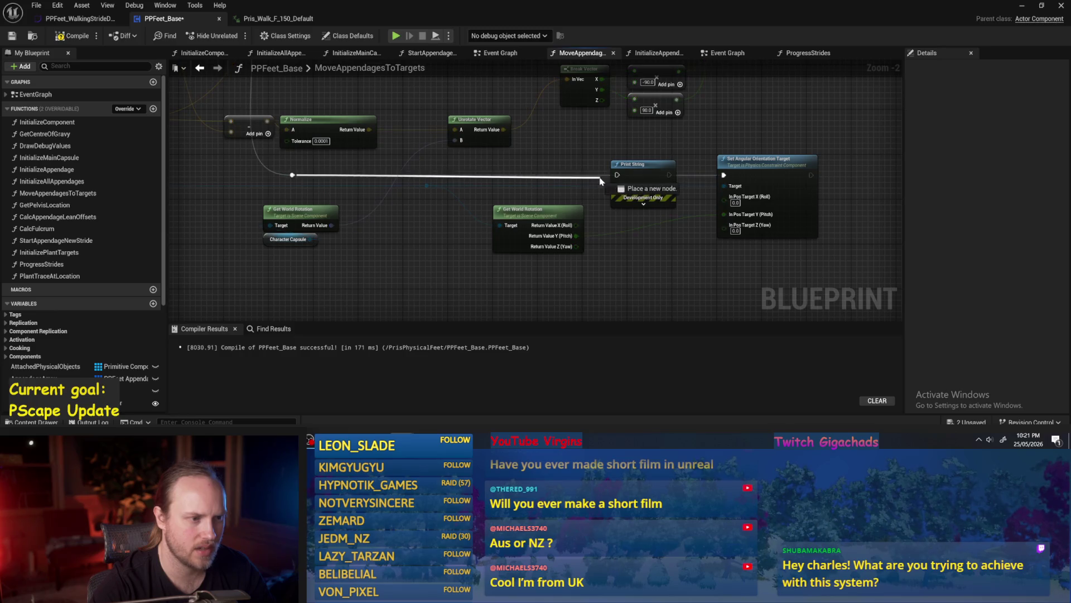
drag(669, 175, 726, 175)
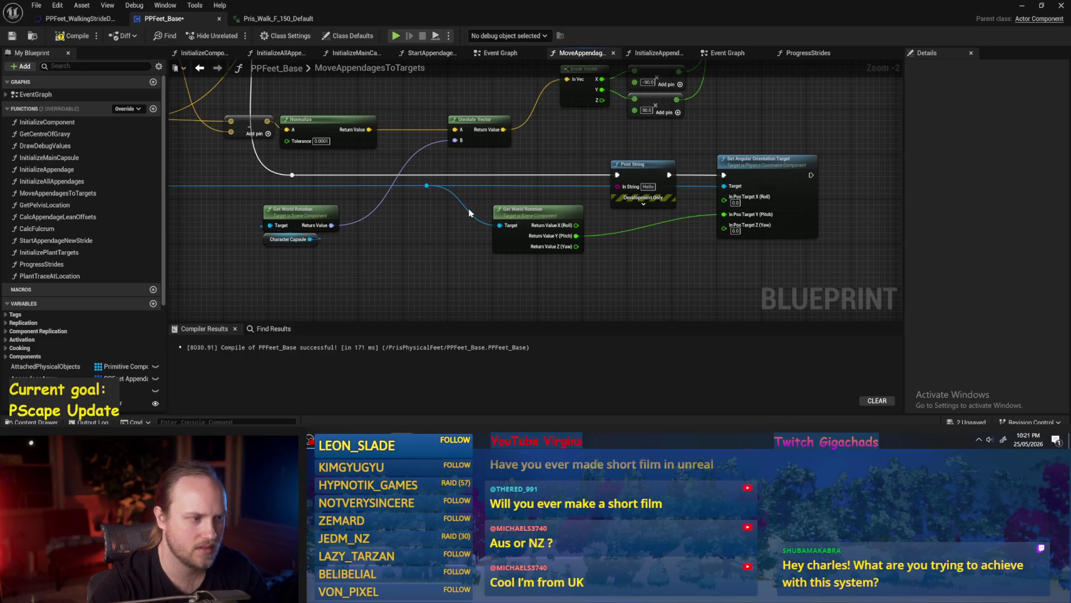
mouse_move(577, 225)
mouse_down()
mouse_move(600, 227)
mouse_move(618, 187)
mouse_up()
Step: Compile and save PPFeet_Base, then return to the level
click(84, 35)
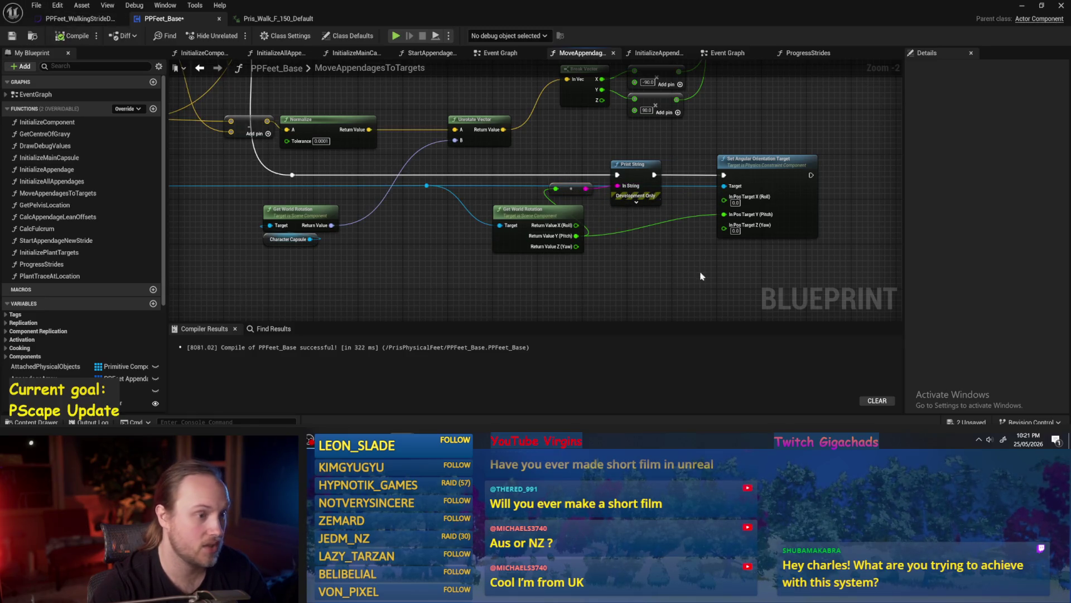
click(71, 35)
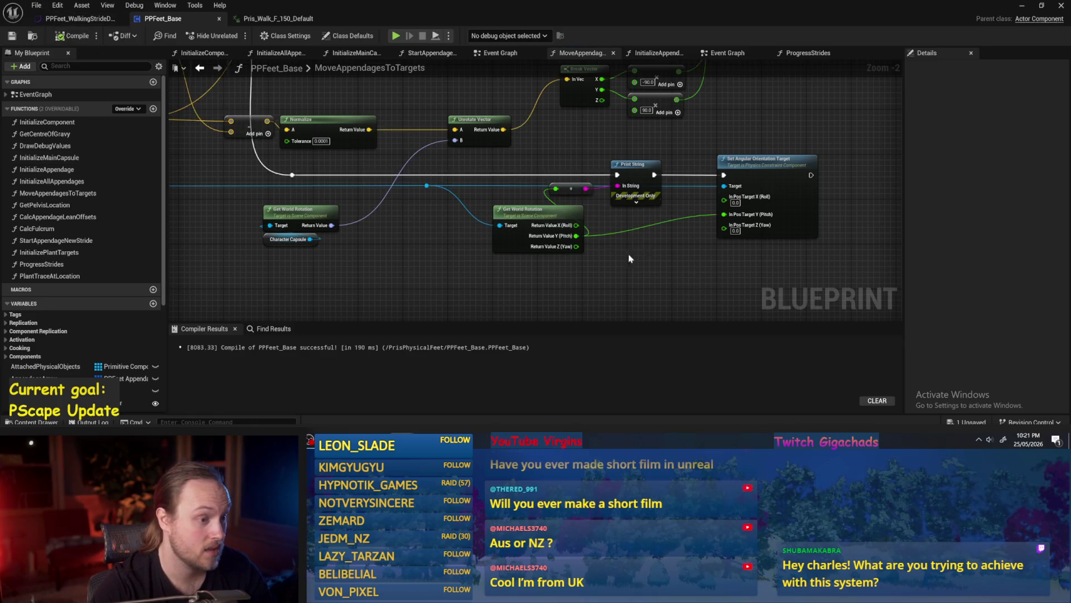
click(1021, 7)
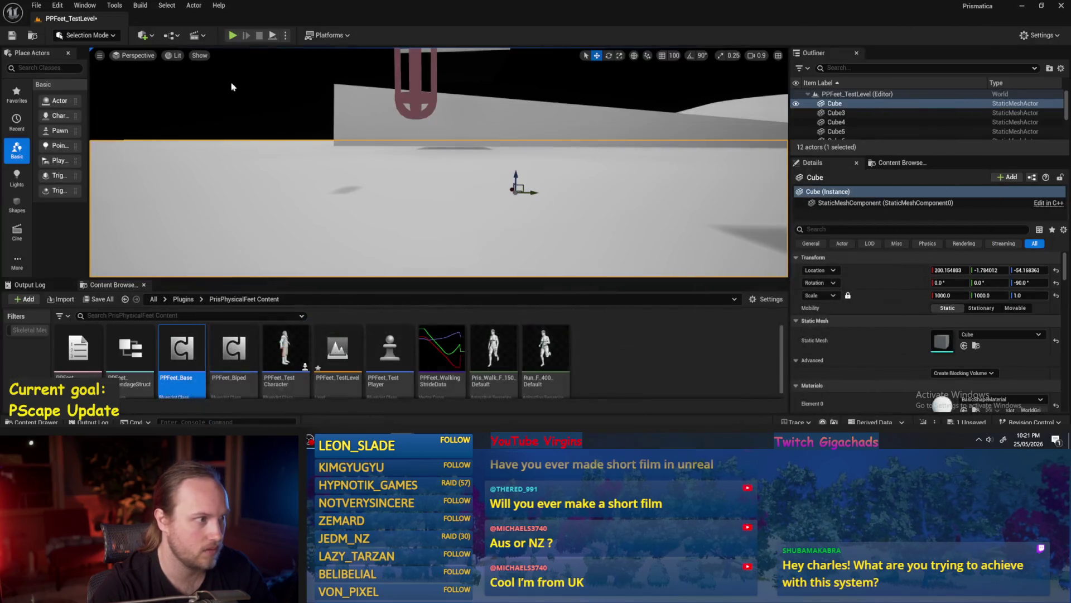
Step: Play-test the level, then wire the split world rotation into the orientation target's Yaw input
click(274, 35)
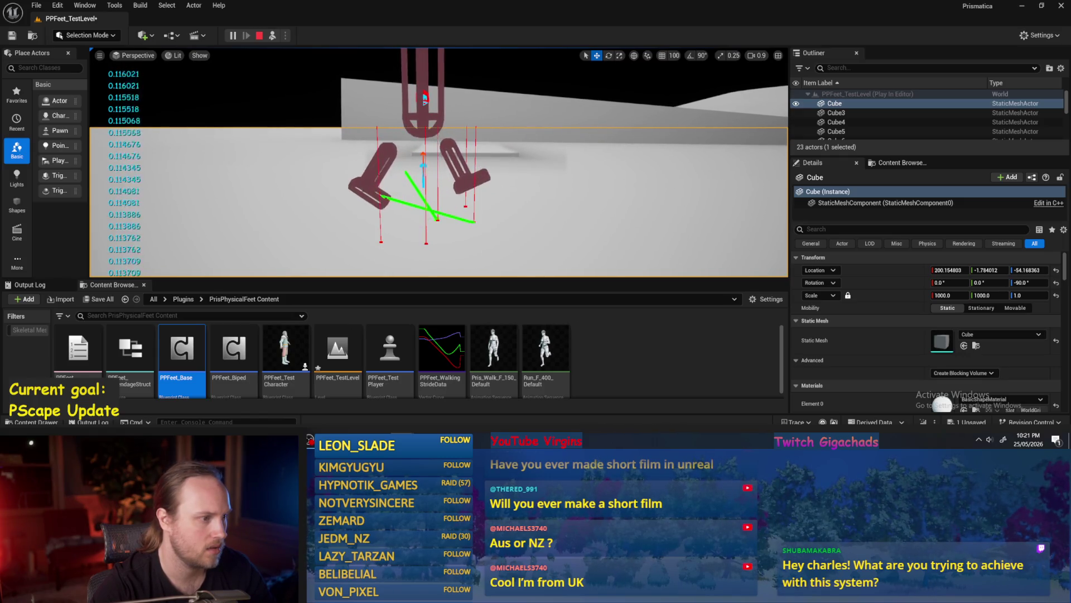
key(Escape)
mouse_move(663, 253)
mouse_down()
mouse_move(638, 226)
mouse_move(648, 249)
mouse_up()
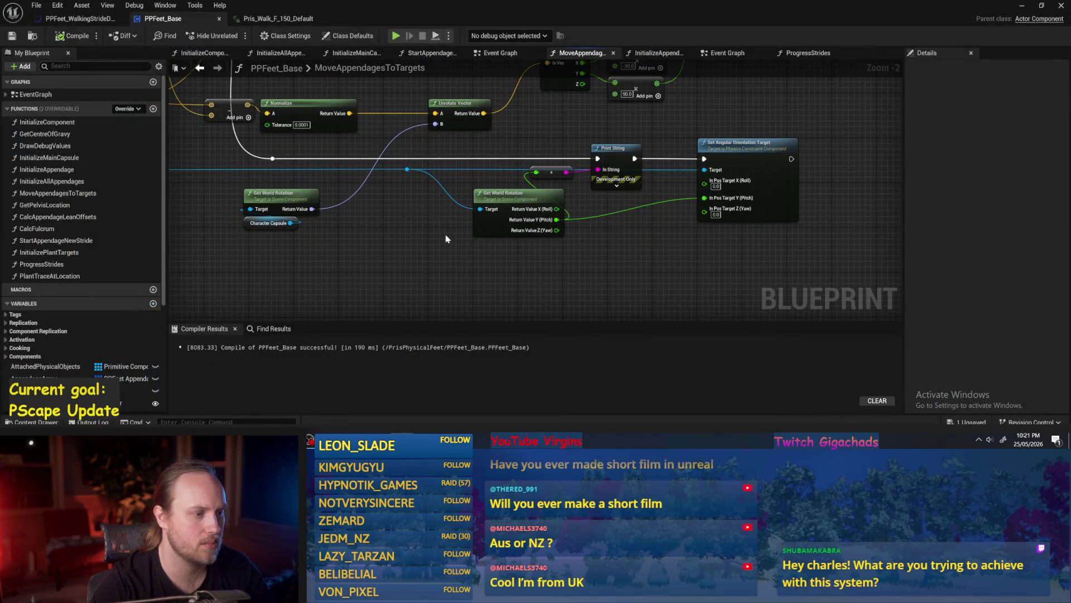
drag(680, 283, 696, 277)
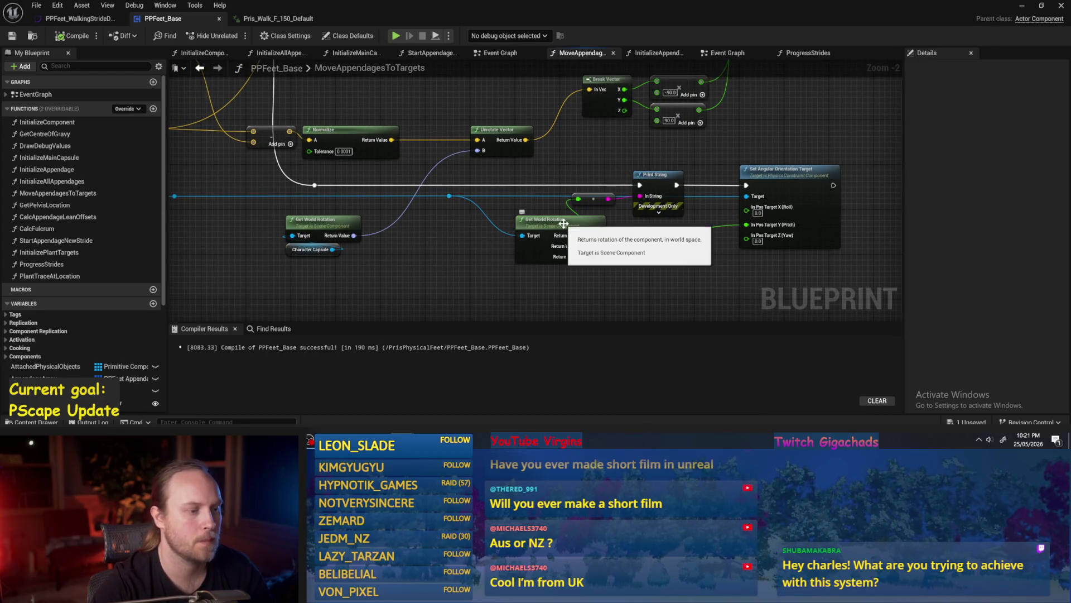
drag(549, 223, 509, 223)
click(713, 234)
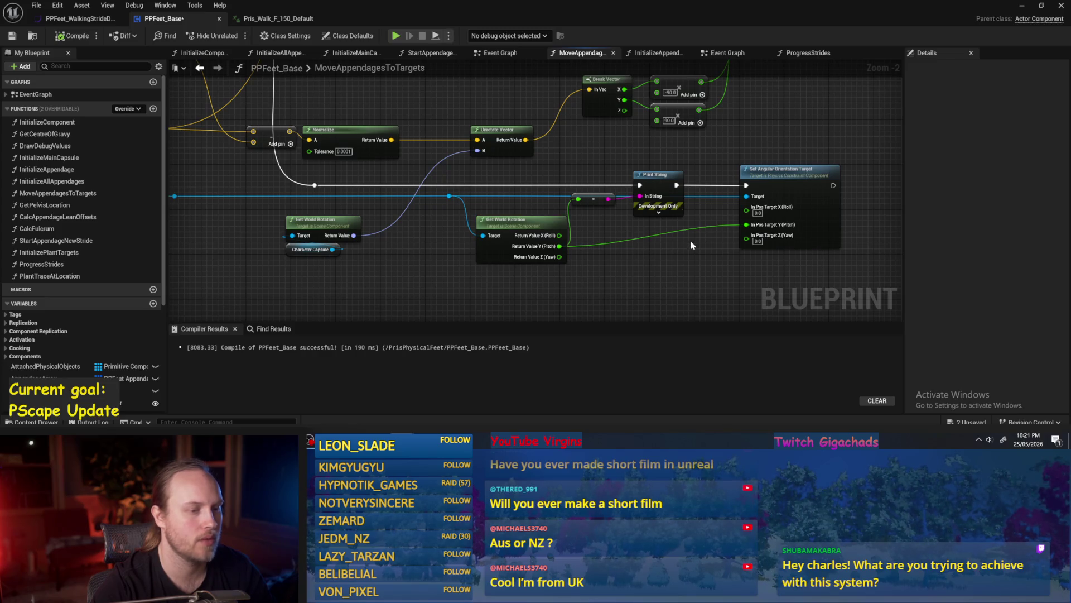
mouse_move(746, 210)
mouse_down()
mouse_move(628, 229)
mouse_move(608, 262)
mouse_move(692, 212)
mouse_move(747, 224)
mouse_up()
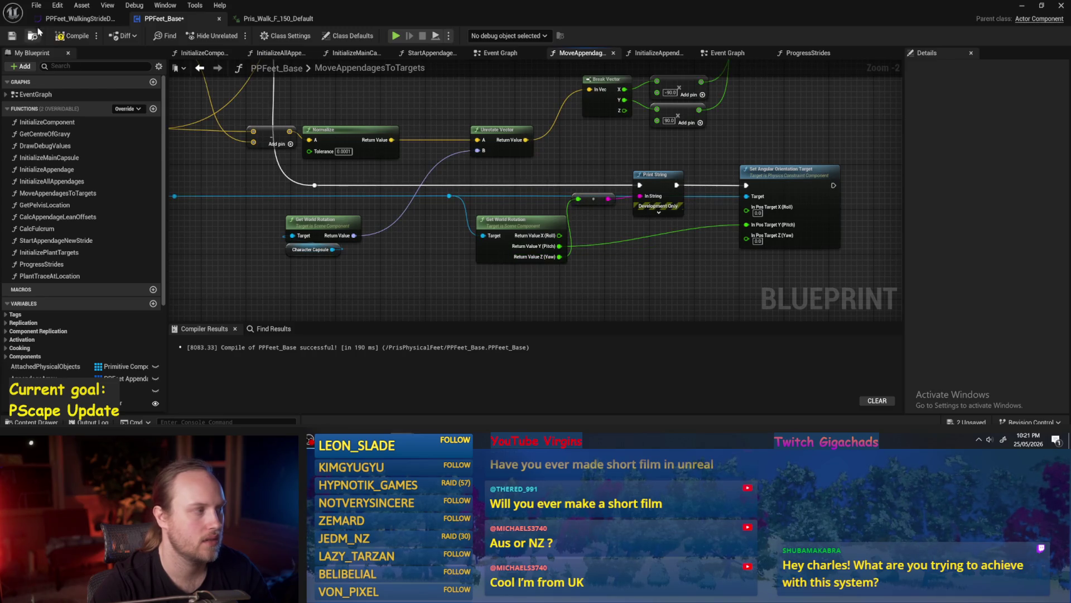
Step: Compile PPFeet_Base, play-test the PPFeet level, and return to the Blueprint
click(11, 36)
click(1023, 7)
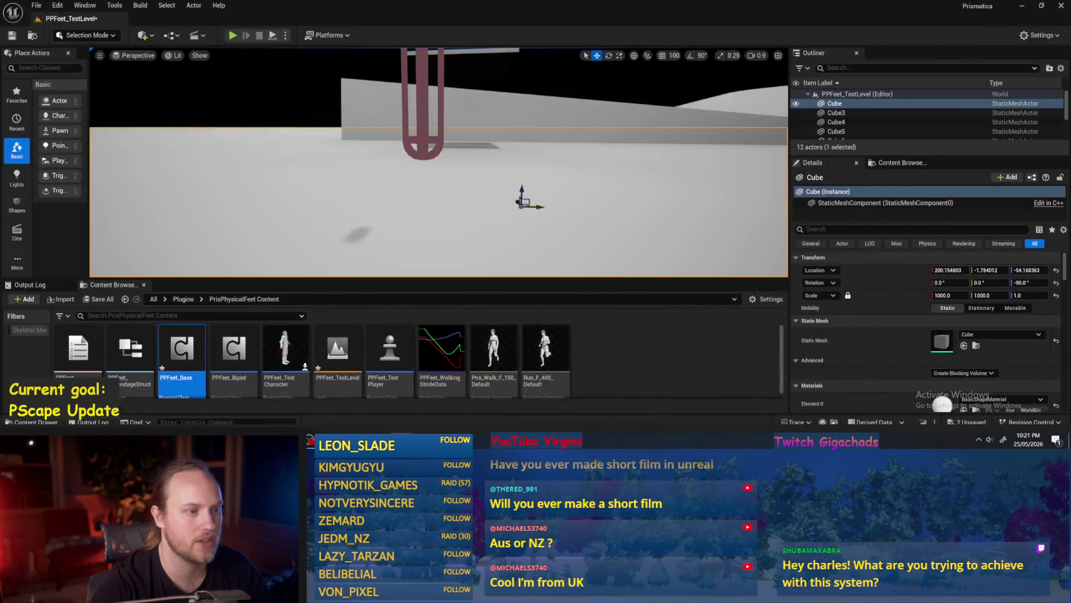
click(273, 36)
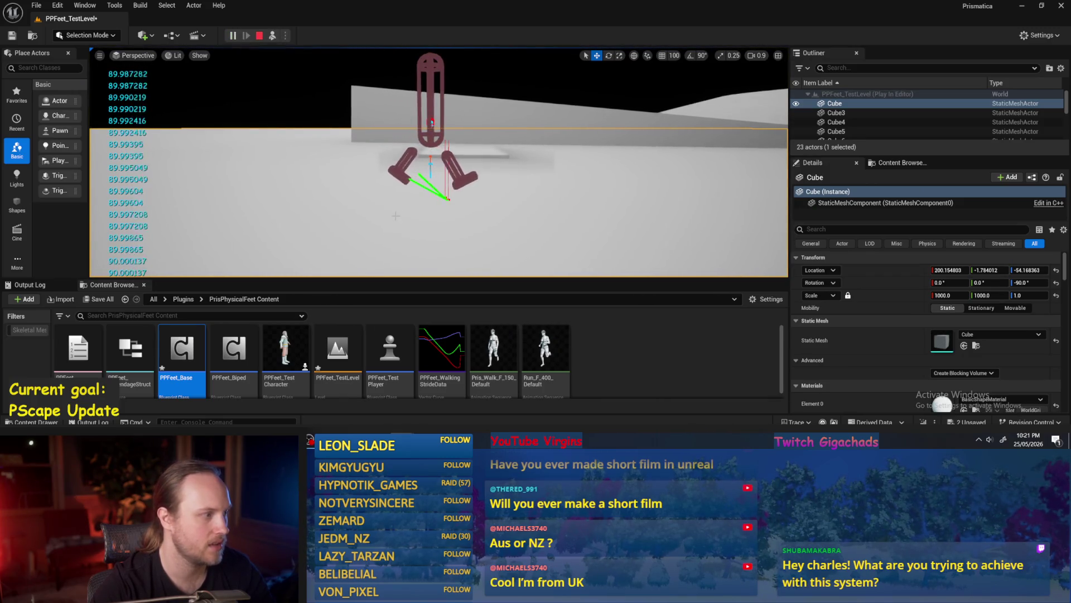
key(Escape)
click(404, 398)
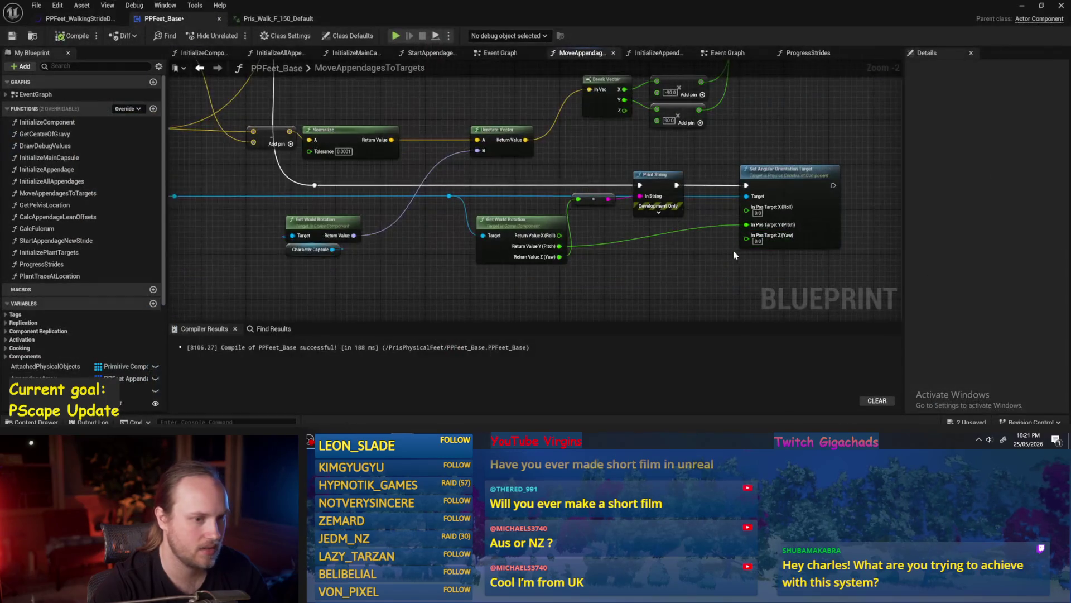
Step: Recombine the second Get World Rotation's pins and wire its Return Value into Print String's In String
click(89, 41)
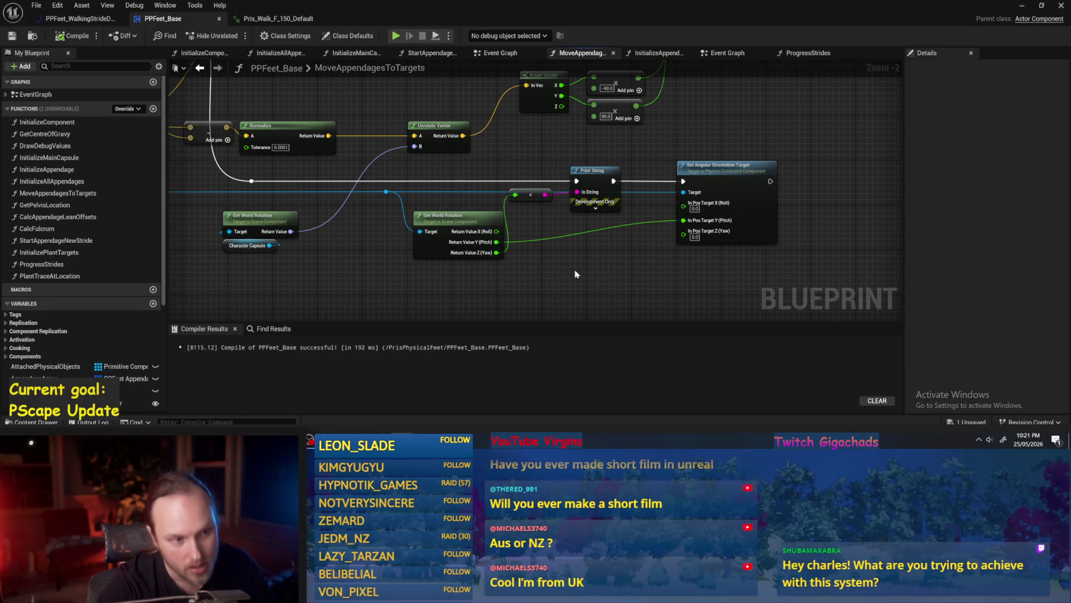
click(72, 35)
drag(513, 277, 561, 276)
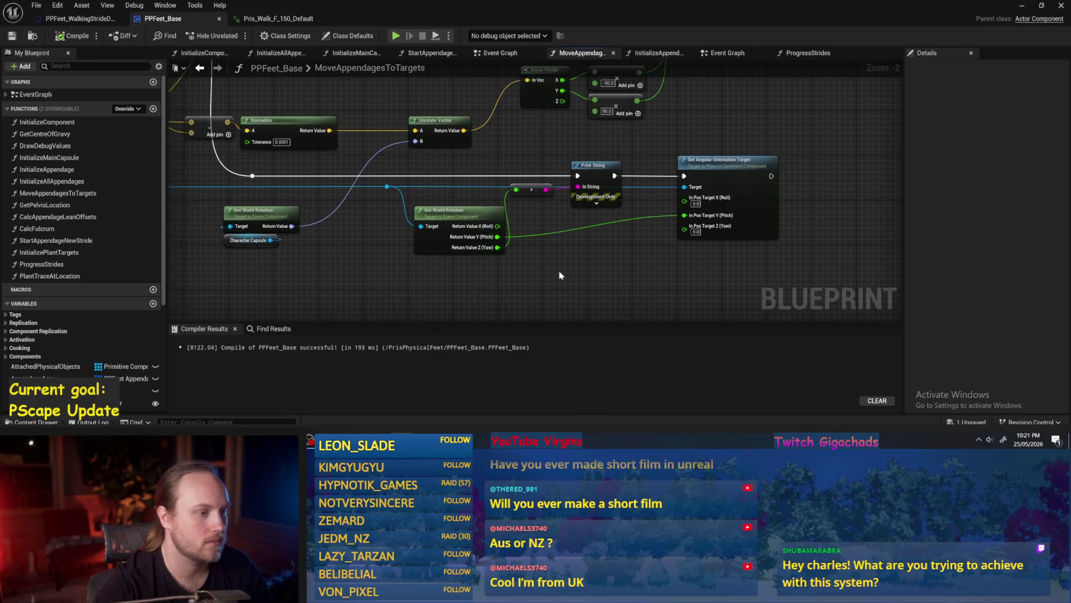
right_click(479, 229)
click(524, 254)
drag(488, 233, 585, 194)
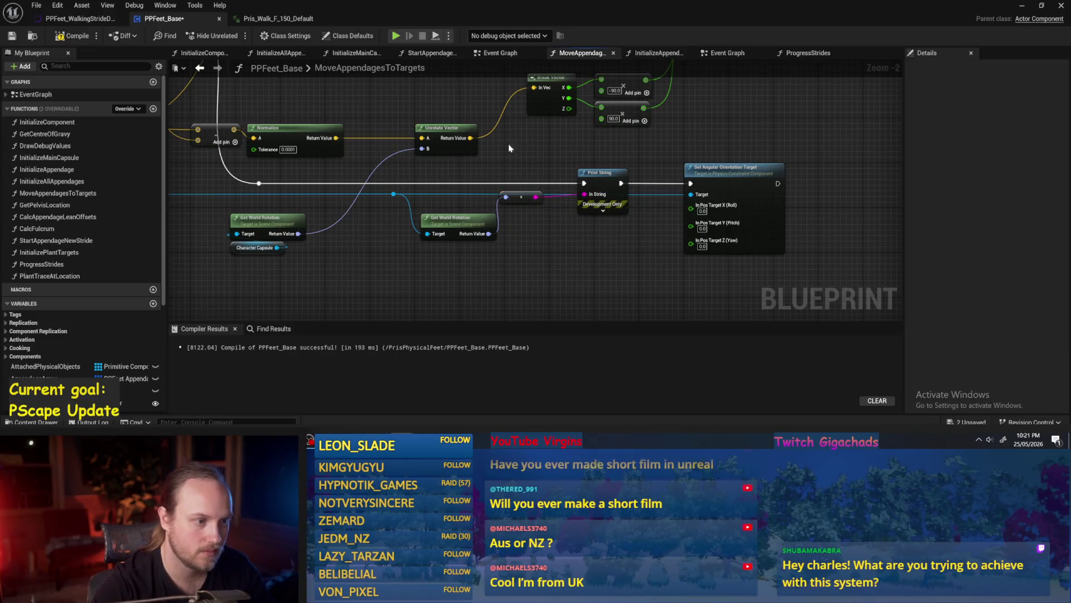
click(11, 36)
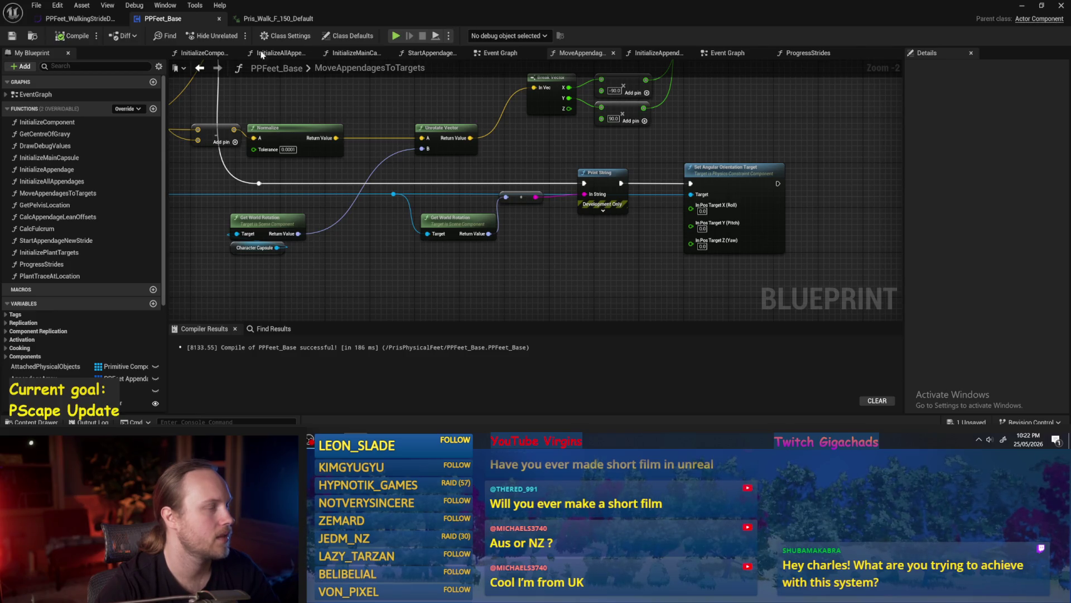
Step: Tidy the rotation, reroute and Print String nodes, then recompile and save PPFeet_Base
mouse_move(432, 251)
mouse_down()
mouse_move(486, 261)
mouse_move(498, 249)
mouse_up()
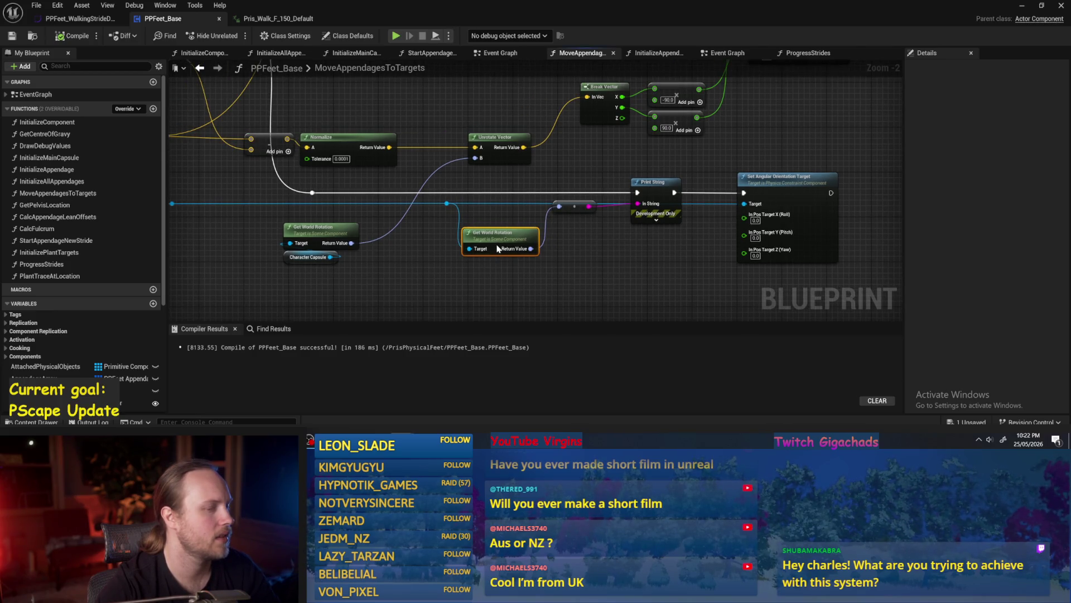
mouse_move(704, 249)
mouse_down()
mouse_move(578, 176)
mouse_move(584, 206)
mouse_up()
click(613, 170)
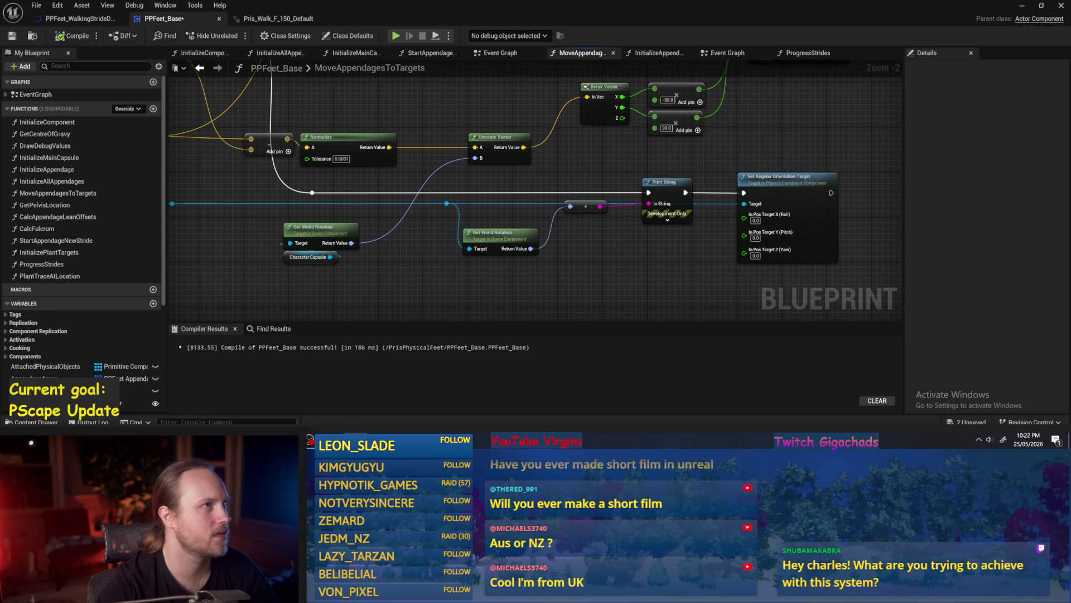
drag(608, 286, 532, 261)
click(73, 36)
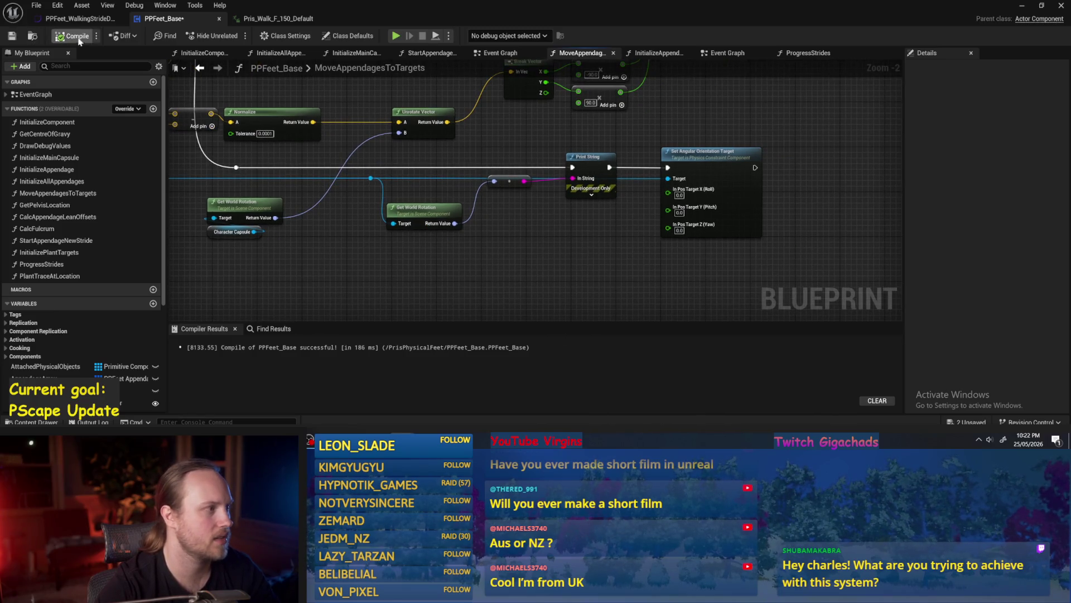
click(15, 37)
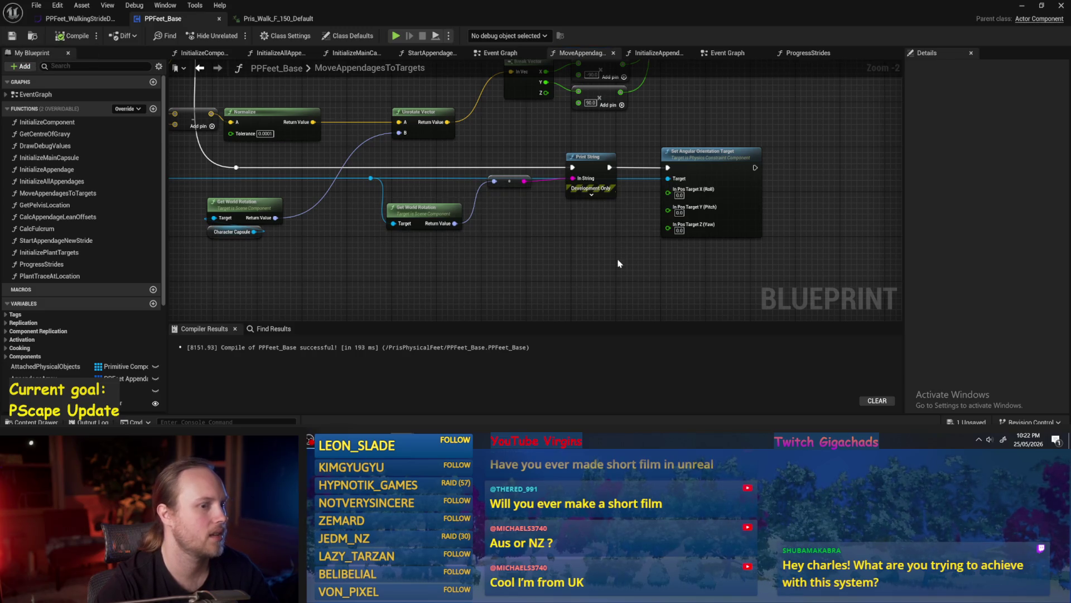
drag(589, 254, 514, 248)
scroll(413, 229, up, 1)
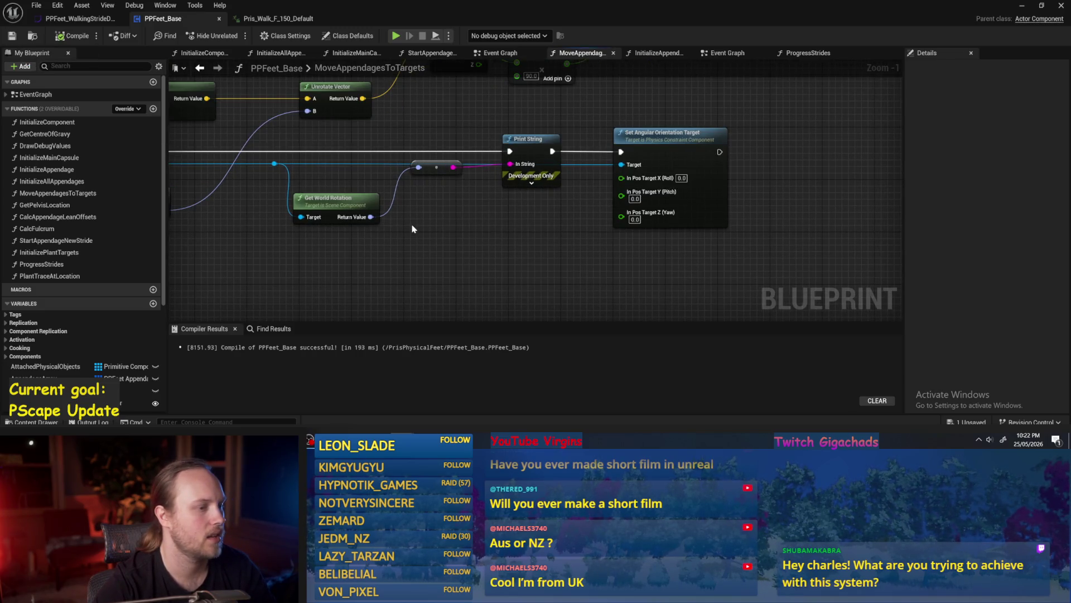
Step: Add an Invert Rotator node off Get World Rotation's Return Value and recompile
drag(371, 216, 430, 225)
text(inver)
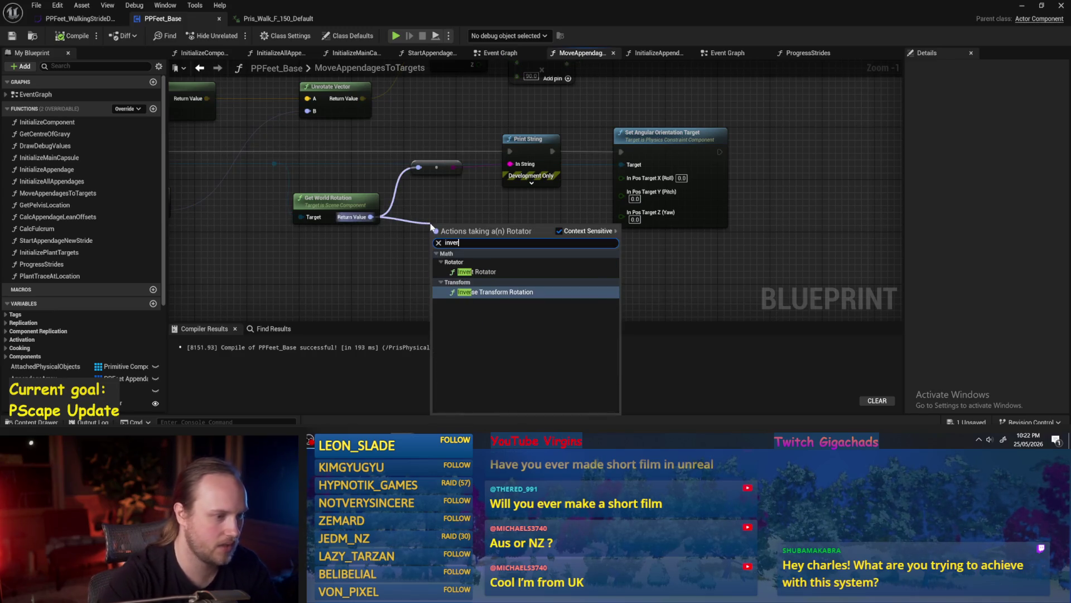
click(477, 272)
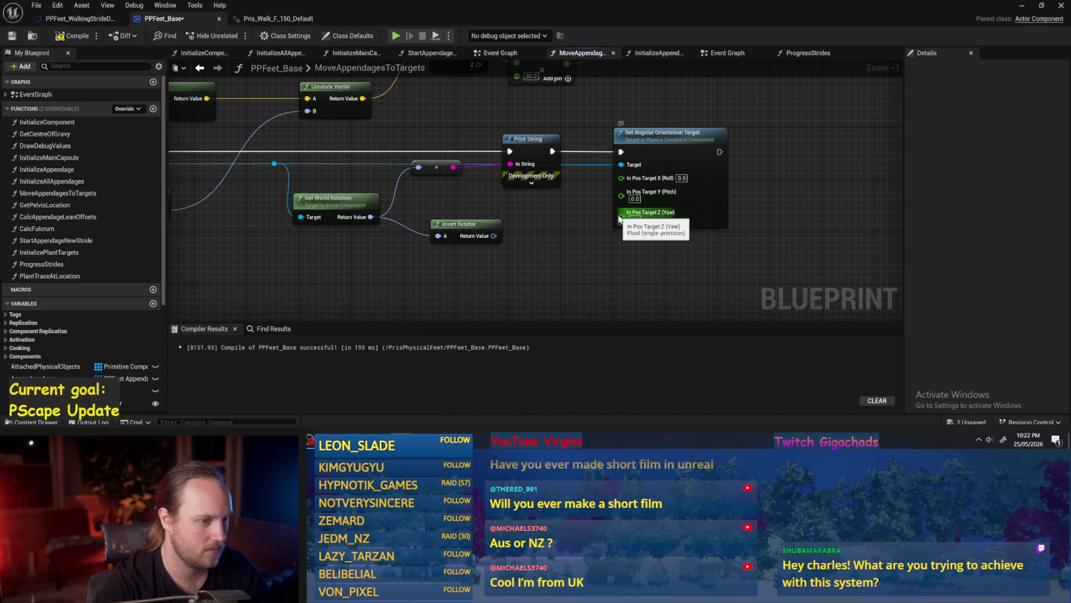
scroll(523, 236, down, 2)
drag(558, 179, 599, 177)
click(72, 36)
Step: Tidy the Invert Rotator and Get World Rotation nodes in the graph, then recompile and save
mouse_move(528, 267)
mouse_down()
mouse_move(547, 226)
mouse_move(641, 233)
mouse_up()
drag(474, 277, 439, 267)
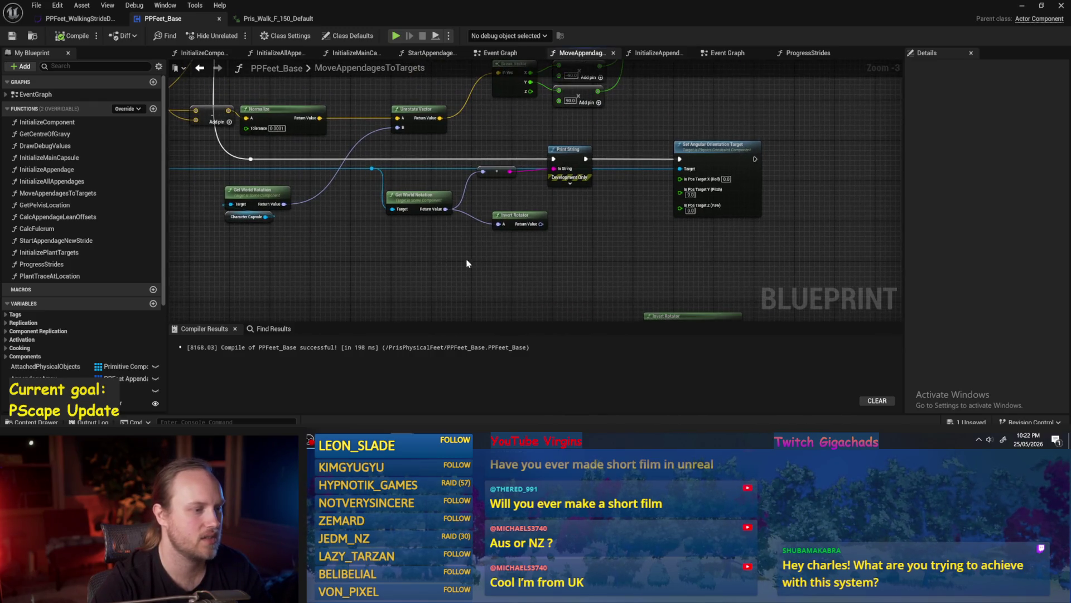
mouse_move(516, 213)
mouse_down()
mouse_move(496, 233)
mouse_move(544, 251)
mouse_up()
drag(459, 208, 469, 208)
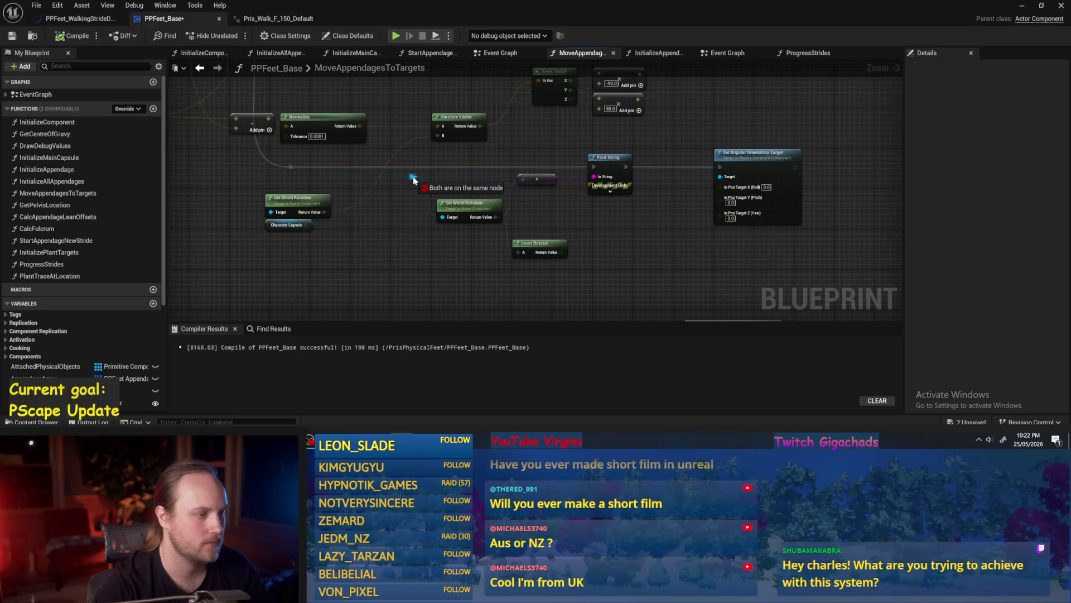
click(79, 38)
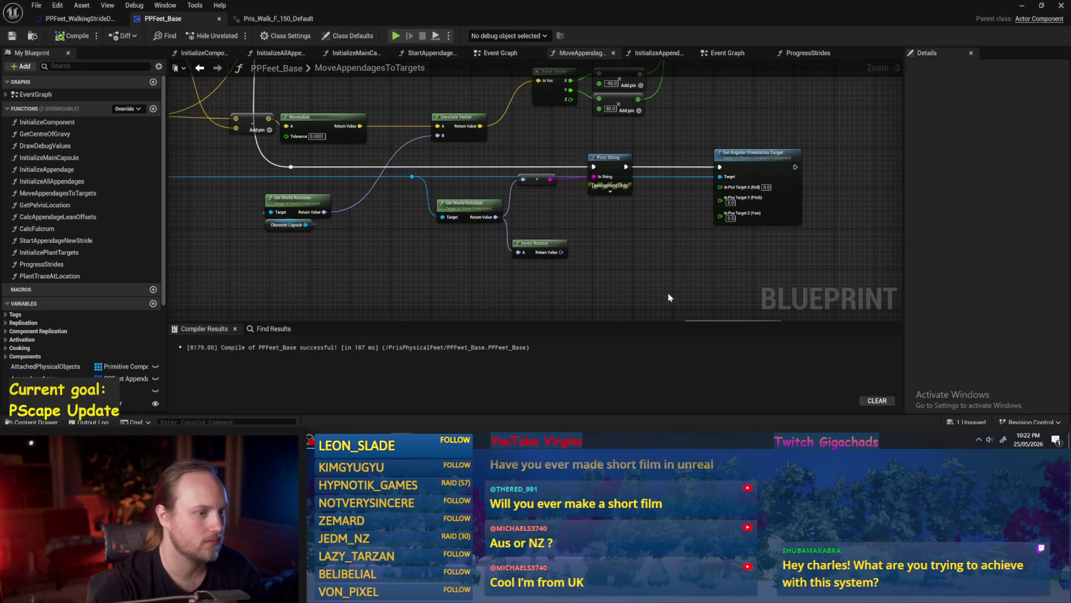
drag(667, 301, 561, 262)
mouse_move(447, 236)
mouse_down()
mouse_move(494, 202)
mouse_move(533, 203)
mouse_up()
scroll(622, 191, up, 2)
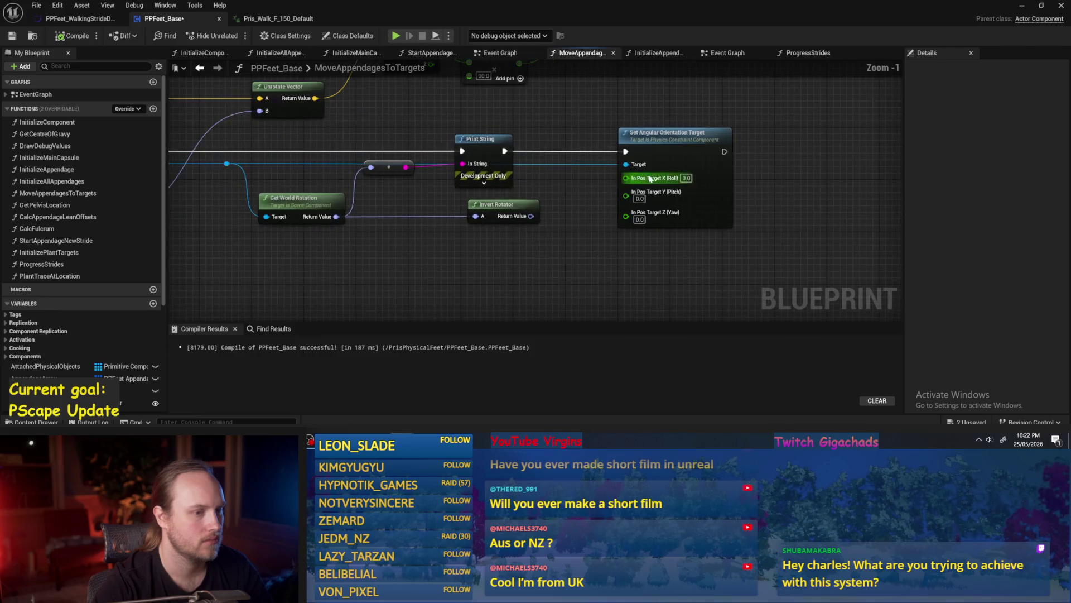
Step: Recombine the In Pos Target pin, wire Invert Rotator into it, and compile
right_click(629, 189)
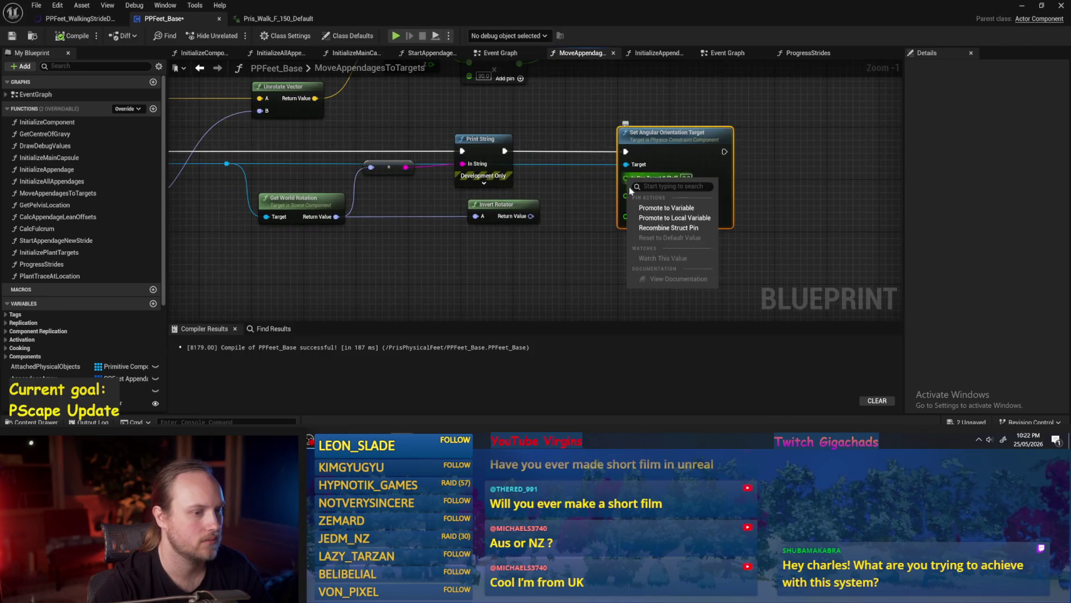
click(668, 227)
drag(531, 216, 626, 177)
key(F7)
Step: Save, play PPFeet_TestLevel to watch the legs and traces, then reopen PPFeet_Base
key(ctrl+s)
click(1021, 8)
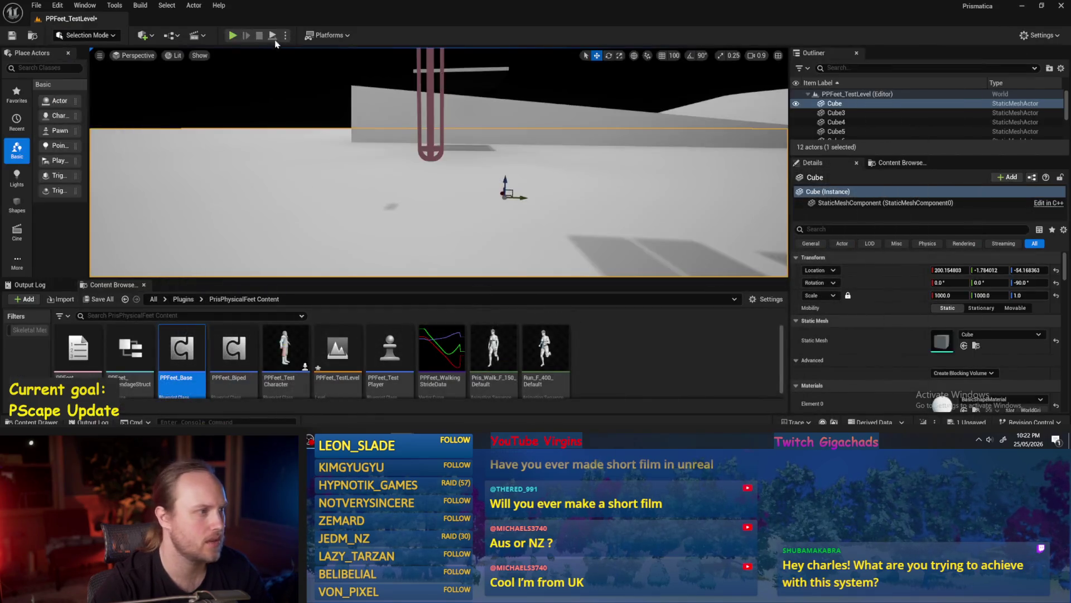
key(alt+p)
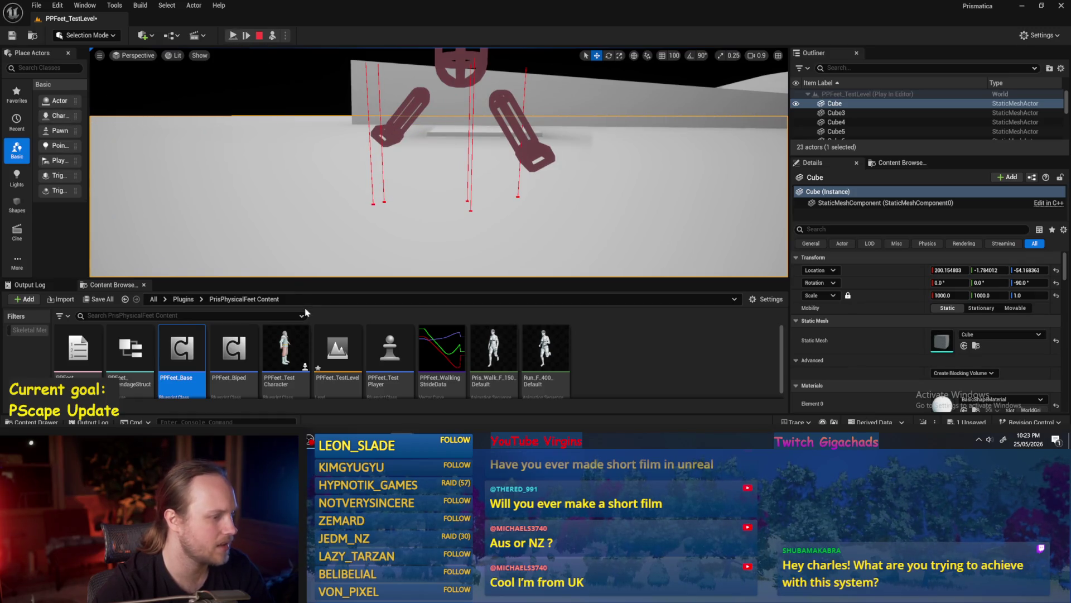
double_click(182, 349)
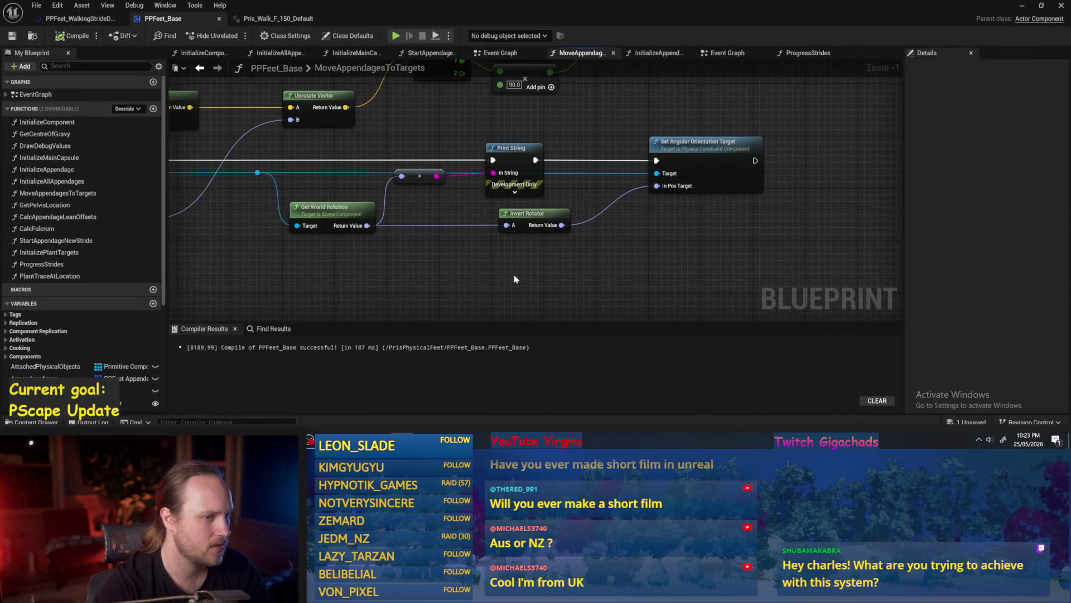
Step: Add a new Get World Rotation node from the Leg Collision pin
scroll(515, 279, down, 1)
drag(397, 265, 640, 249)
scroll(640, 249, up, 1)
drag(593, 222, 593, 223)
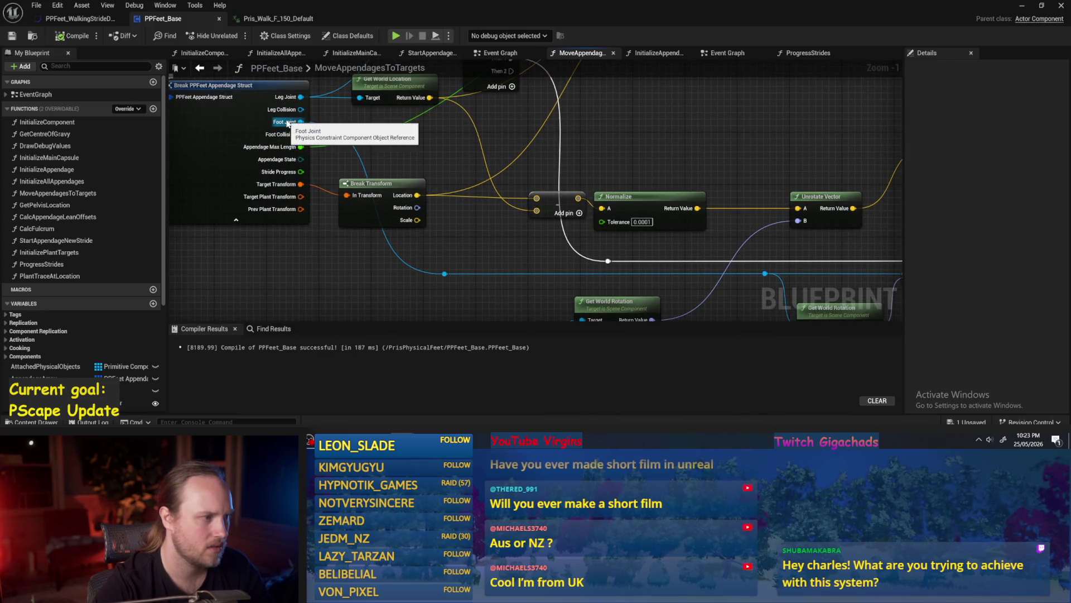
drag(662, 151, 574, 198)
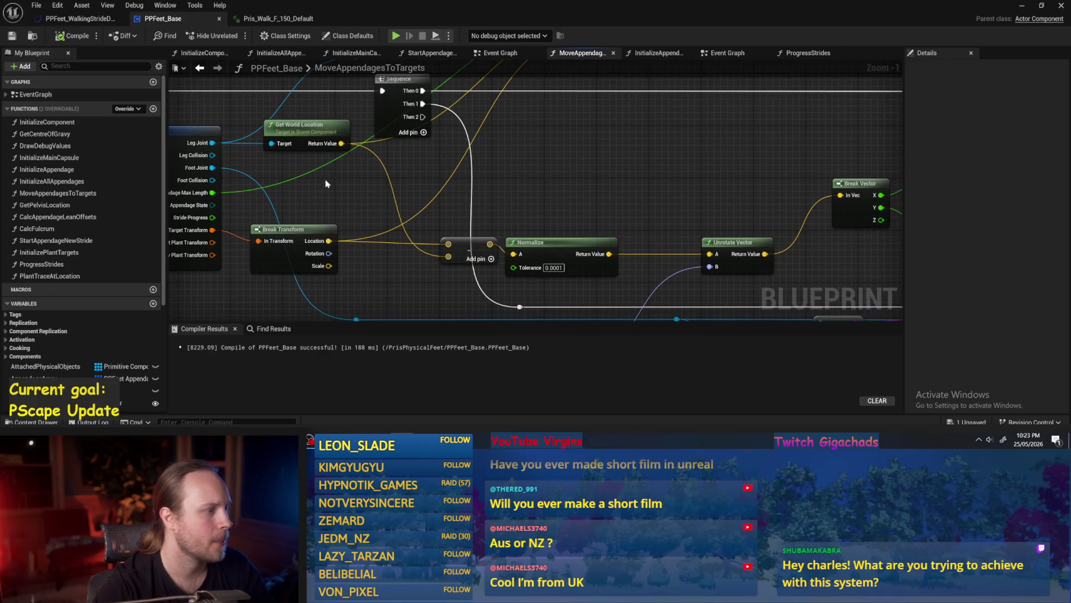
drag(366, 156, 448, 131)
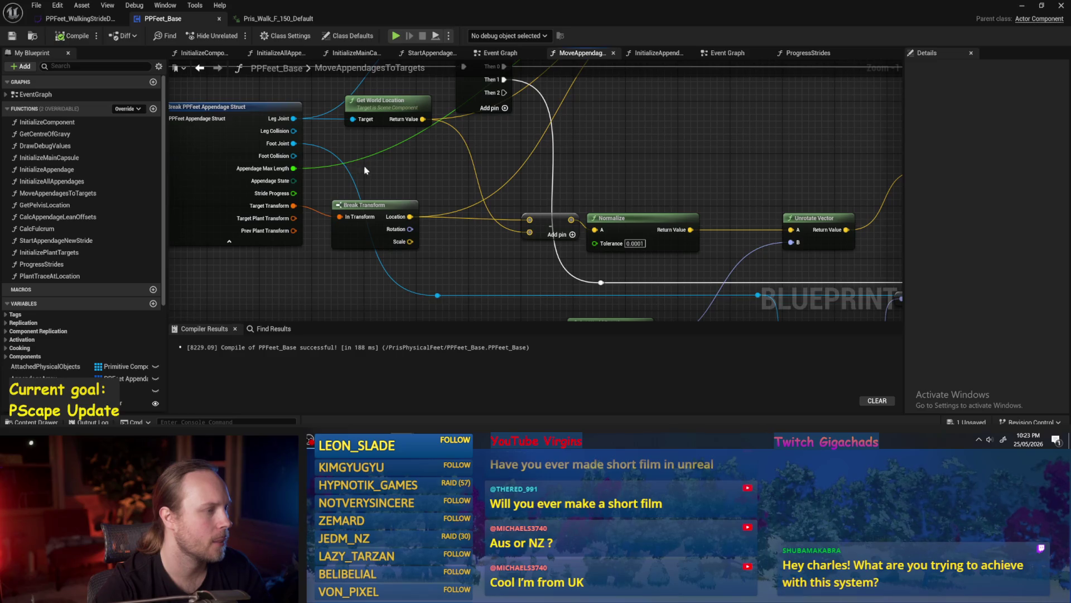
scroll(366, 170, down, 3)
mouse_move(228, 109)
mouse_down()
mouse_move(313, 134)
mouse_move(339, 244)
mouse_move(371, 277)
mouse_up()
text(get rotation)
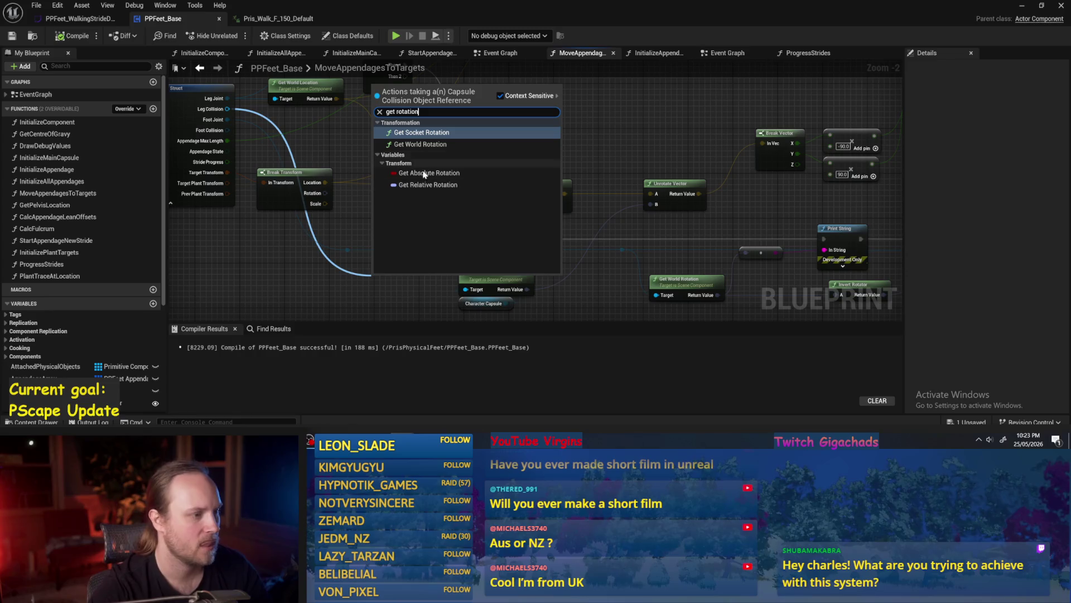
click(421, 144)
Step: Move the old rotation links onto the new node's Return Value and save PPFeet_Base
mouse_move(360, 211)
mouse_down()
mouse_move(605, 247)
mouse_move(612, 257)
mouse_up()
mouse_move(672, 223)
mouse_down()
mouse_move(641, 278)
mouse_move(644, 269)
mouse_up()
click(71, 36)
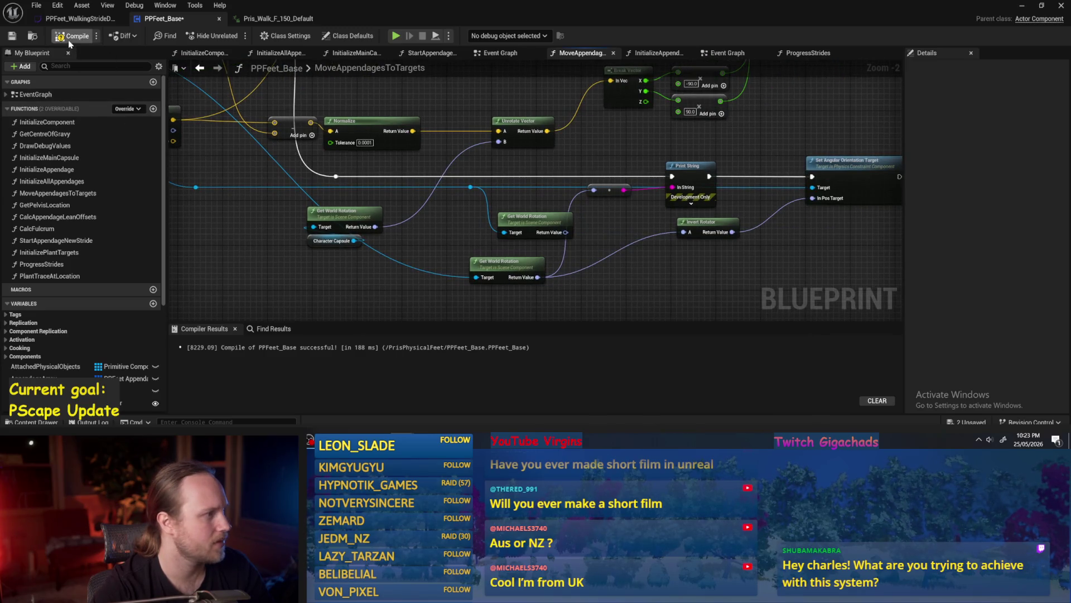
click(12, 37)
click(1022, 6)
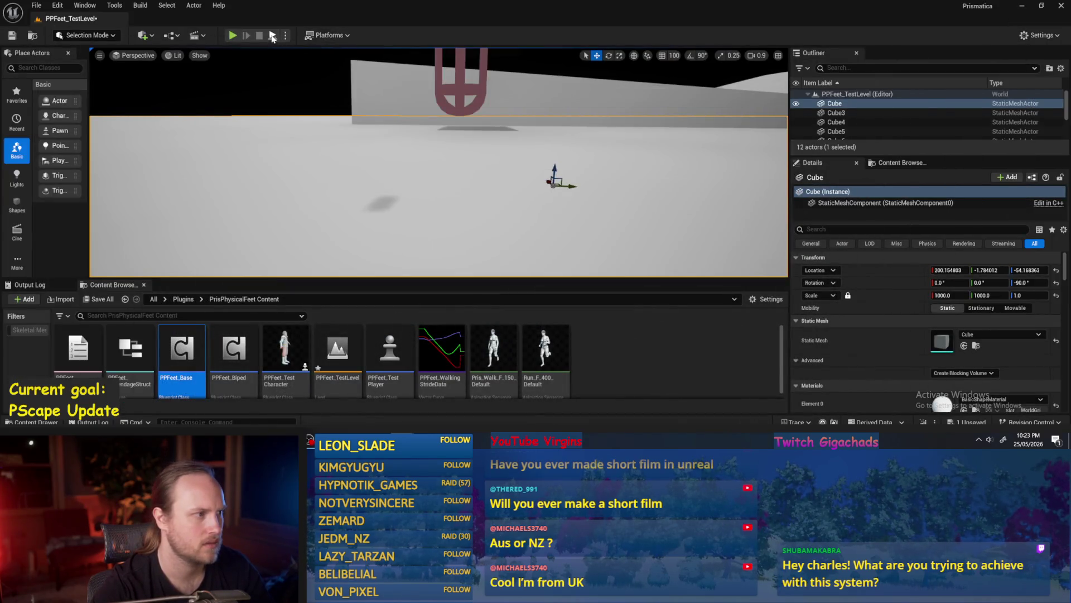
Step: Play-test the level, seeing pitch swing about ±30–40 and yaw near 90, then stop and recompile
click(233, 36)
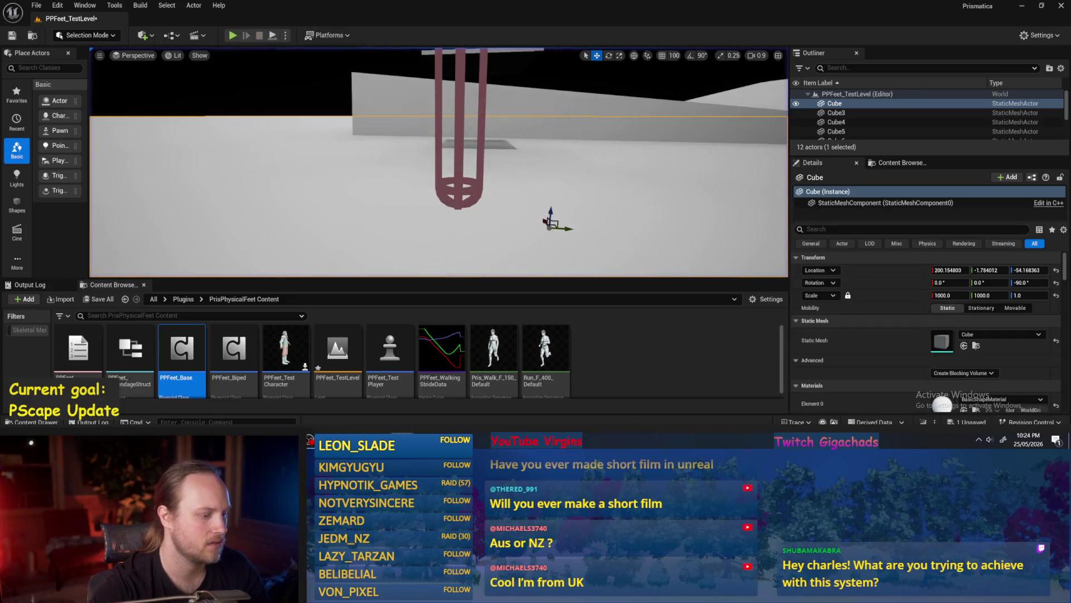
key(Escape)
drag(444, 231, 452, 241)
click(12, 36)
drag(301, 227, 362, 254)
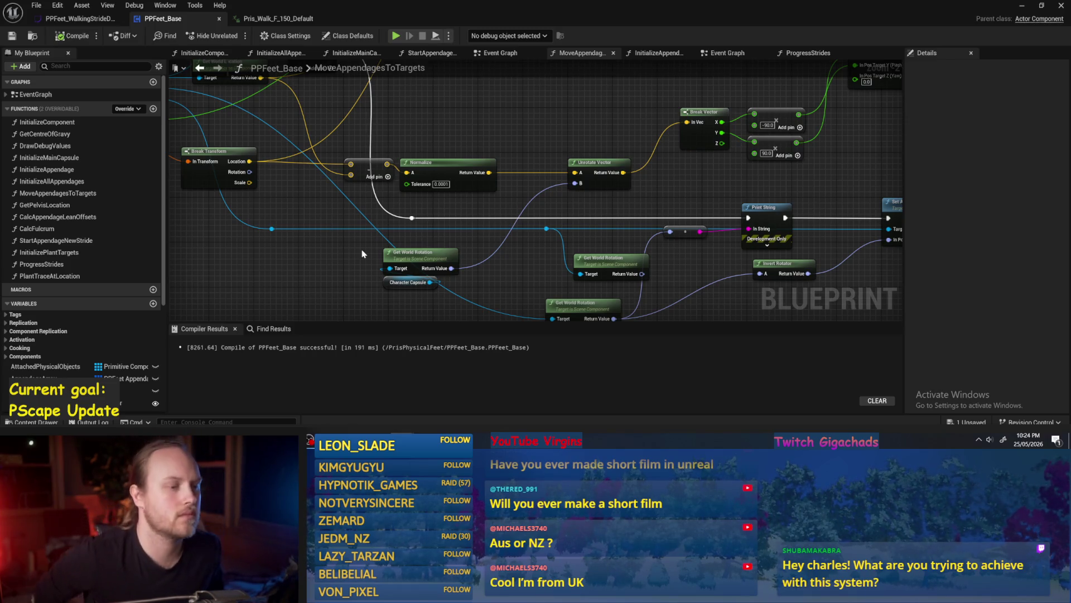
Step: Drill from InitializeComponent through InitializeAllAppendages into the InitializeAppendage function graph
scroll(520, 206, down, 5)
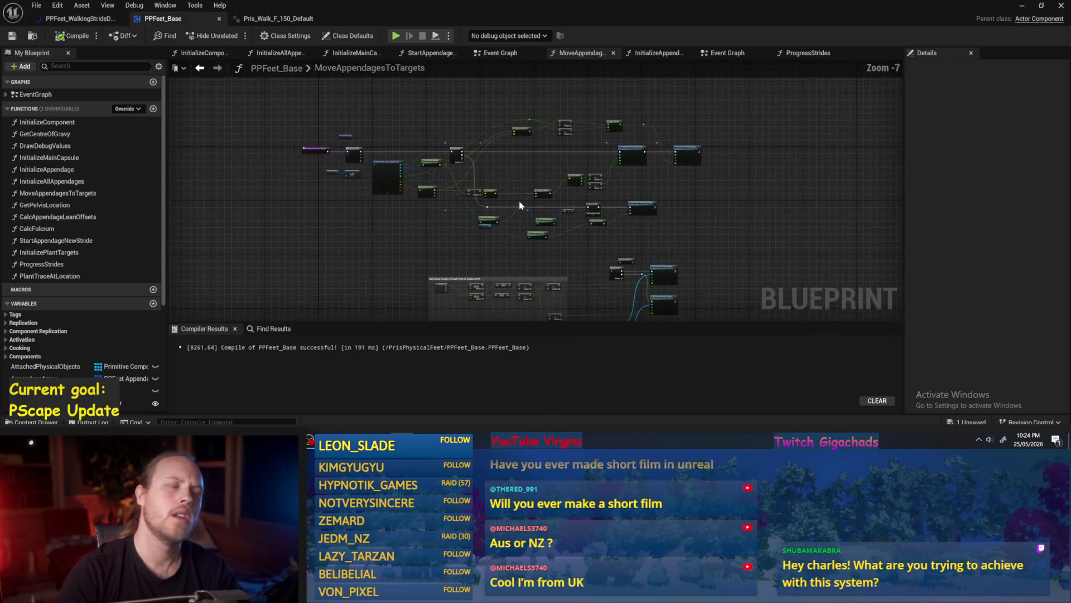
scroll(634, 198, up, 4)
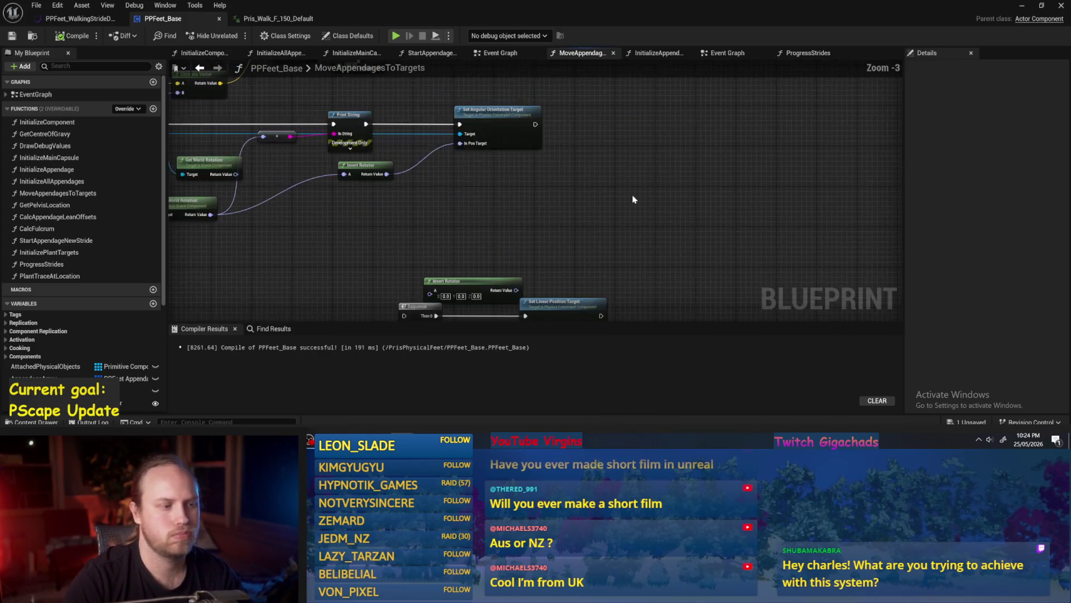
drag(603, 251, 682, 248)
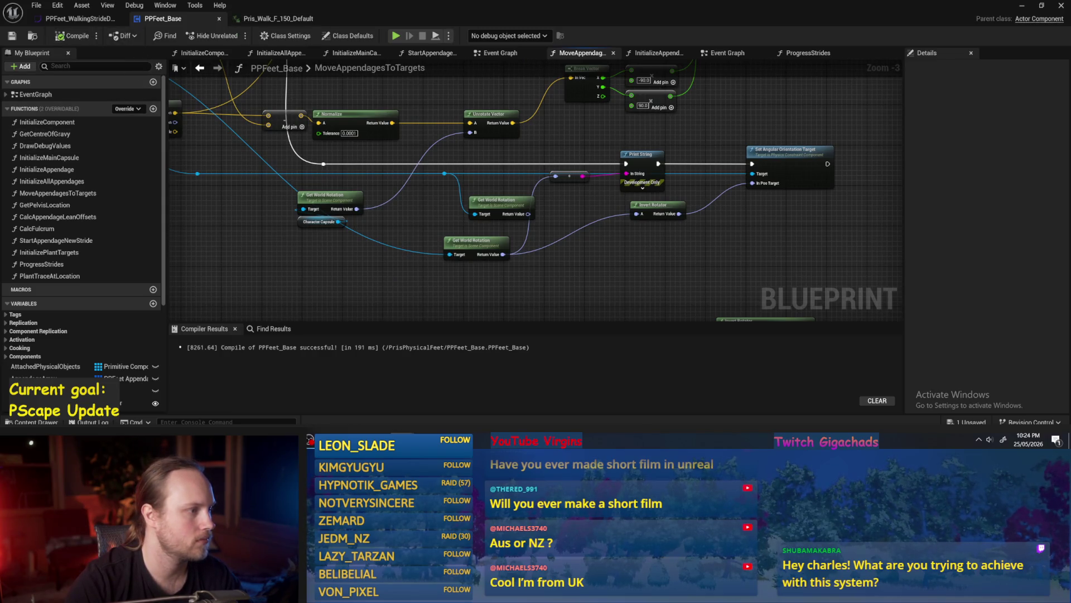
click(79, 123)
double_click(79, 123)
scroll(502, 220, up, 3)
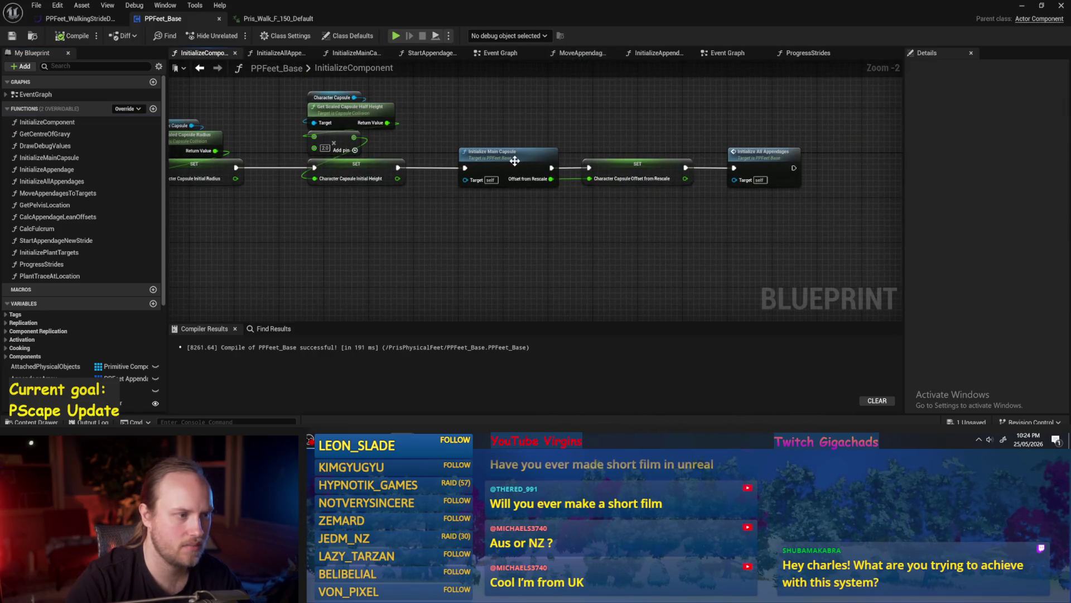
double_click(765, 162)
drag(460, 215, 430, 182)
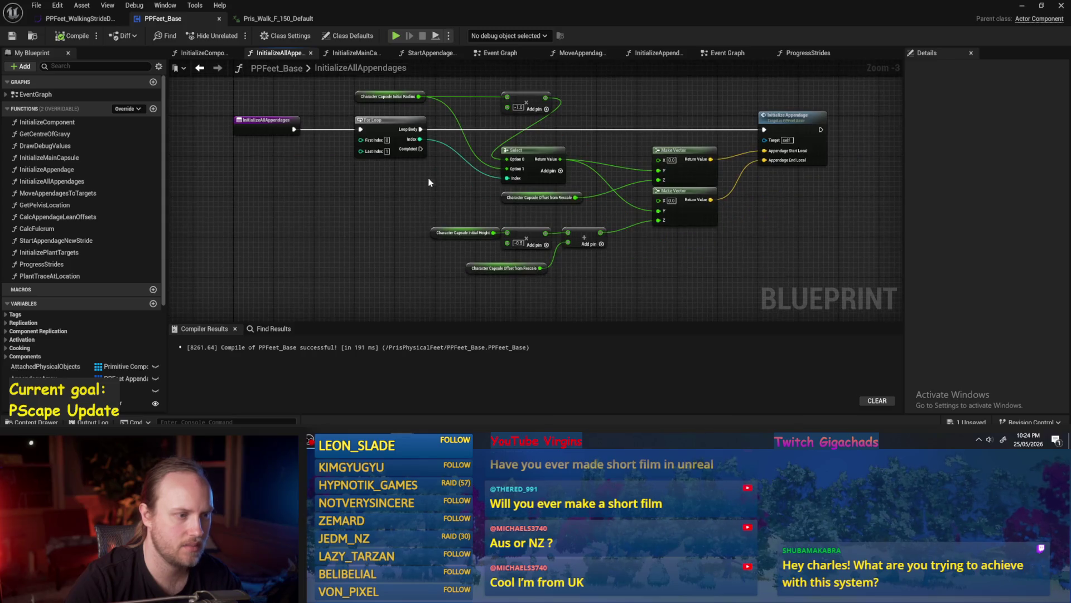
double_click(786, 120)
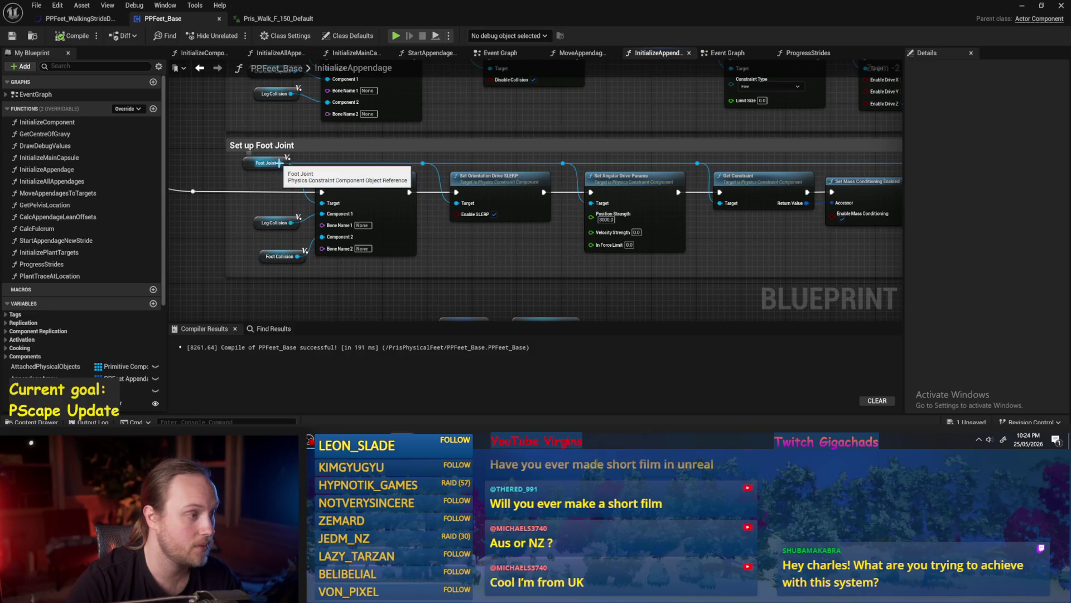
Step: Add a Set Hidden in Game node off the constraint, chained after Set Disable Collision
drag(837, 212, 446, 175)
mouse_move(572, 145)
mouse_down()
mouse_move(703, 167)
mouse_move(829, 173)
mouse_move(645, 156)
mouse_up()
text(hidd)
key(Return)
drag(572, 169, 684, 169)
drag(685, 170, 683, 162)
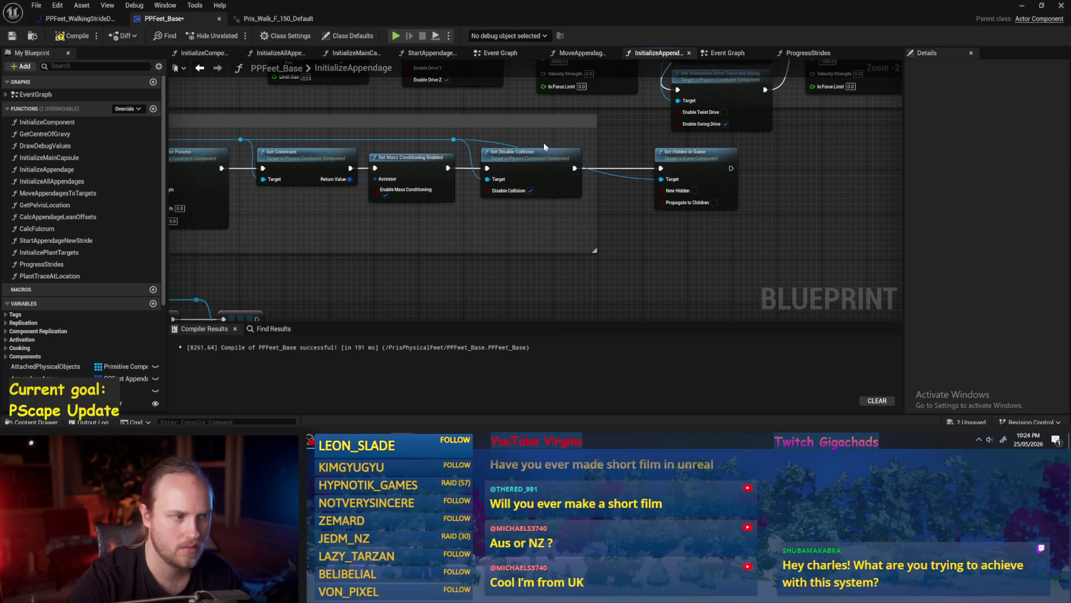
Step: Add a Set Visibility node with New Visibility ticked, chained after Set Hidden in Game
drag(454, 139, 789, 169)
text(visi)
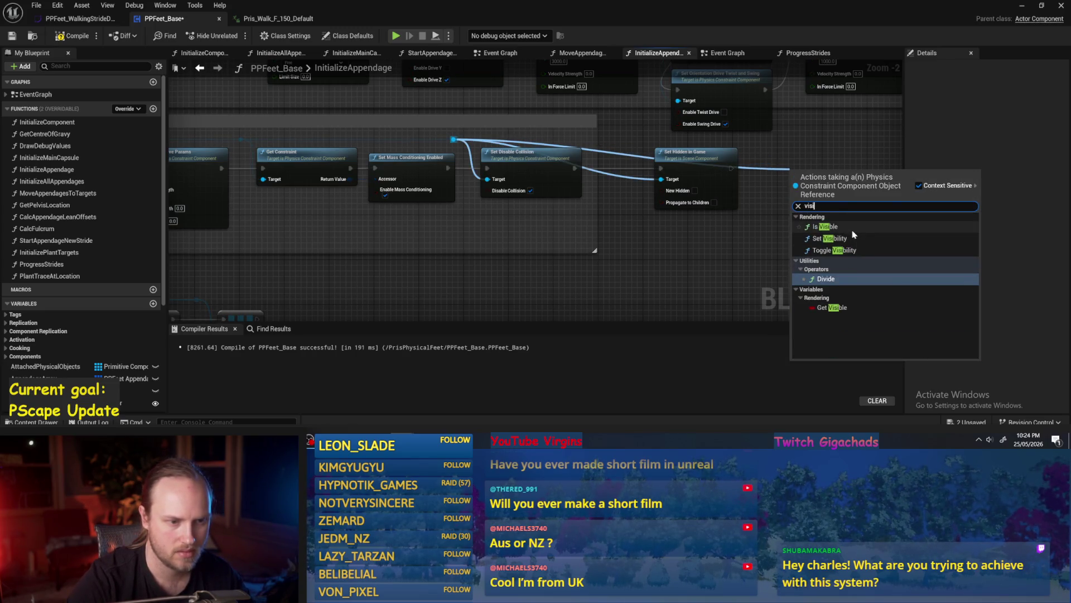
click(863, 239)
click(833, 207)
drag(731, 168, 791, 179)
click(769, 250)
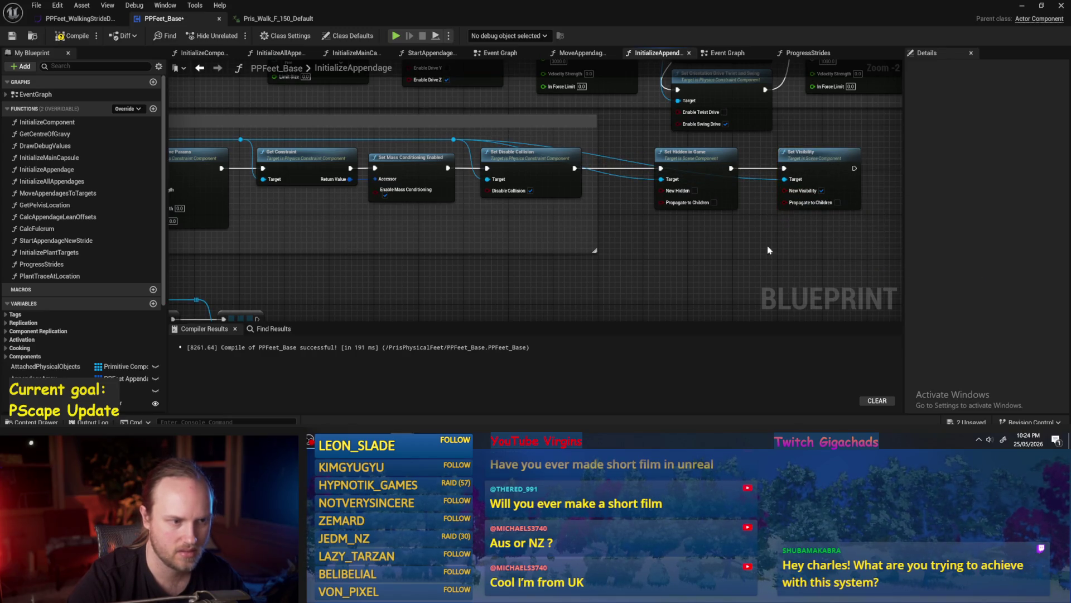
click(1022, 6)
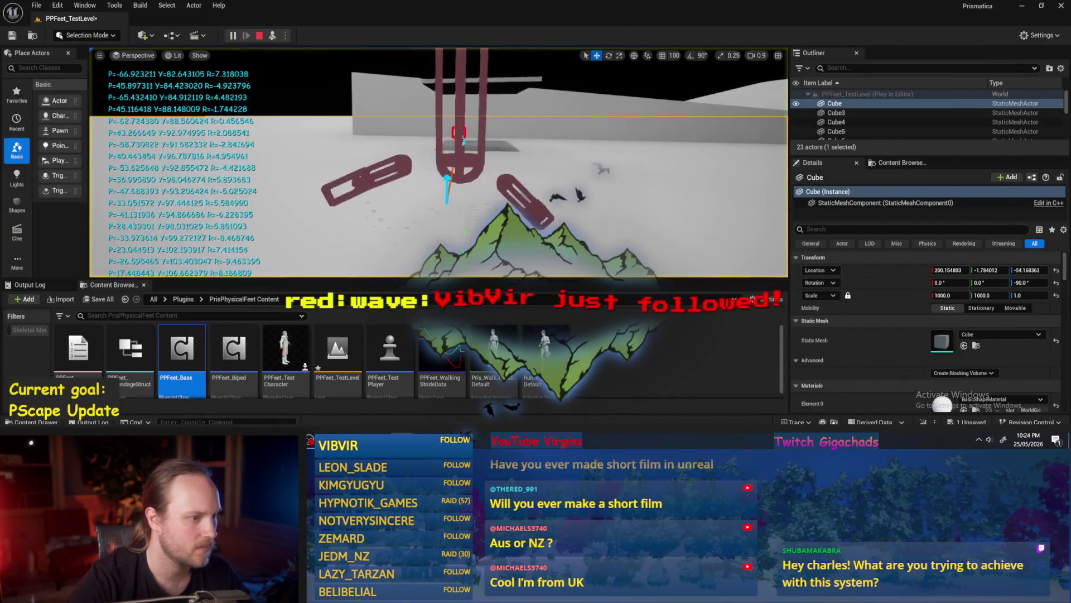
Step: While playing, select PPFeet_TestPlayer, check its components and the floor Cube, then stop
click(461, 241)
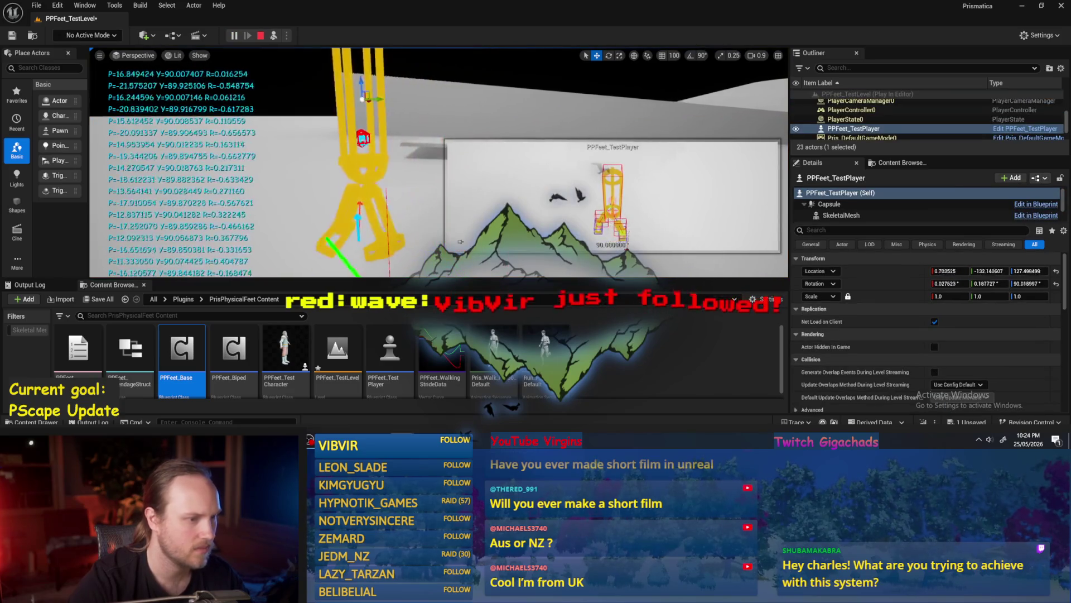
scroll(846, 220, down, 2)
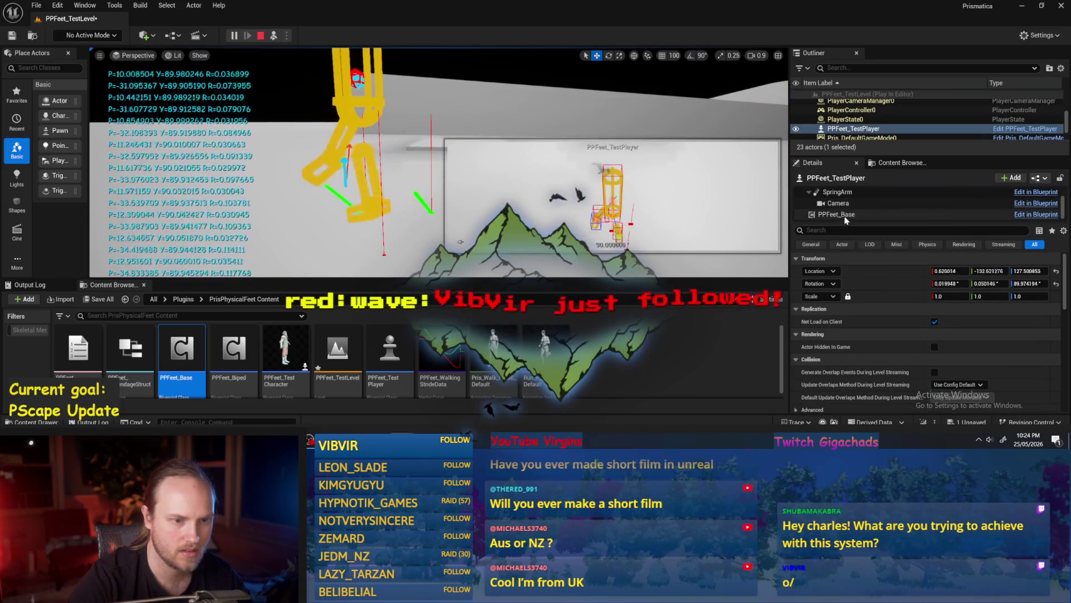
click(338, 225)
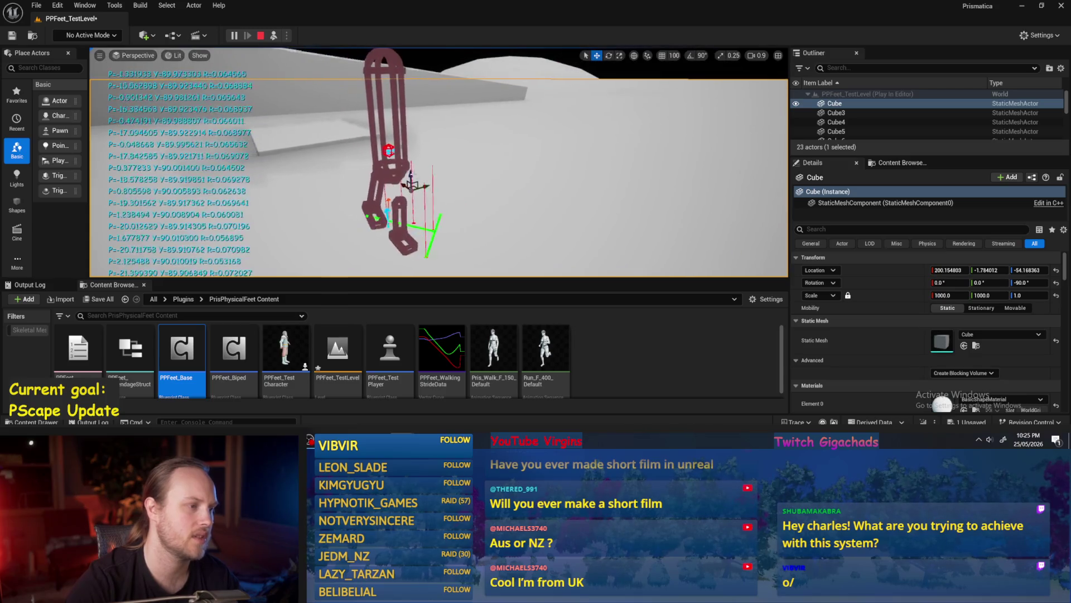
click(457, 238)
key(e)
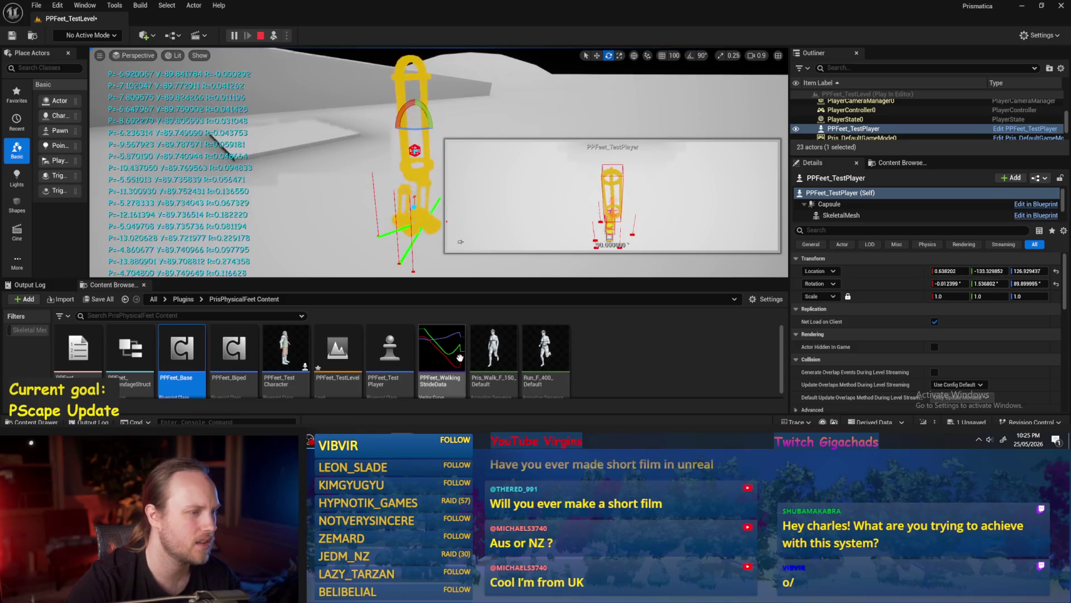
key(Escape)
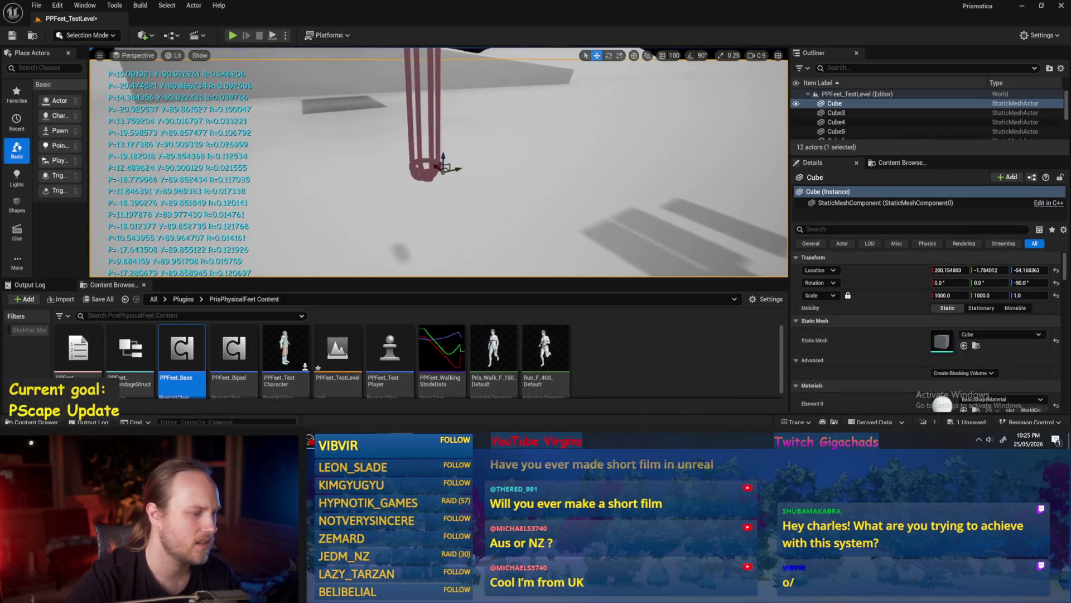
key(alt+Tab)
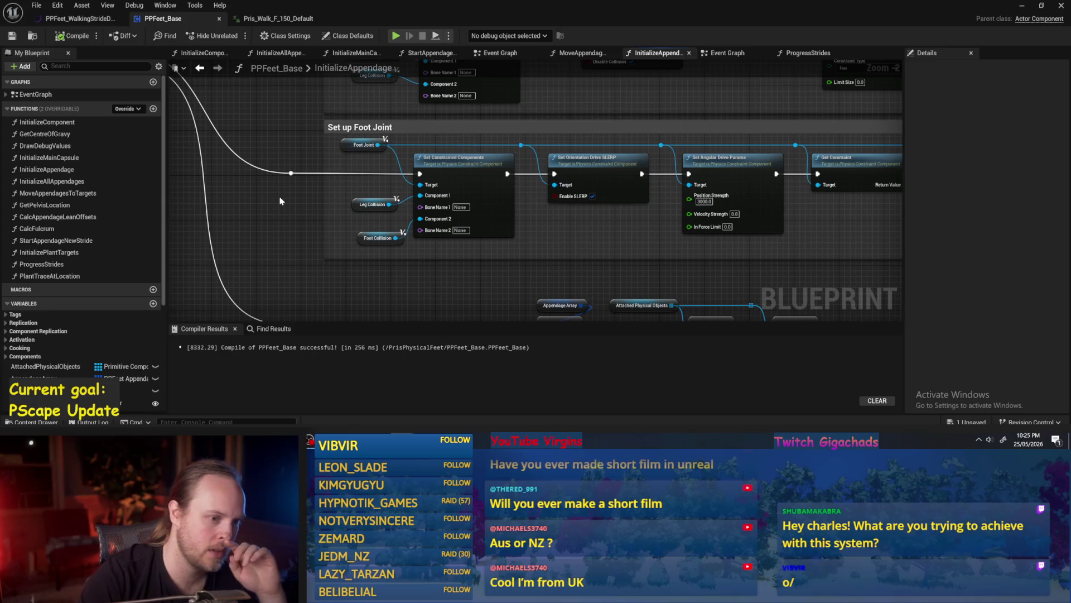
Step: Glance at the stride curve and Pris_Walk_F_150_Default animation, then return to PPFeet_Base's ProgressStrides graph
scroll(407, 223, down, 3)
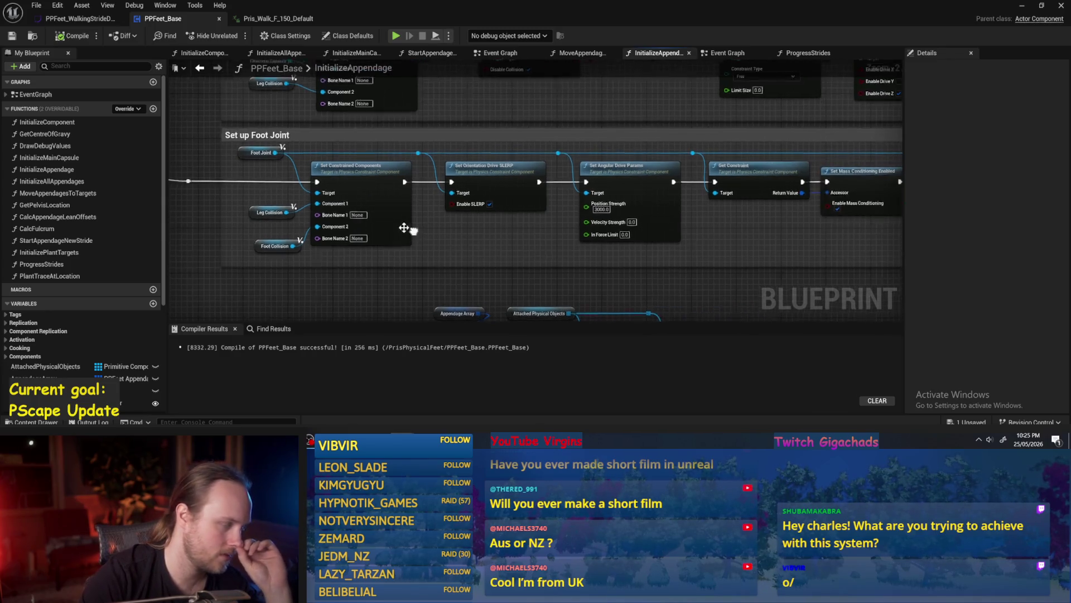
scroll(460, 238, up, 1)
scroll(460, 239, up, 1)
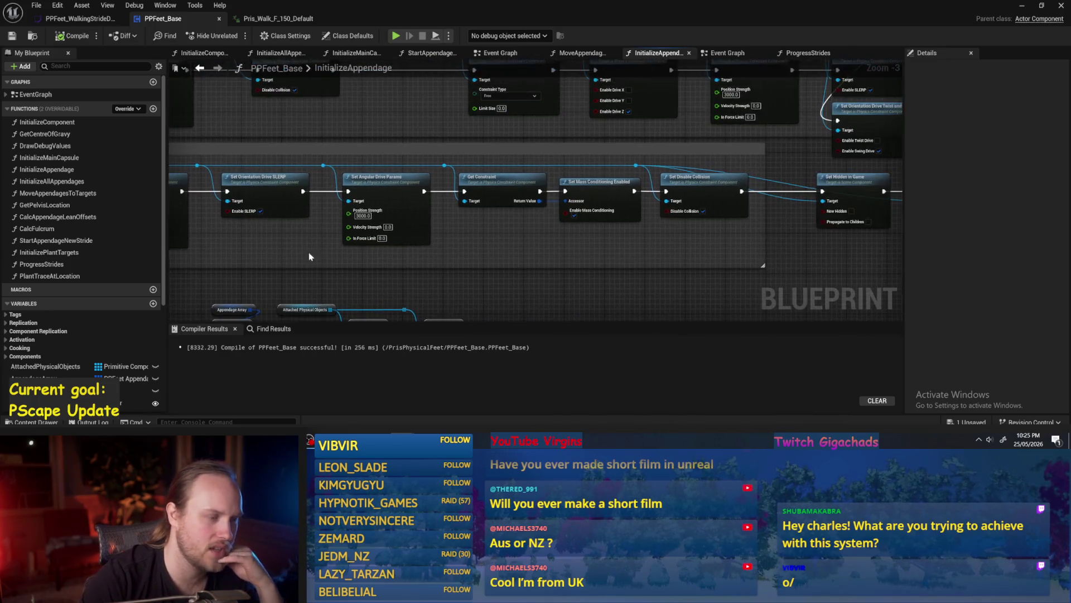
scroll(661, 262, up, 1)
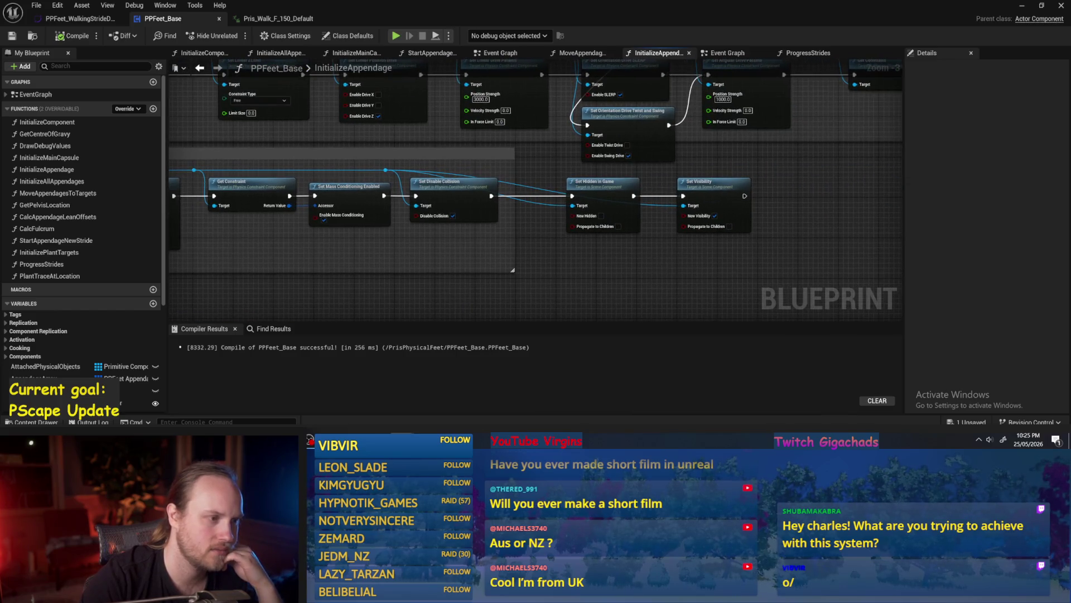
scroll(525, 236, down, 1)
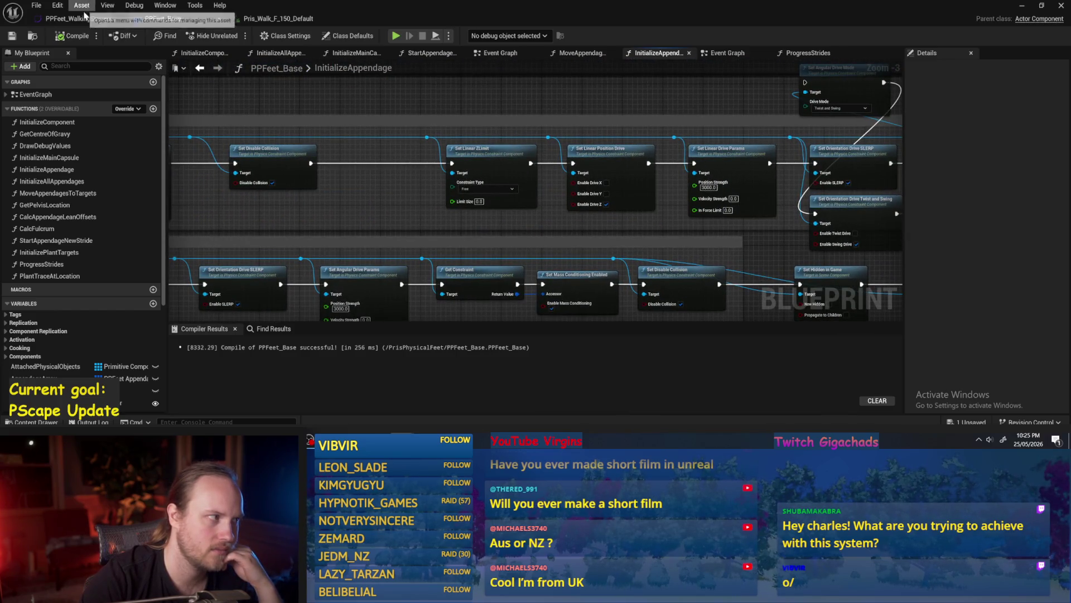
click(83, 18)
click(277, 19)
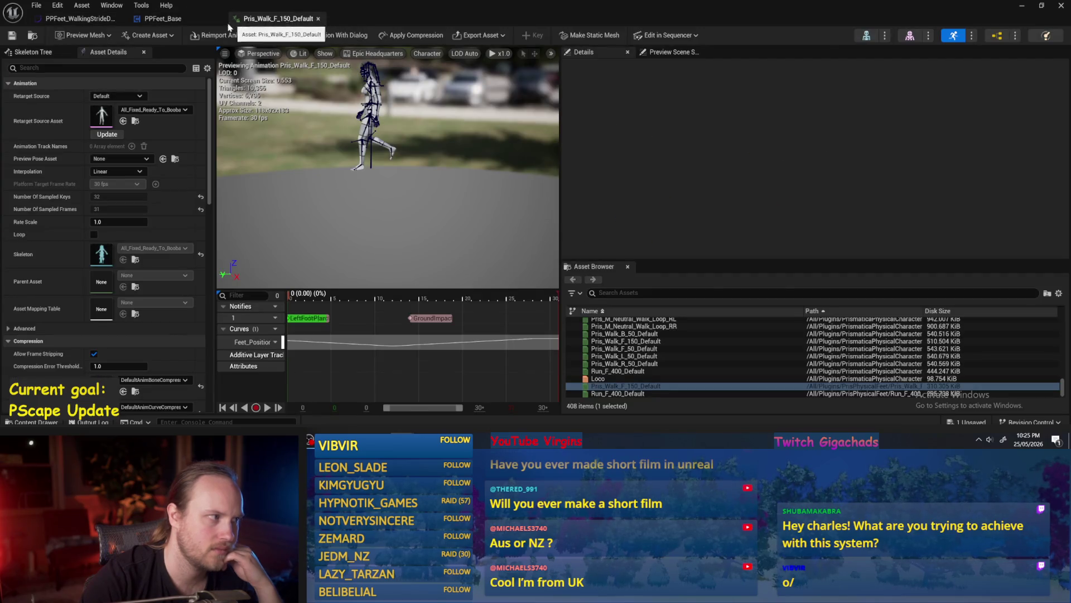
click(201, 20)
click(808, 53)
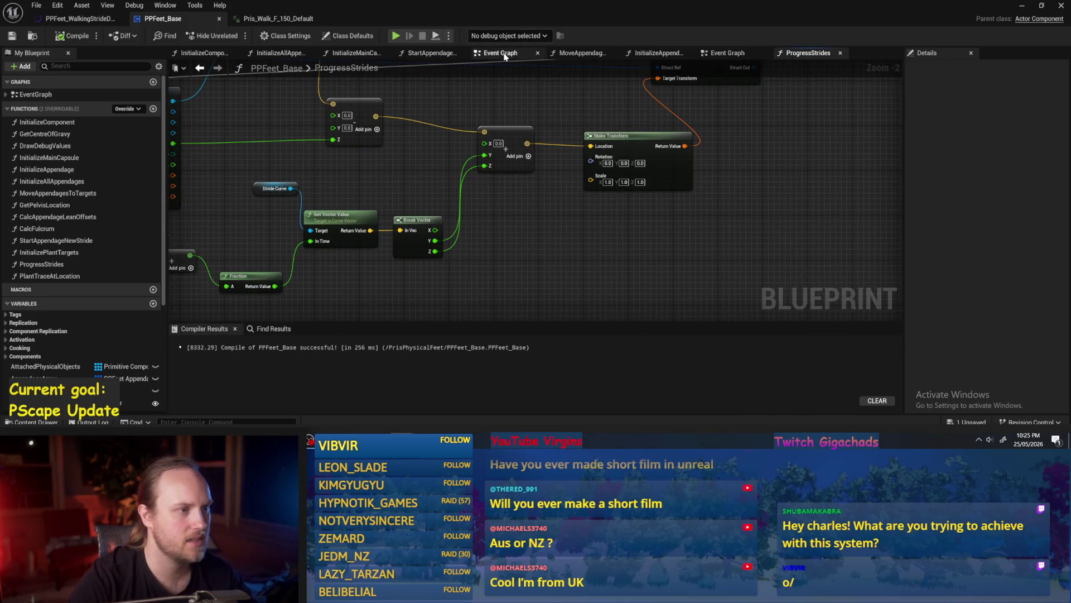
click(580, 53)
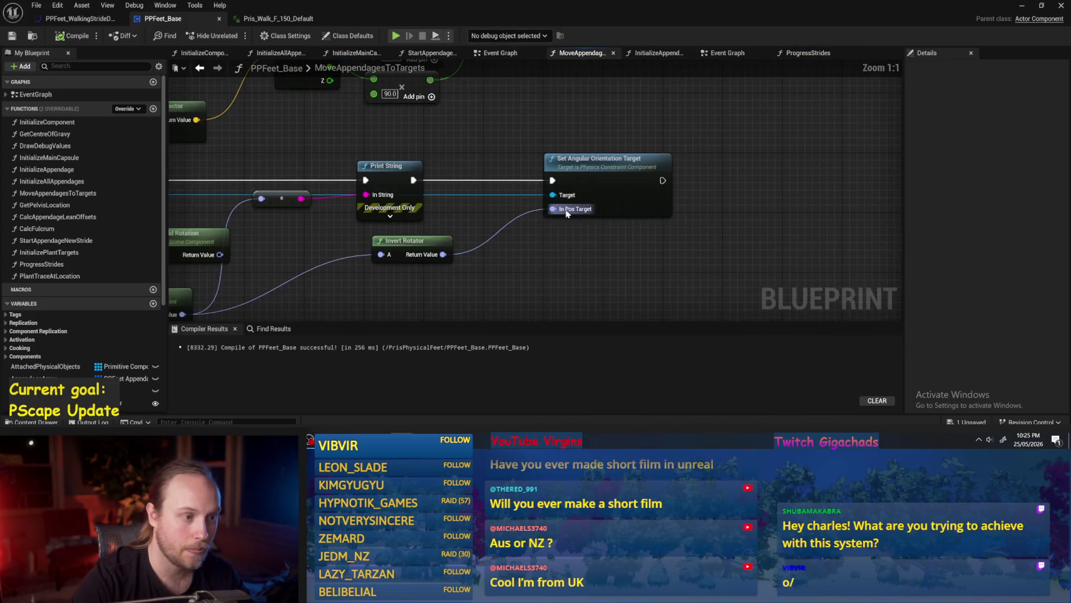
Step: Split In Pos Target into zeroed Roll, Pitch and Yaw, compile, save, and run a quick play-test
right_click(567, 210)
click(565, 260)
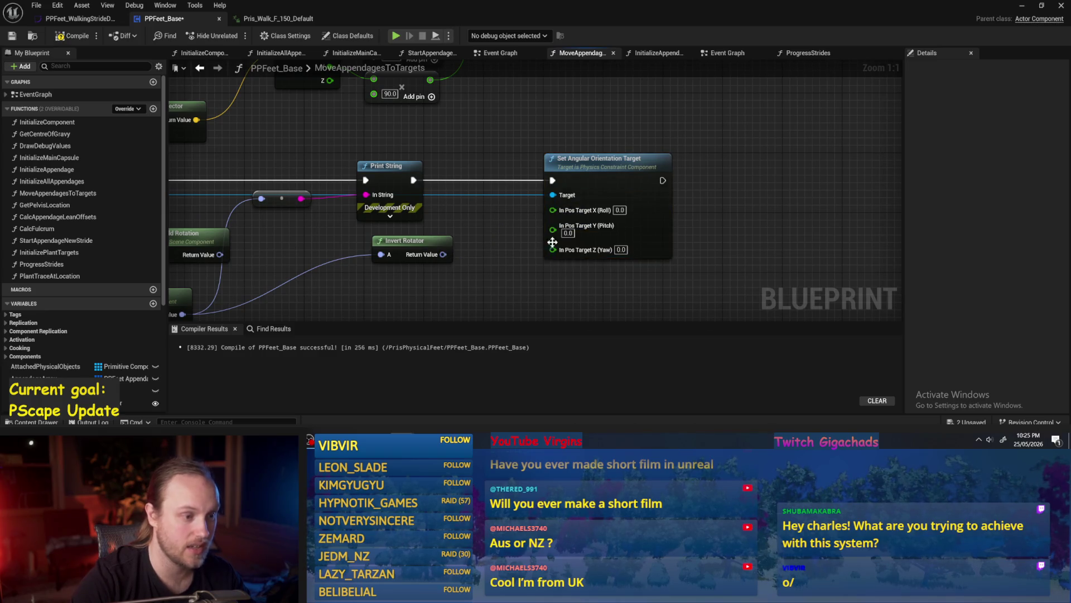
click(12, 36)
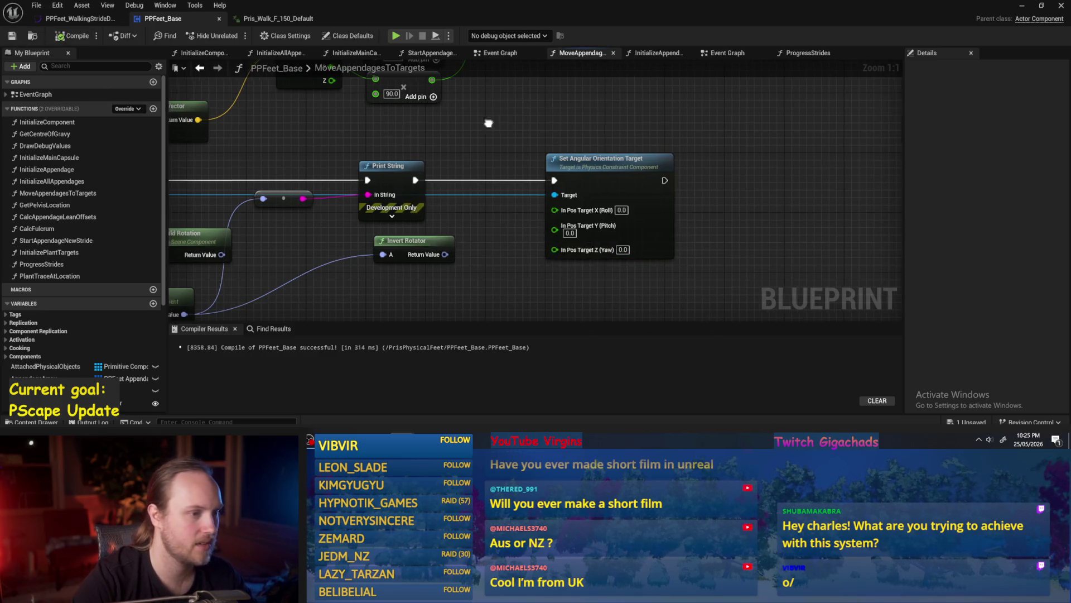
click(1022, 6)
click(273, 35)
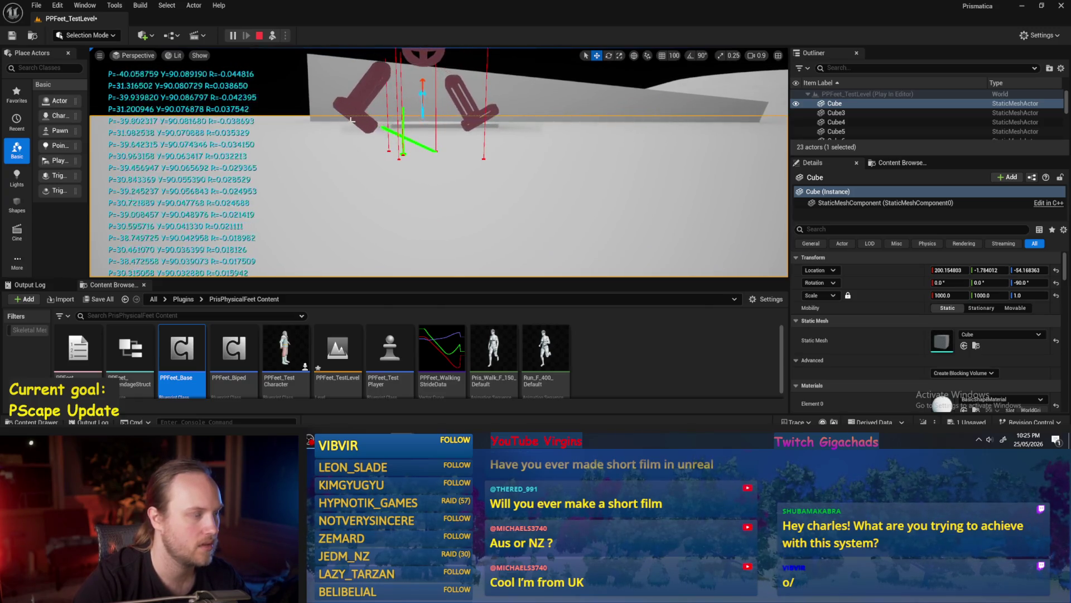
key(Escape)
Step: Wire the Get World Rotation output into the Print String
scroll(518, 265, down, 2)
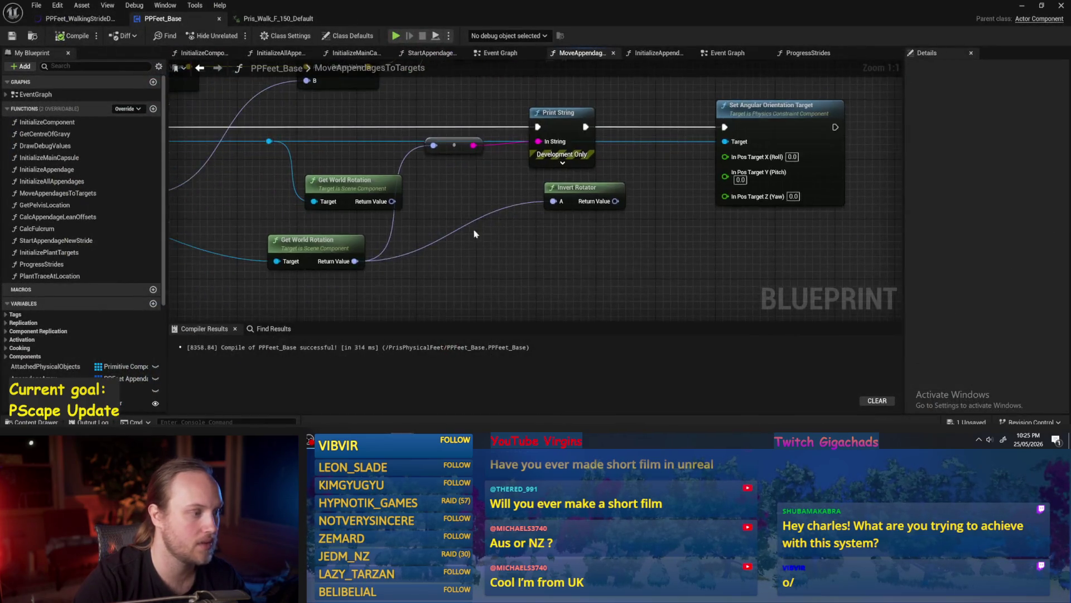
mouse_move(555, 204)
mouse_down()
mouse_move(586, 210)
mouse_move(626, 182)
mouse_move(584, 162)
mouse_up()
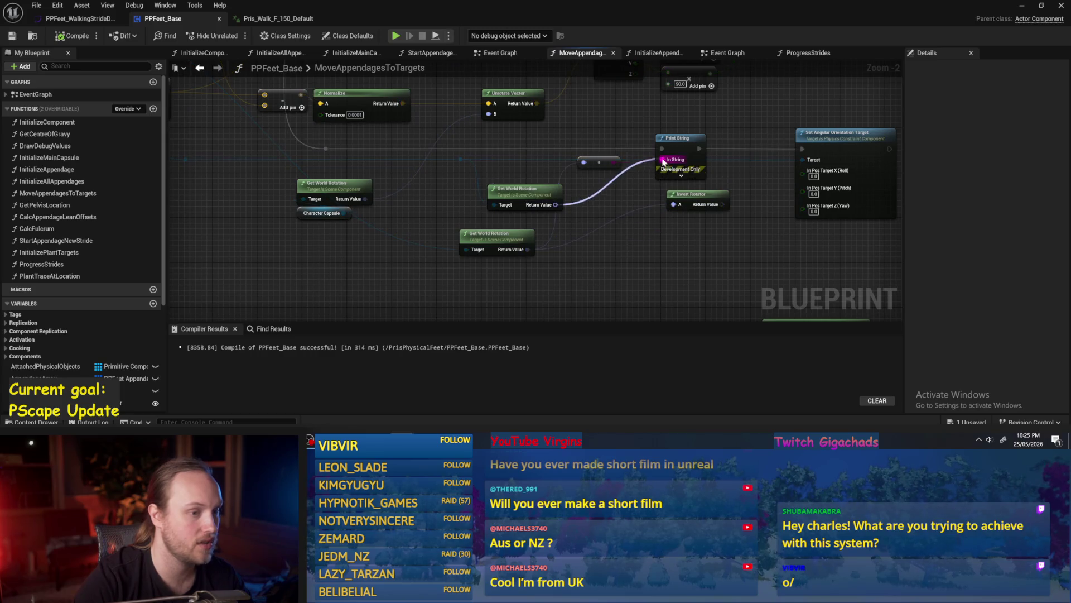
mouse_move(294, 184)
mouse_down()
mouse_move(483, 248)
mouse_move(260, 237)
mouse_up()
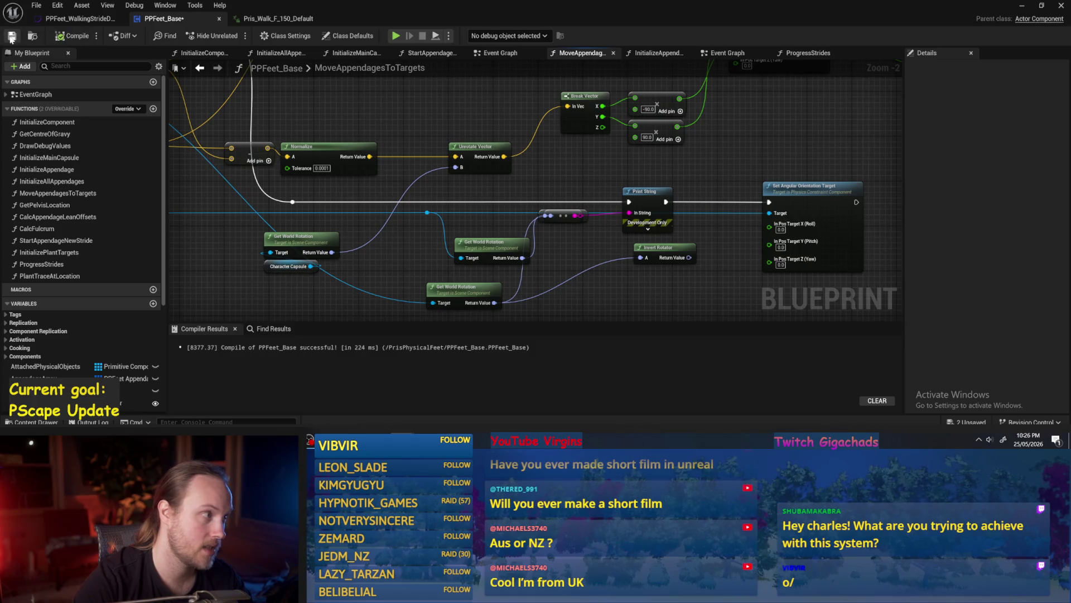
Step: Play the level again, tipping the test player over with the rotate gizmo, then stop
click(1024, 8)
click(272, 39)
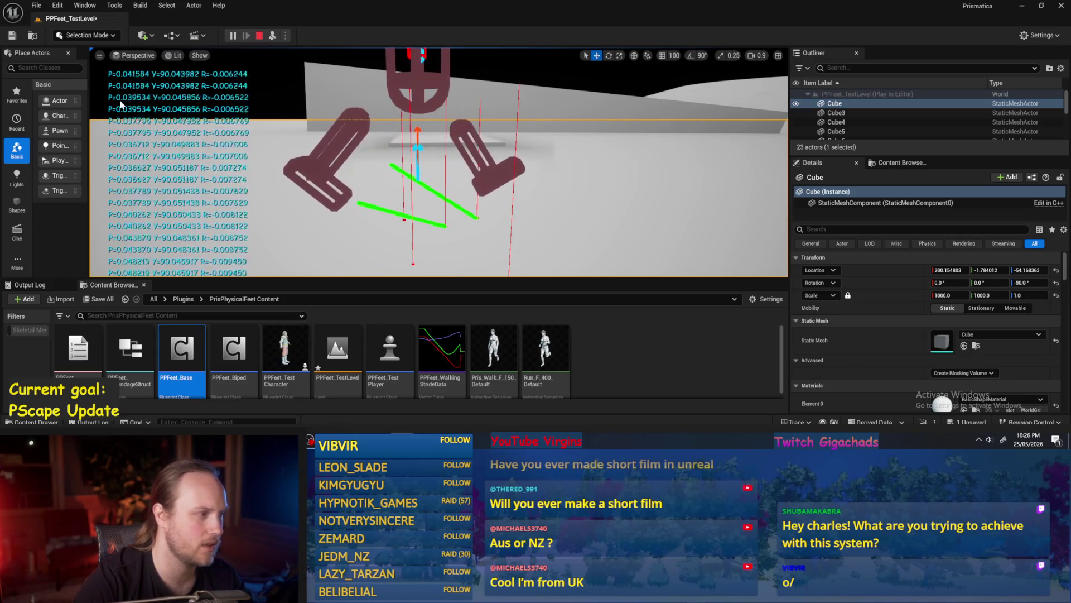
click(412, 101)
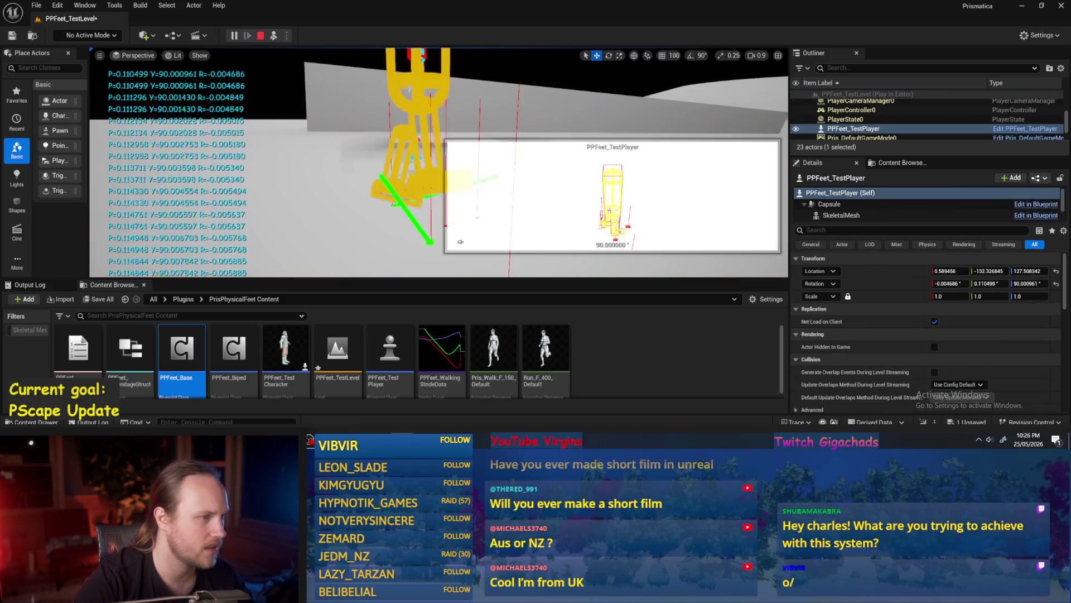
key(e)
mouse_move(443, 111)
mouse_down()
mouse_move(402, 112)
mouse_move(444, 126)
mouse_up()
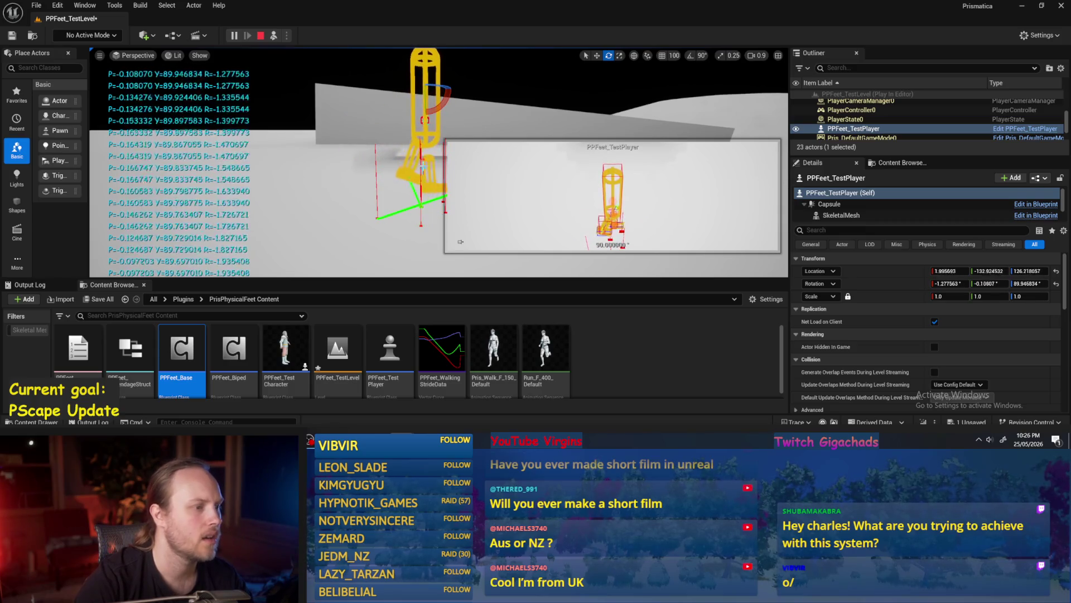
key(Escape)
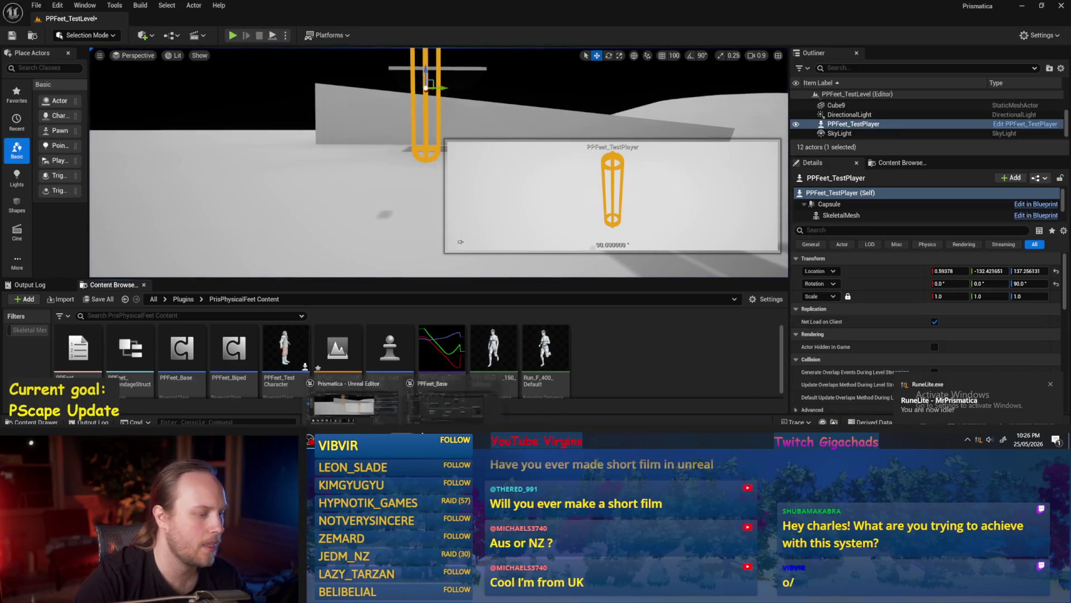
key(alt+Tab)
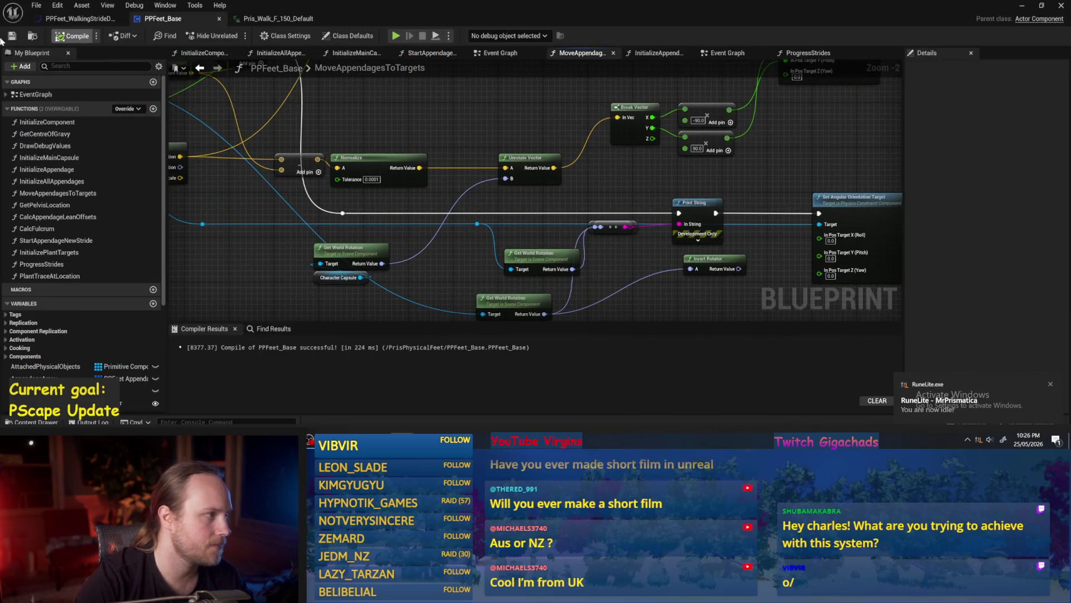
Step: Add a Get World Location node from the component reference and feed it into Print String
drag(423, 114, 489, 161)
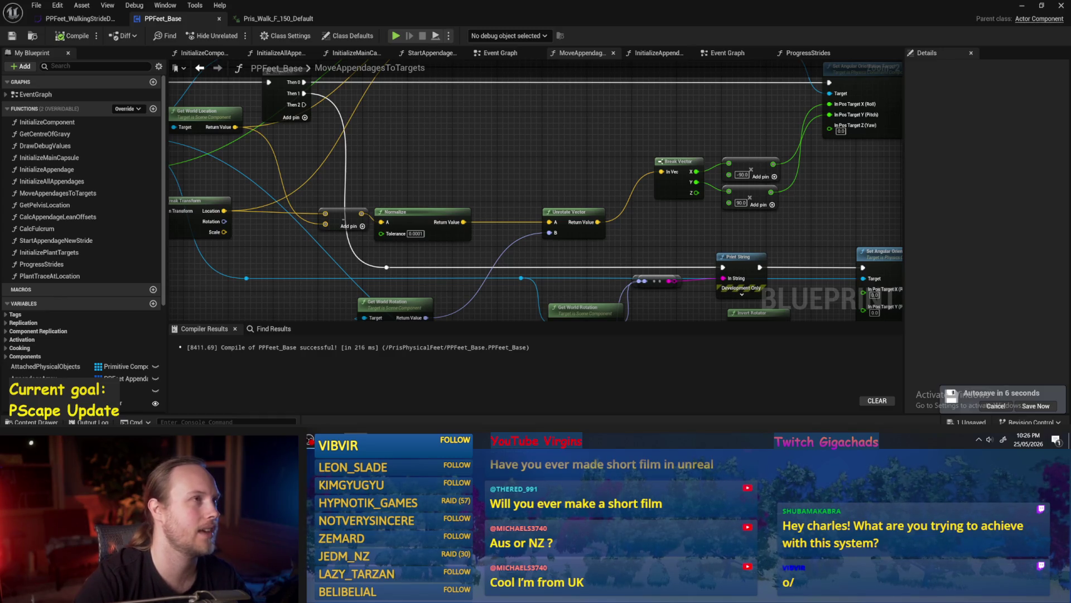
scroll(582, 206, down, 2)
scroll(550, 209, up, 3)
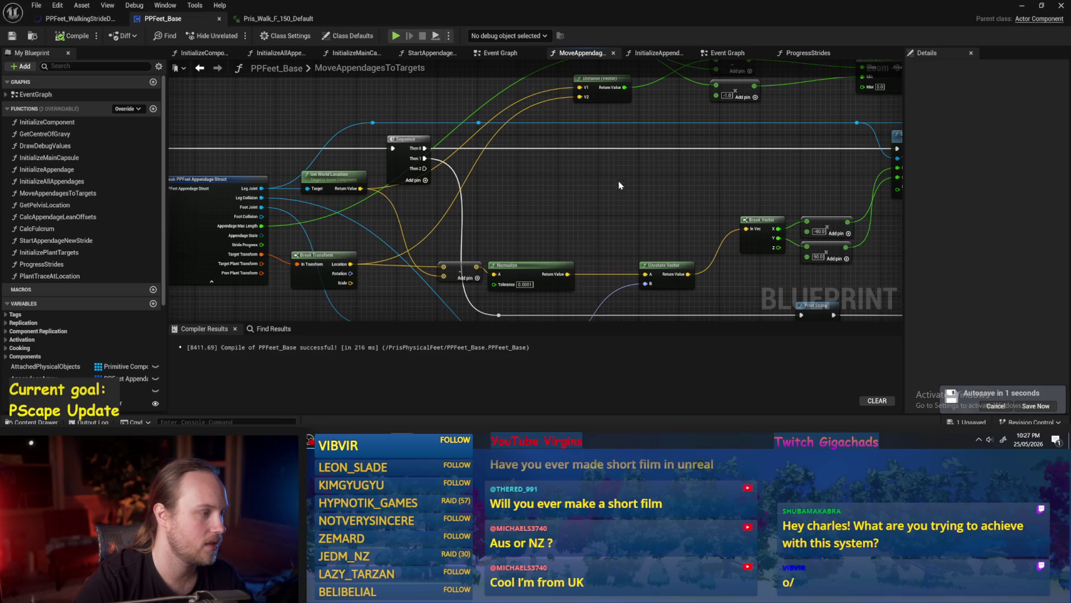
mouse_move(595, 206)
mouse_down()
mouse_move(518, 250)
mouse_move(578, 213)
mouse_move(715, 241)
mouse_up()
key(ctrl+v)
mouse_move(555, 231)
mouse_down()
mouse_move(503, 231)
mouse_move(651, 302)
mouse_move(676, 288)
mouse_up()
text(locat)
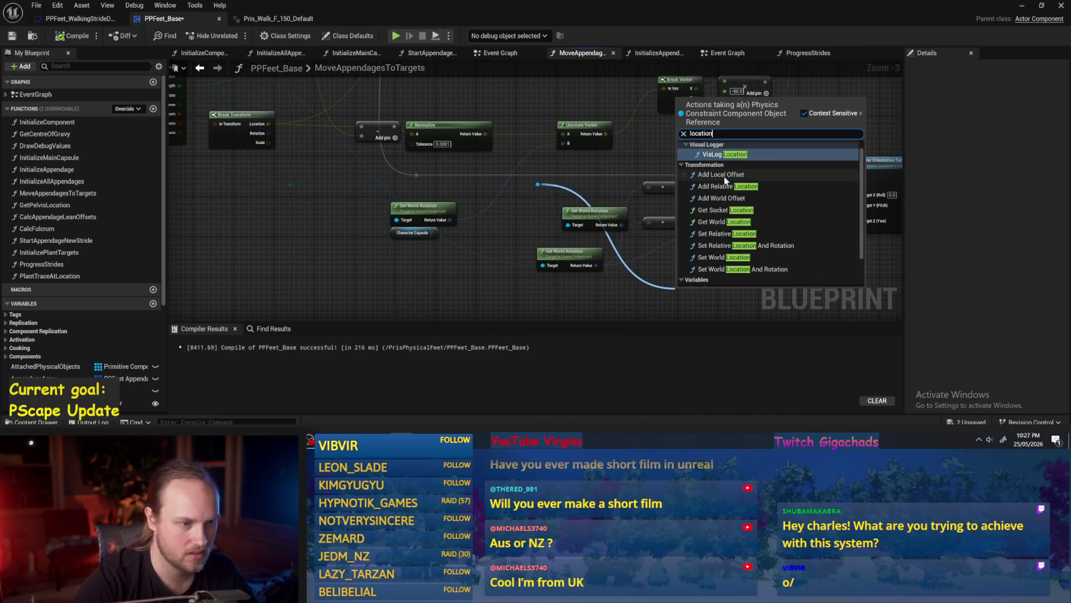
click(715, 221)
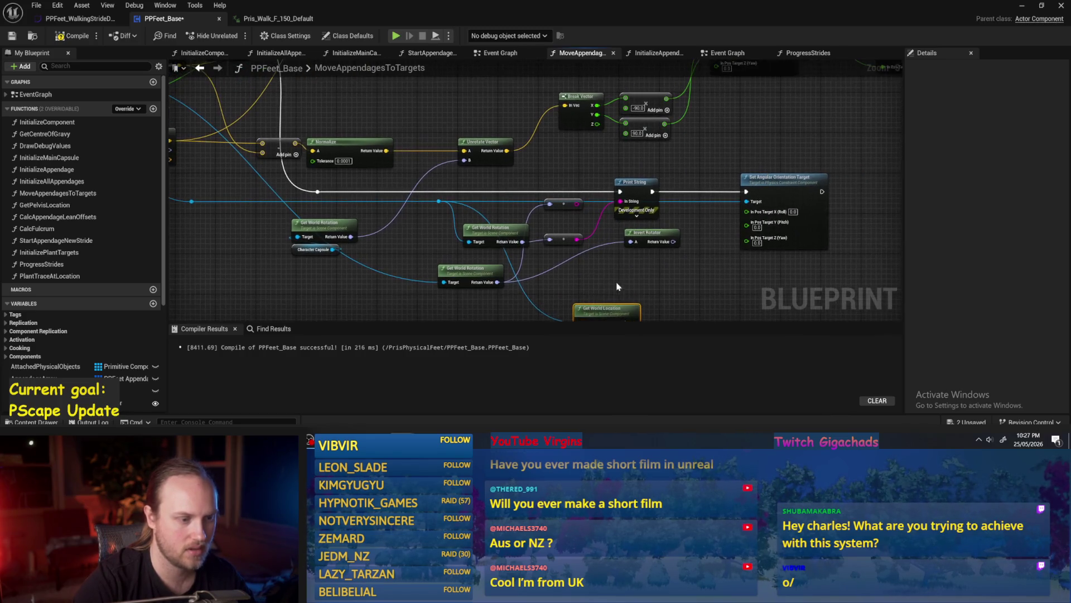
drag(639, 291, 620, 201)
Step: Compile, save and play the level, reading printed X/Y/Z near -14, -132, 12.8
click(11, 35)
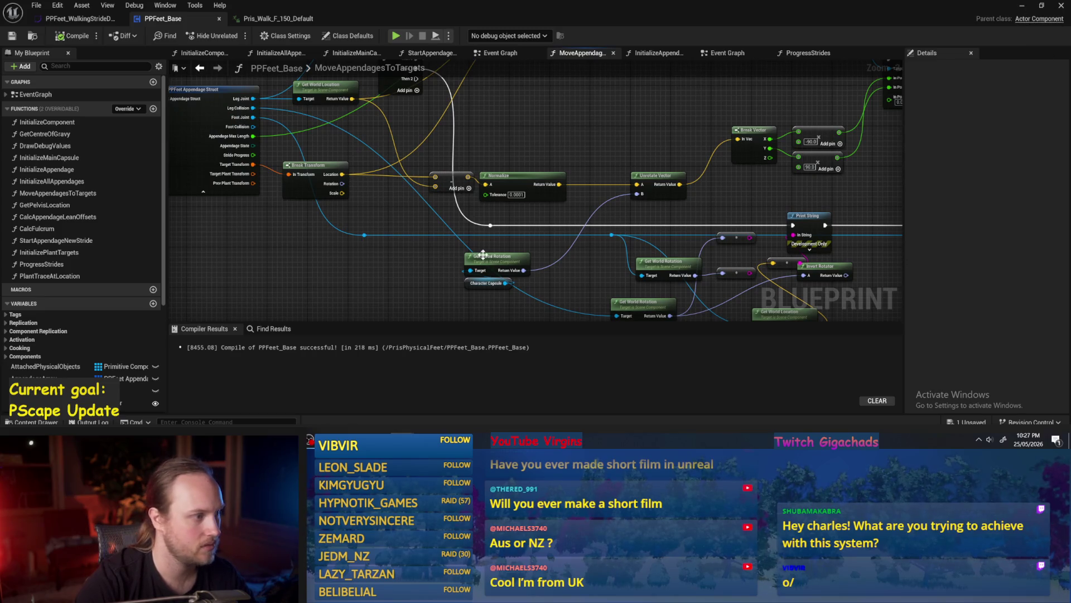
drag(389, 289, 375, 257)
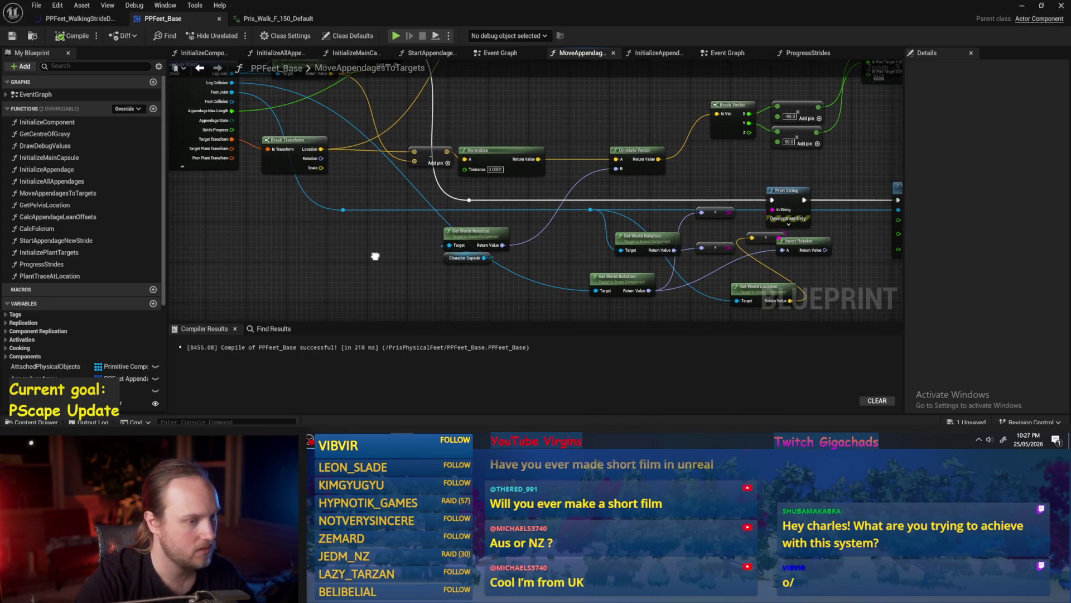
click(1023, 6)
click(272, 36)
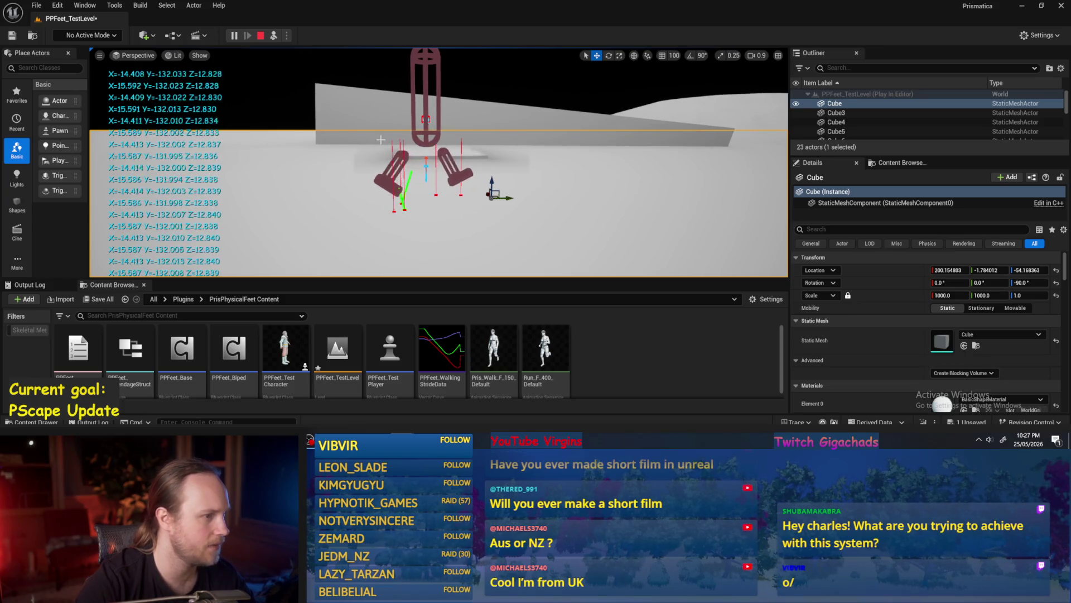
Step: Drag the test player around to check foot tracking, then stop play and go back to the PPFeet_Base graph
click(426, 121)
mouse_move(439, 96)
mouse_down()
mouse_move(686, 100)
mouse_move(444, 185)
mouse_up()
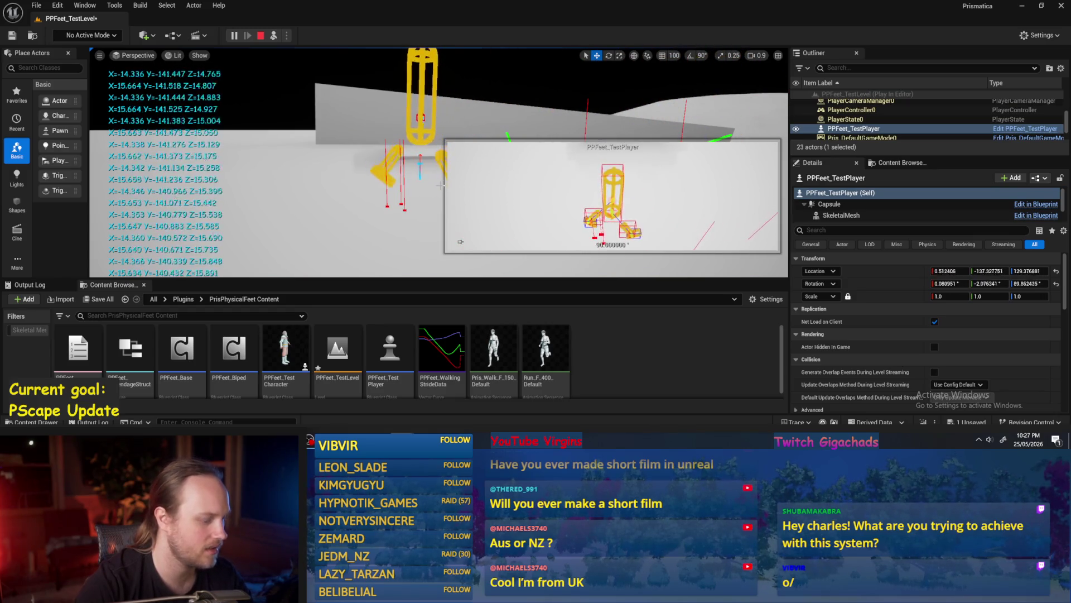
key(Escape)
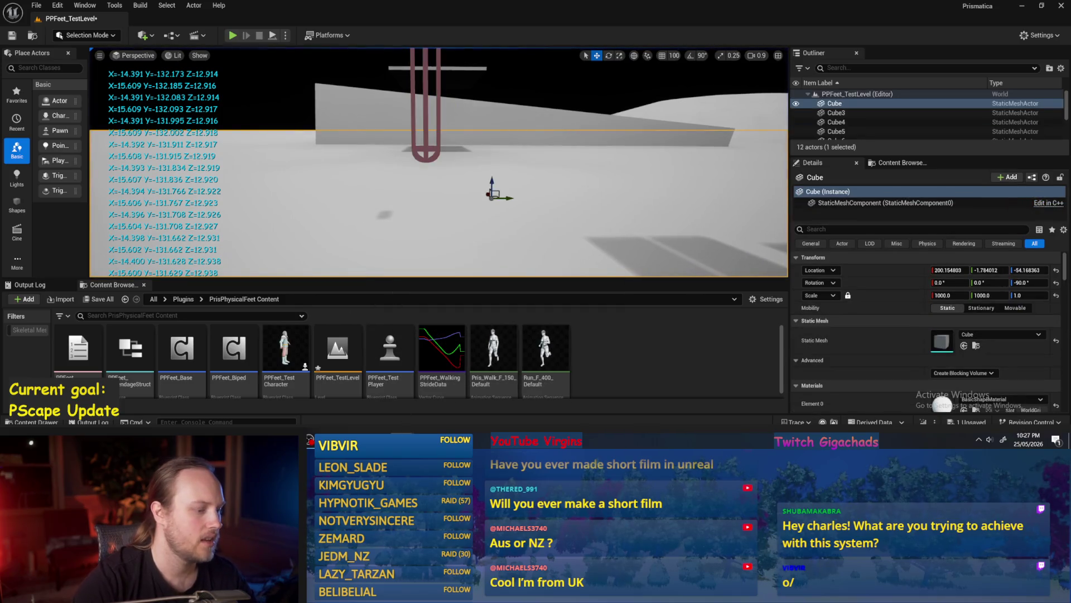
key(alt+Tab)
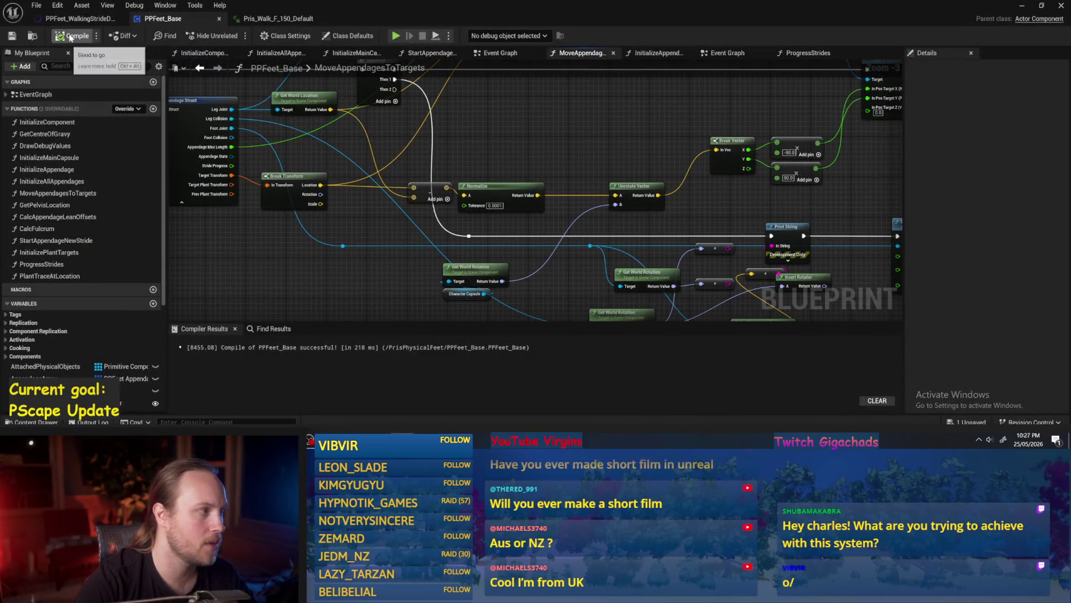
drag(647, 141, 608, 211)
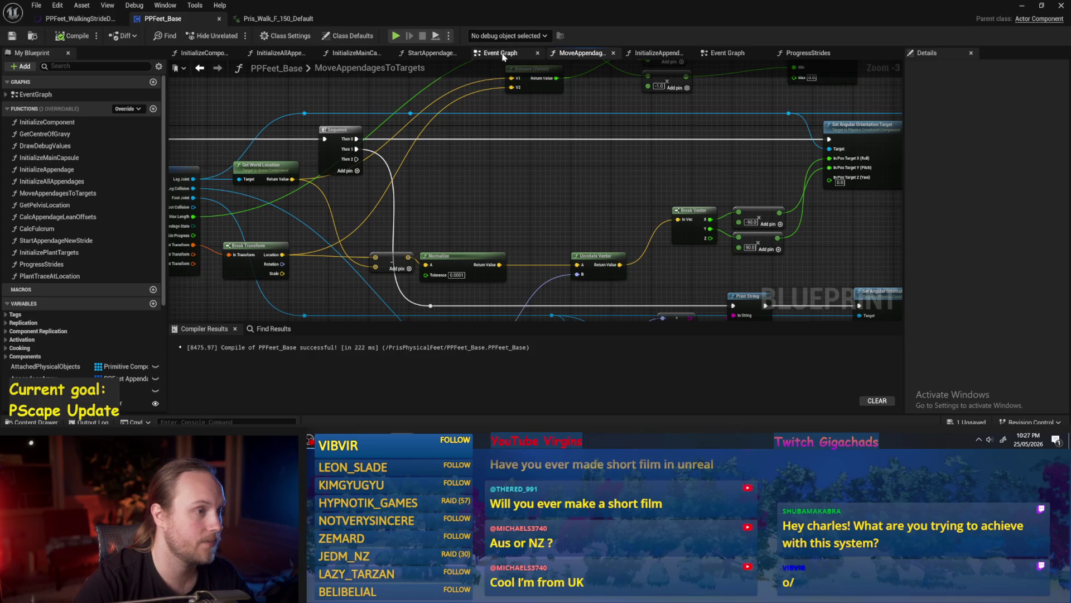
Step: In InitializeAppendage, reposition the Attach Component To Component node and chain it into Set Capsule Half Height
click(503, 54)
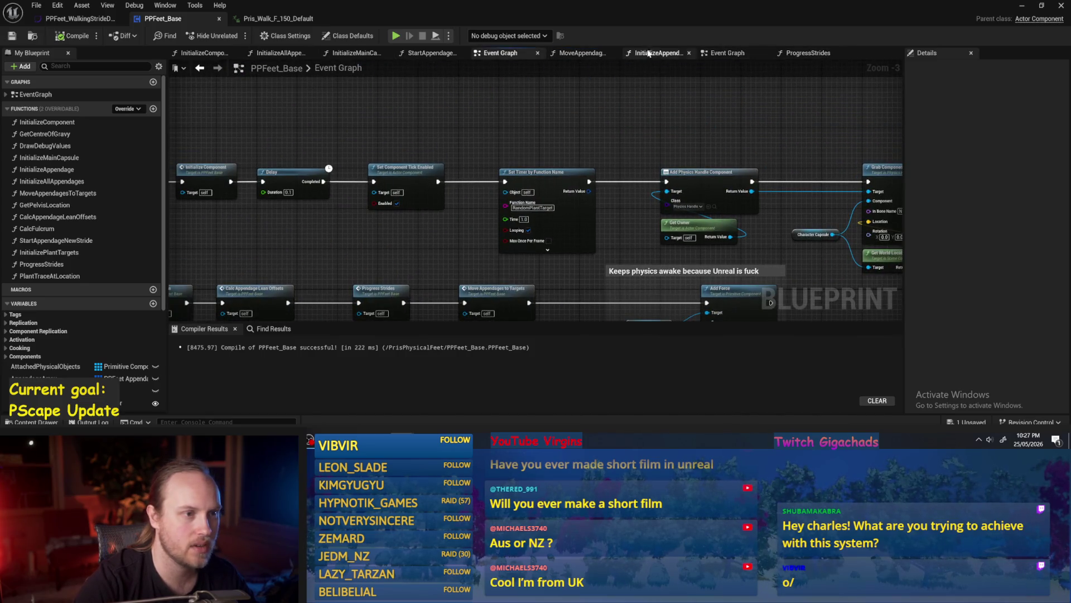
click(649, 53)
drag(438, 206, 625, 276)
scroll(536, 184, up, 3)
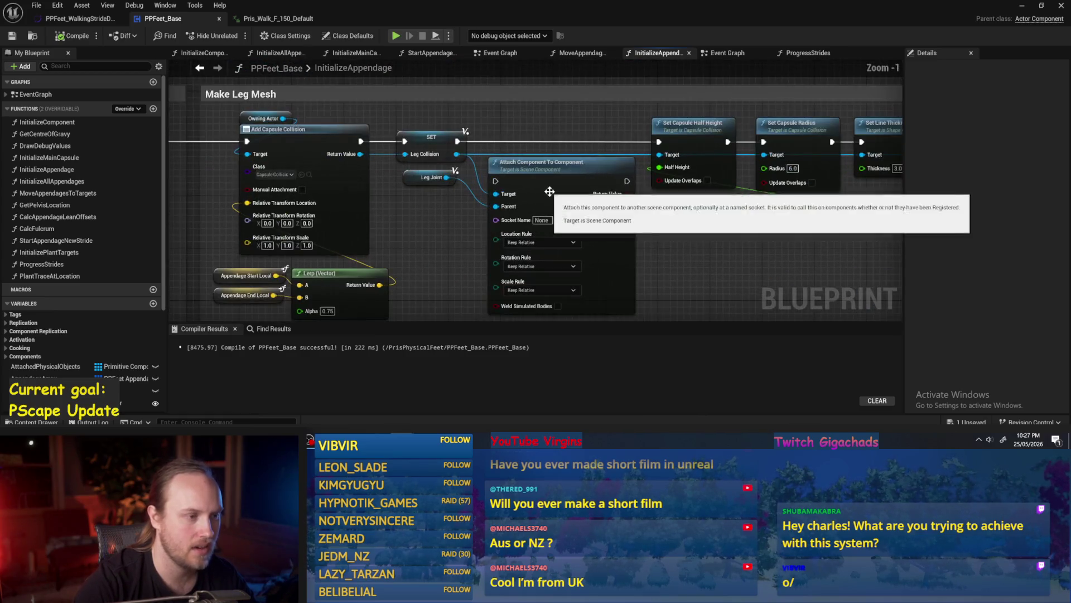
drag(558, 160, 550, 151)
click(474, 124)
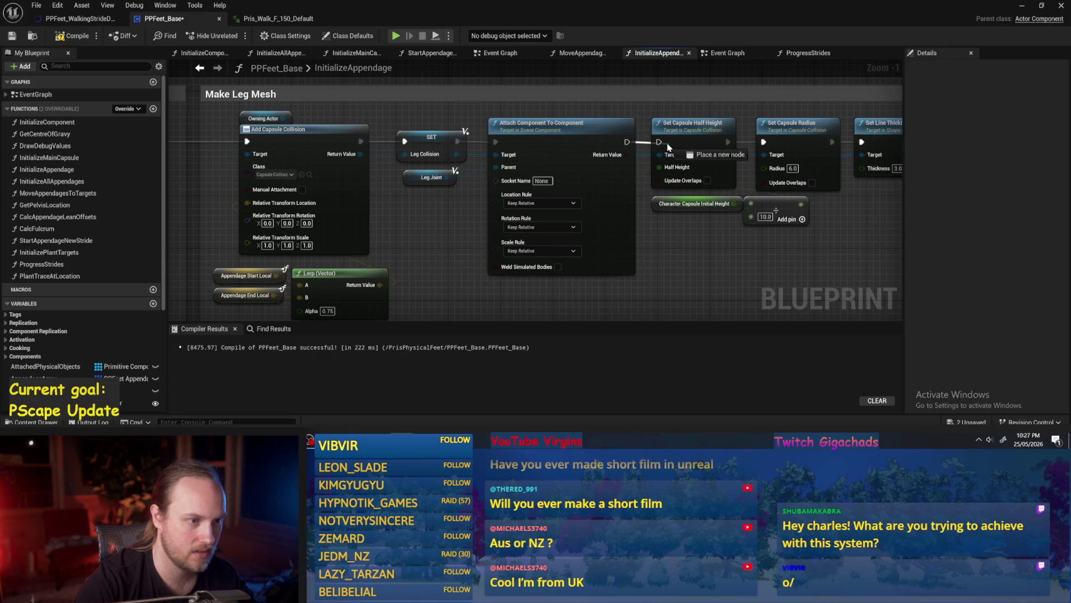
drag(668, 147, 660, 142)
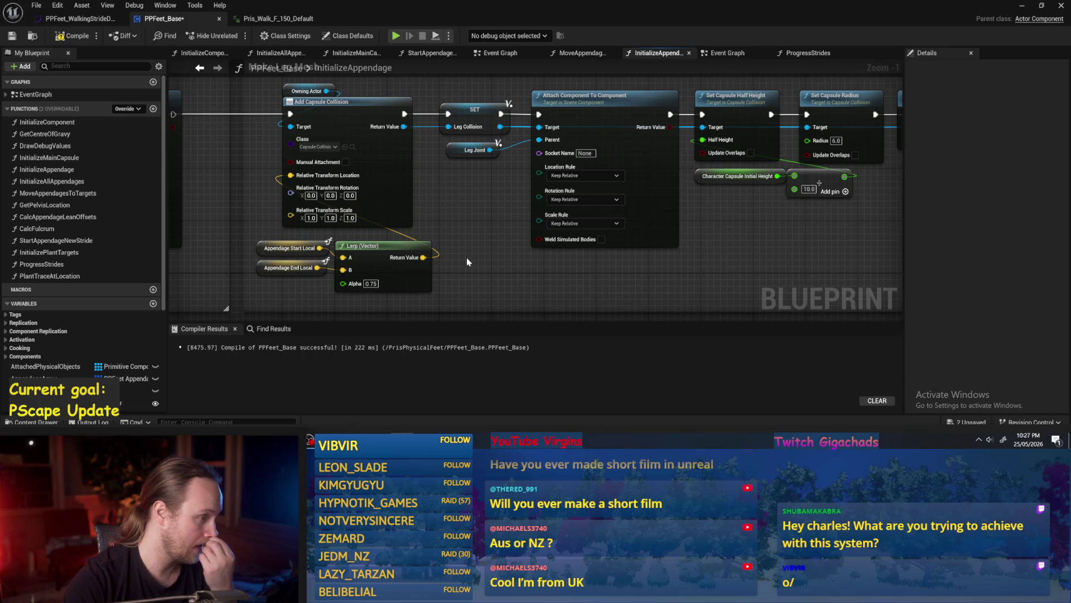
mouse_move(466, 256)
mouse_down()
mouse_move(500, 240)
mouse_move(234, 225)
mouse_up()
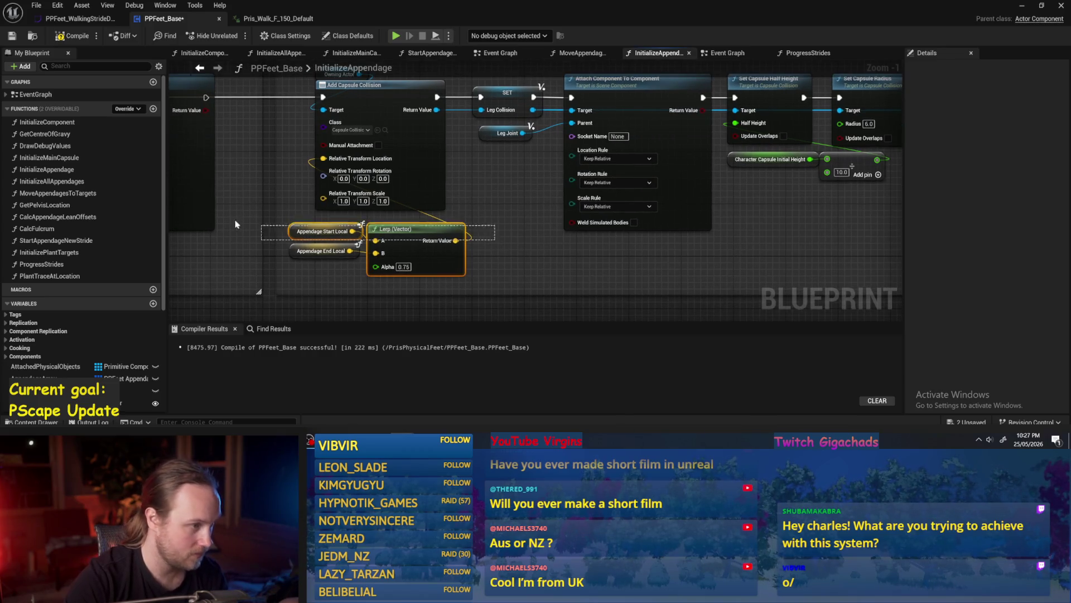
click(461, 198)
drag(463, 202, 499, 223)
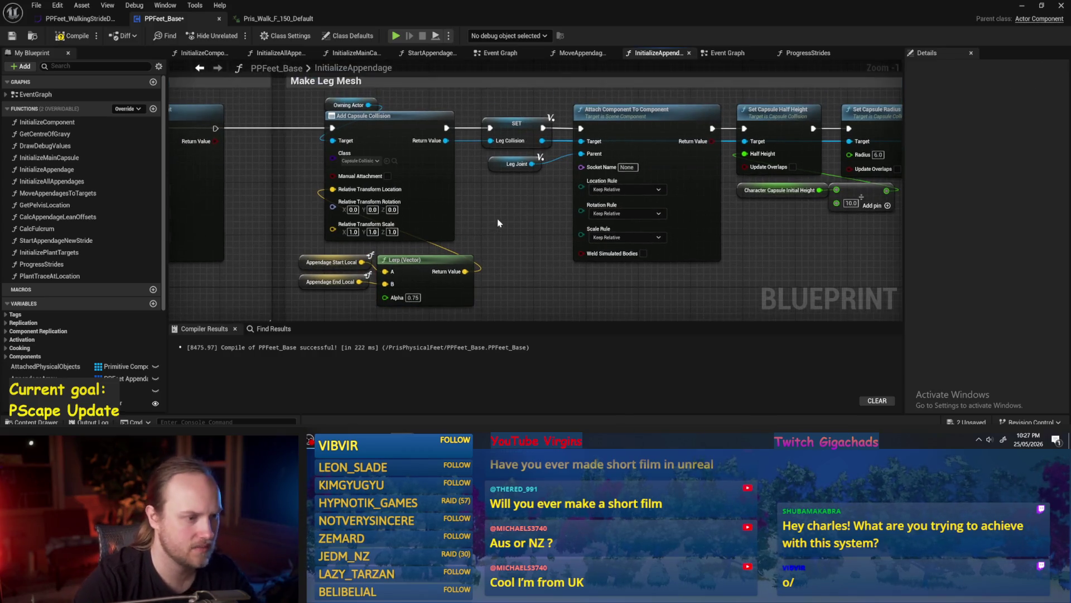
Step: Set the leg joint attachment's Location and Rotation Rules to Keep World and wire its execution onward
click(634, 190)
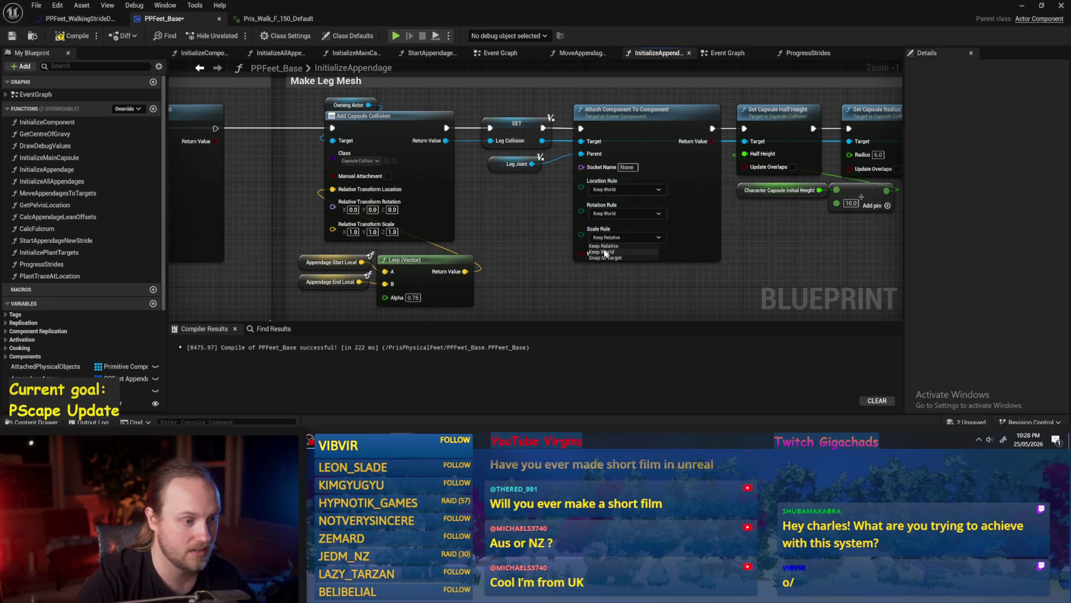
scroll(544, 248, down, 2)
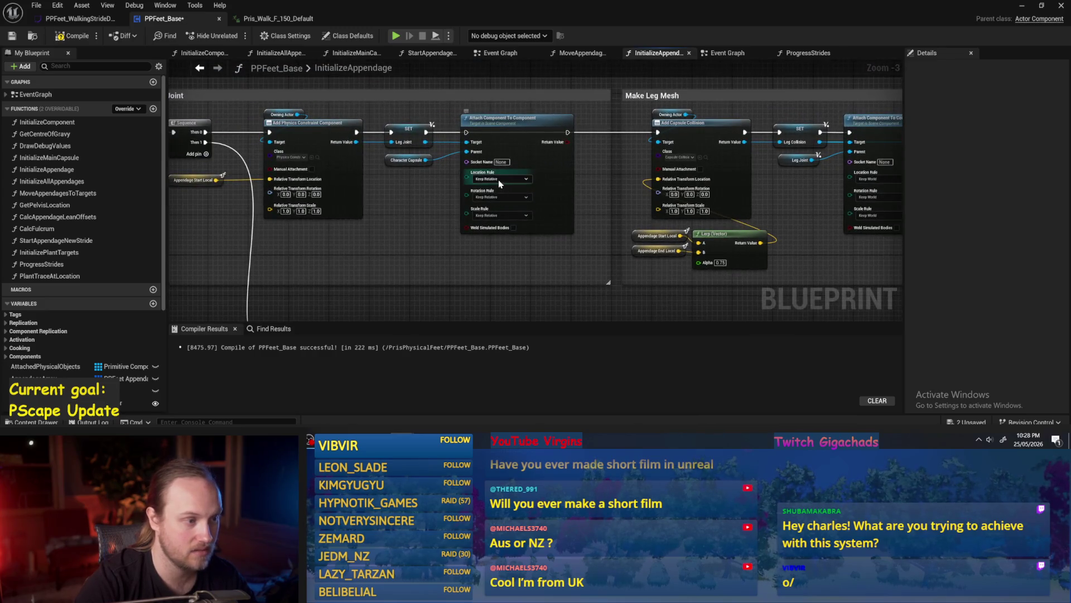
click(487, 192)
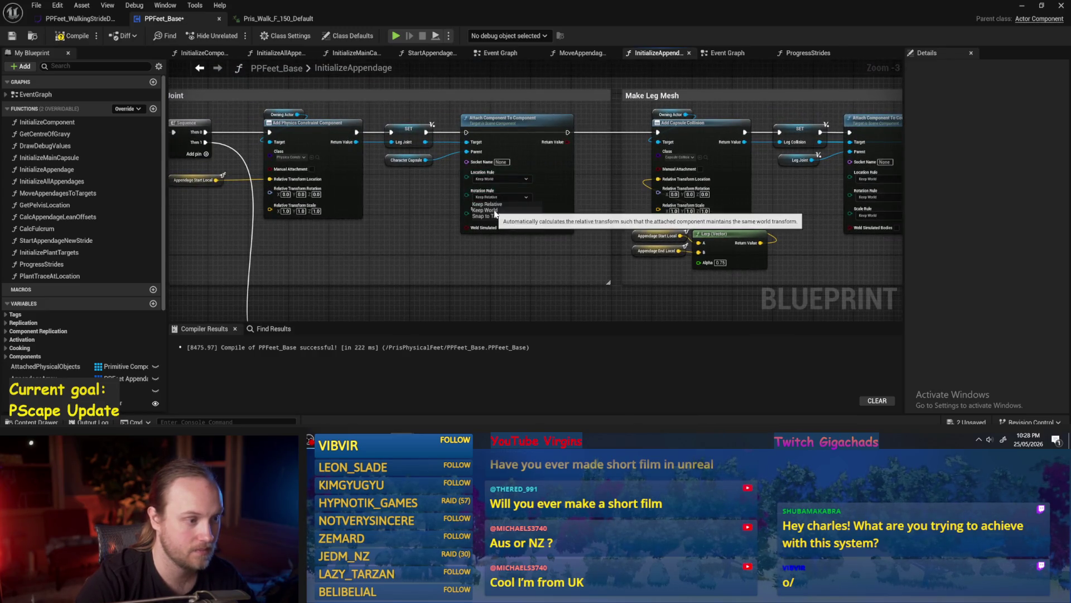
click(495, 211)
mouse_move(424, 216)
mouse_down()
mouse_move(530, 229)
mouse_move(381, 229)
mouse_up()
scroll(381, 229, up, 1)
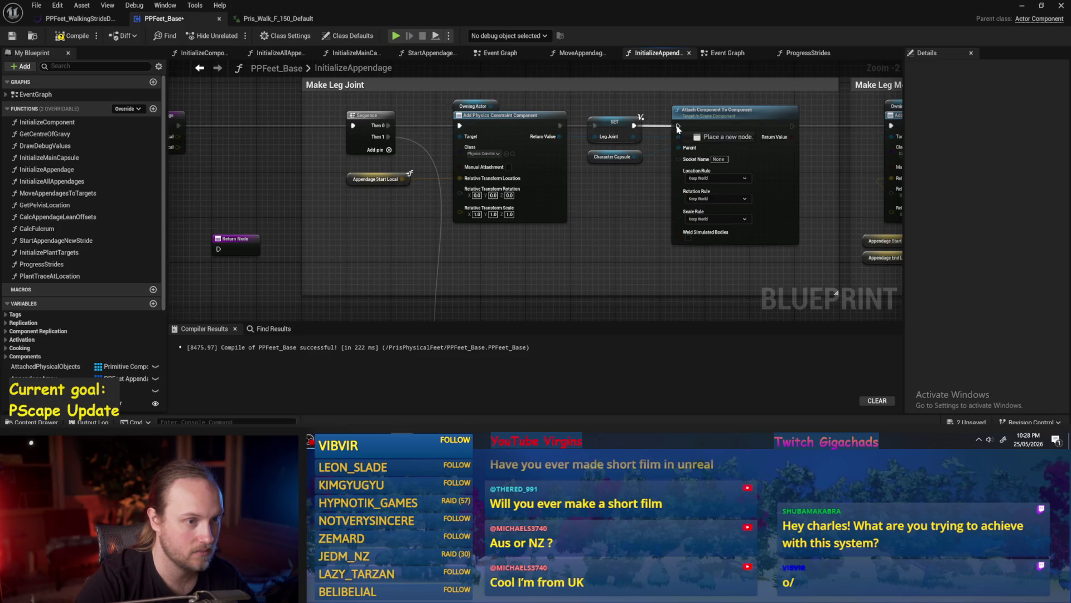
mouse_move(833, 130)
mouse_down()
mouse_move(519, 170)
mouse_move(223, 167)
mouse_move(390, 165)
mouse_up()
drag(530, 130, 530, 130)
drag(643, 129, 709, 132)
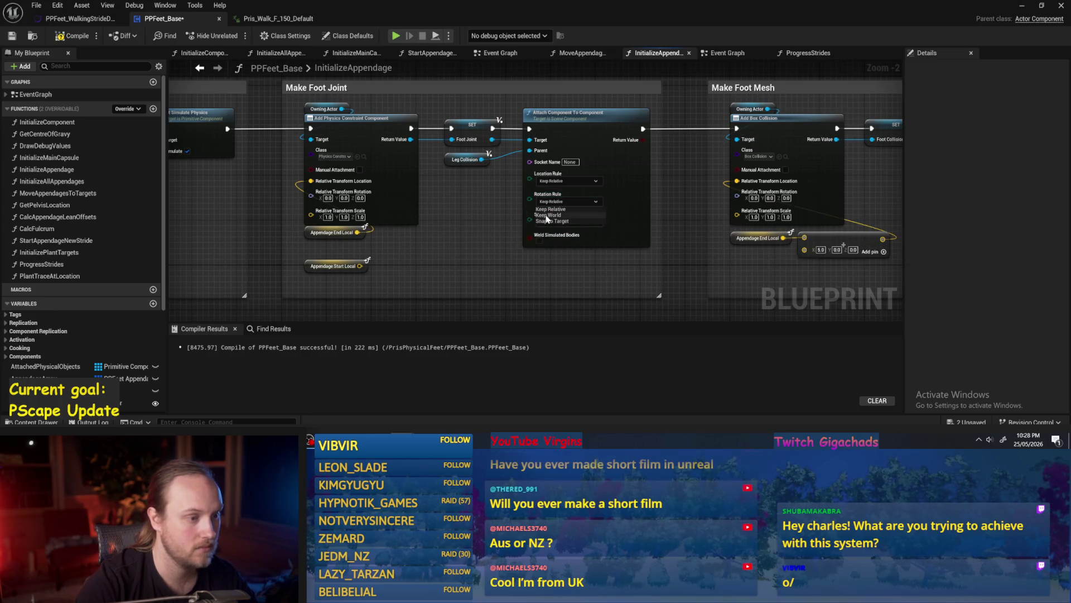
Step: Connect the attach node to the foot box collision and wire the SET node's execution into the foot mesh attach node
drag(556, 178, 736, 128)
mouse_move(904, 190)
mouse_down()
mouse_move(474, 190)
mouse_move(578, 202)
mouse_up()
drag(511, 169, 511, 130)
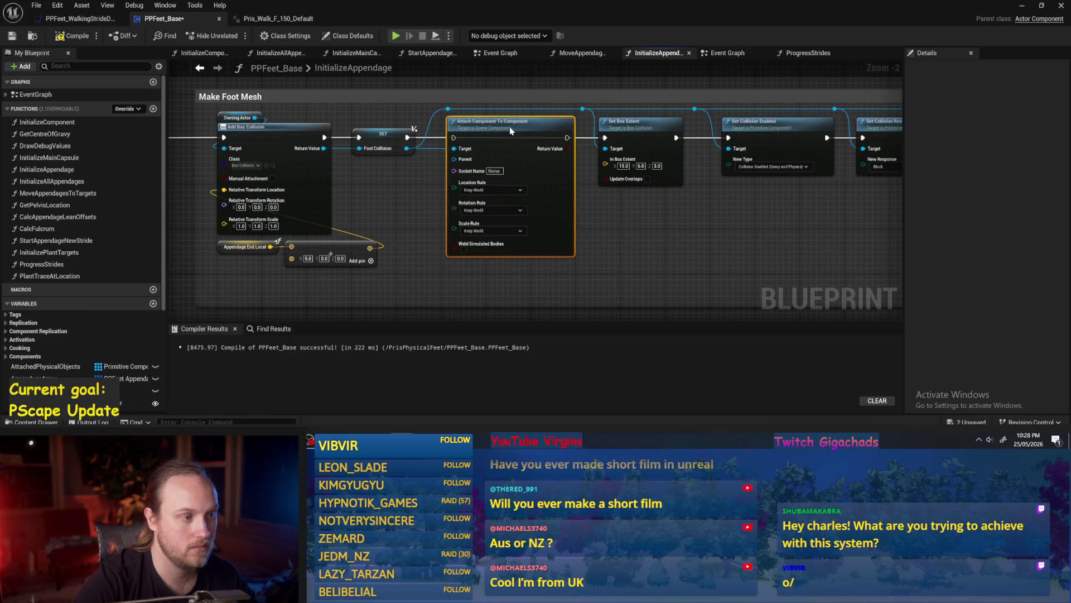
drag(411, 139, 459, 144)
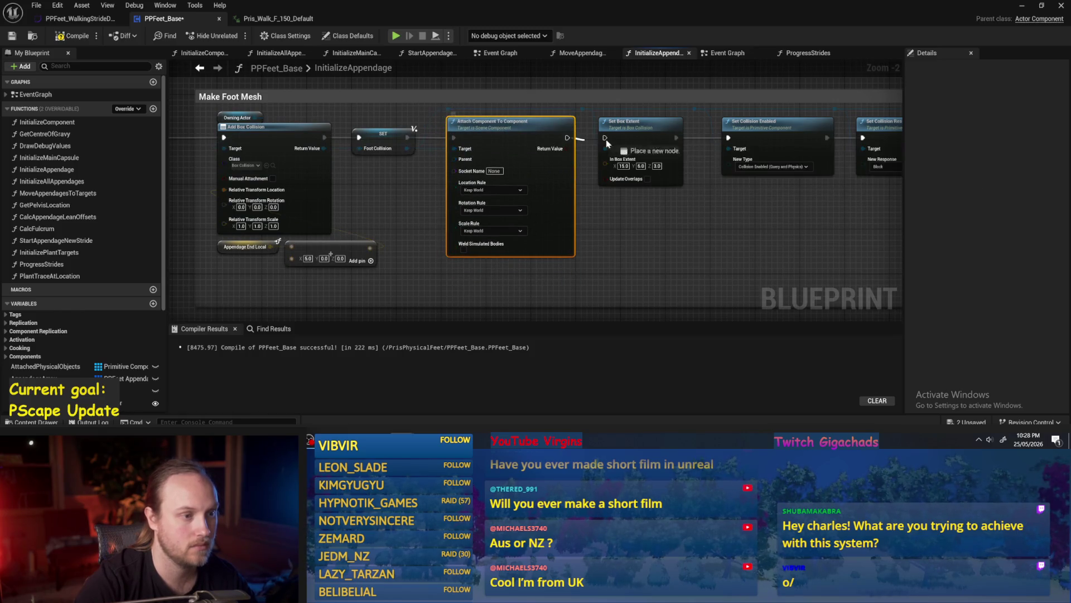
mouse_move(450, 177)
mouse_down()
mouse_move(580, 215)
mouse_move(486, 191)
mouse_up()
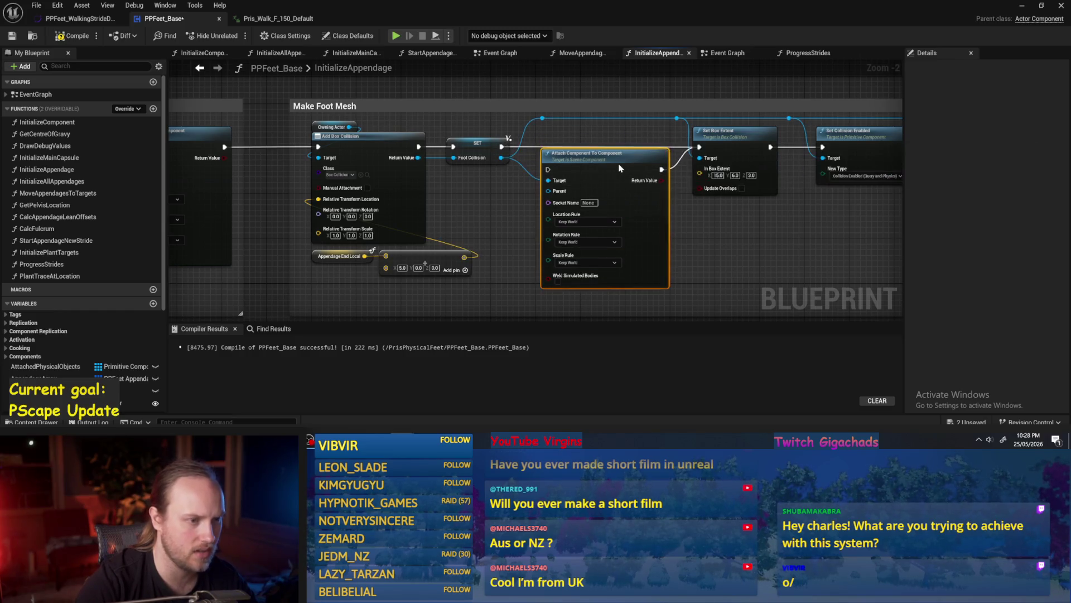
Step: Reposition the leg mesh Attach Component node back into line with the execution chain
drag(609, 170, 387, 190)
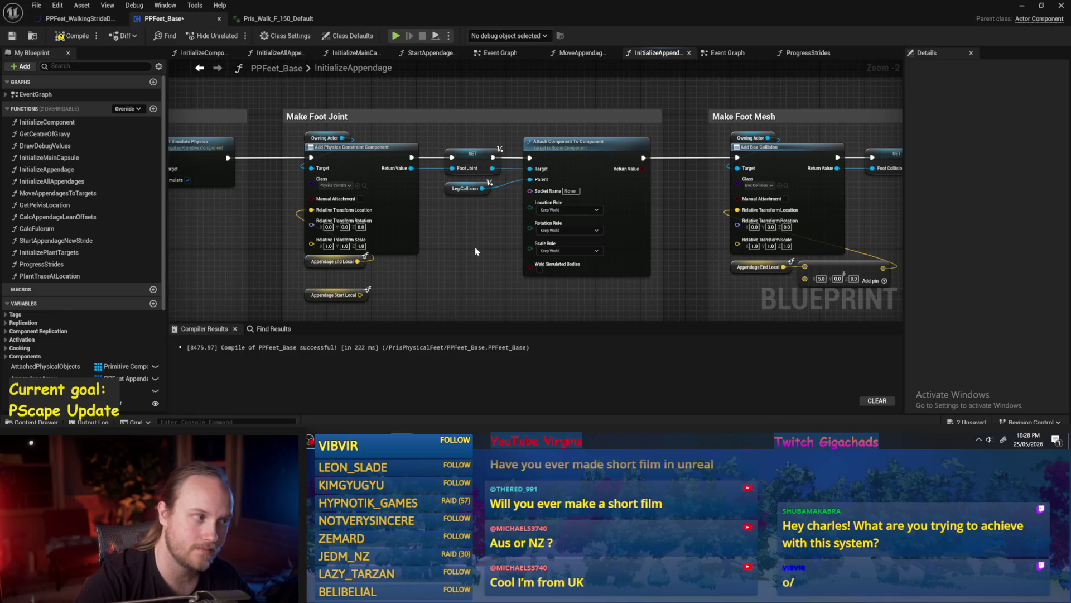
drag(475, 251, 636, 240)
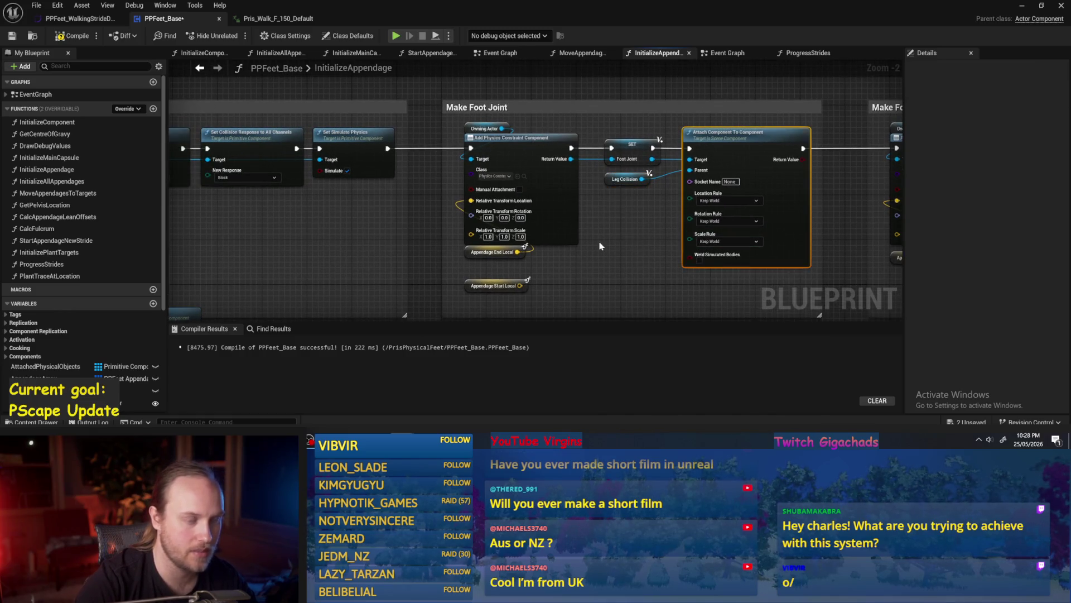
drag(341, 240, 577, 233)
mouse_move(359, 203)
mouse_down()
mouse_move(461, 241)
mouse_move(671, 237)
mouse_move(519, 225)
mouse_up()
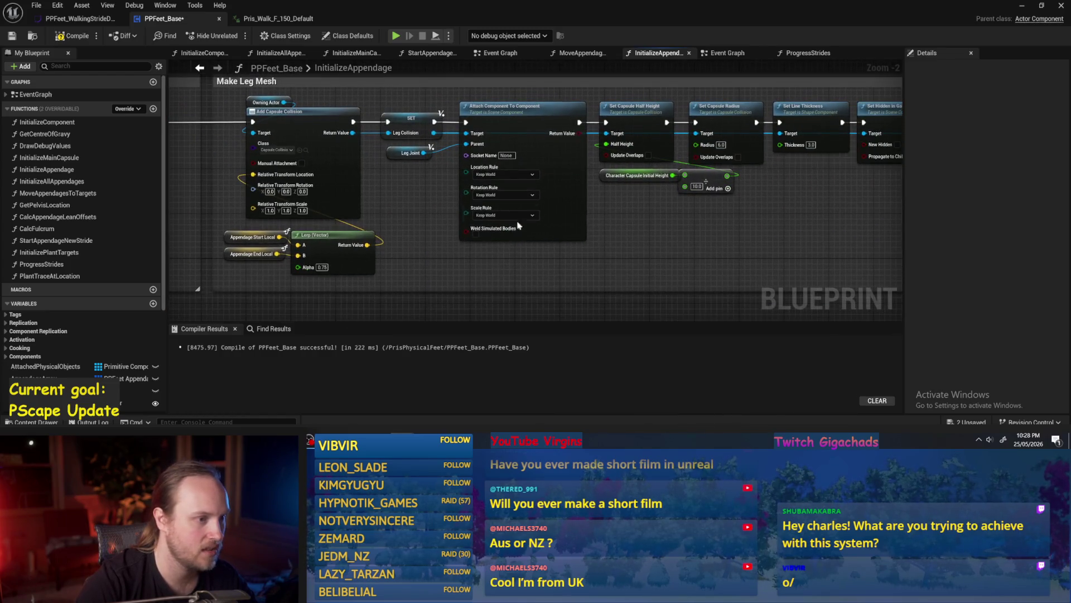
drag(535, 172, 540, 206)
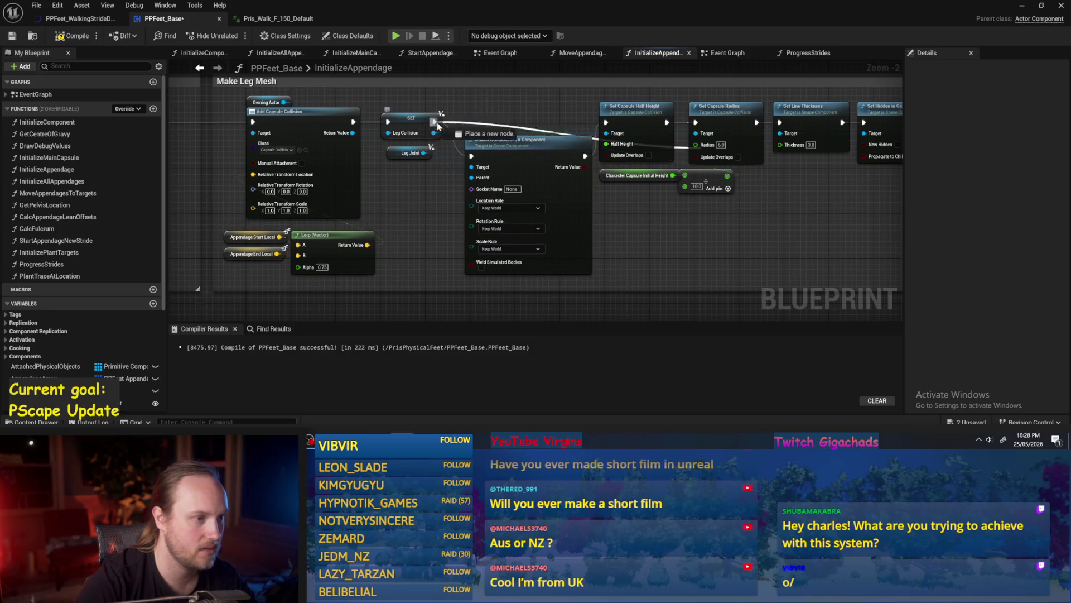
drag(227, 118, 421, 145)
mouse_move(665, 158)
mouse_down()
mouse_move(538, 142)
mouse_move(572, 124)
mouse_move(532, 137)
mouse_up()
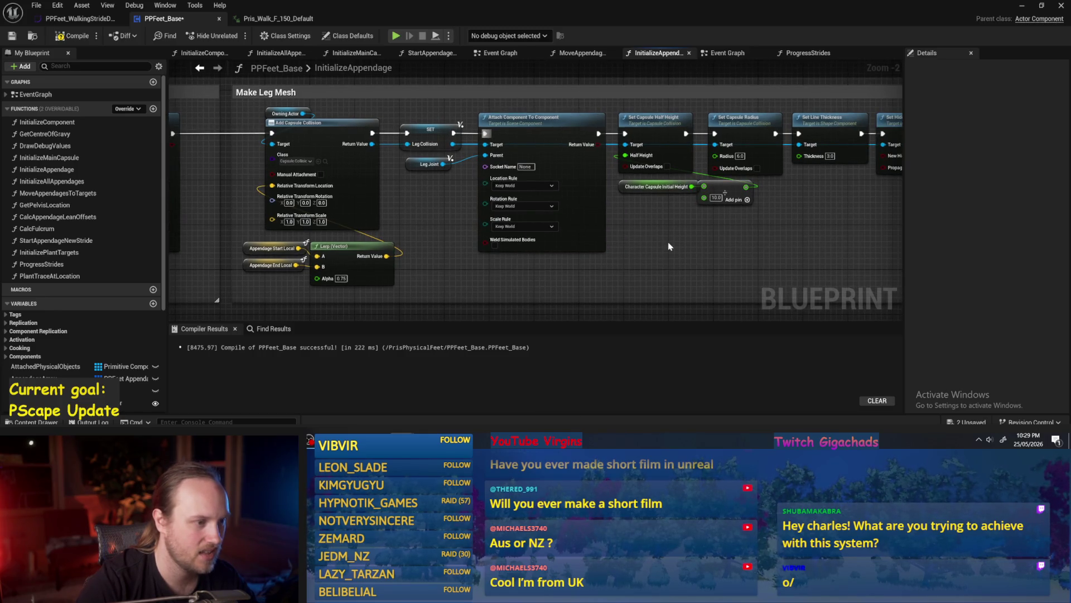
Step: Line up the foot mesh attach node and add a Get Foot Joint node by searching 'foot joint'
mouse_move(725, 192)
mouse_down()
mouse_move(892, 201)
mouse_move(384, 207)
mouse_up()
drag(711, 195, 541, 188)
mouse_move(622, 140)
mouse_down()
mouse_move(622, 119)
mouse_move(597, 131)
mouse_up()
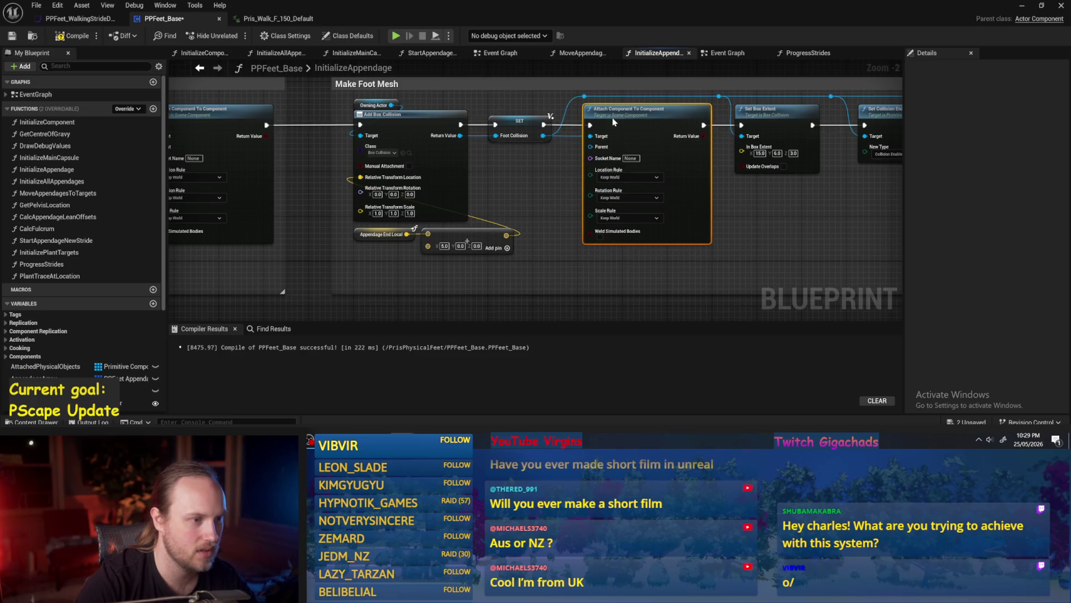
right_click(518, 169)
text(foot joint)
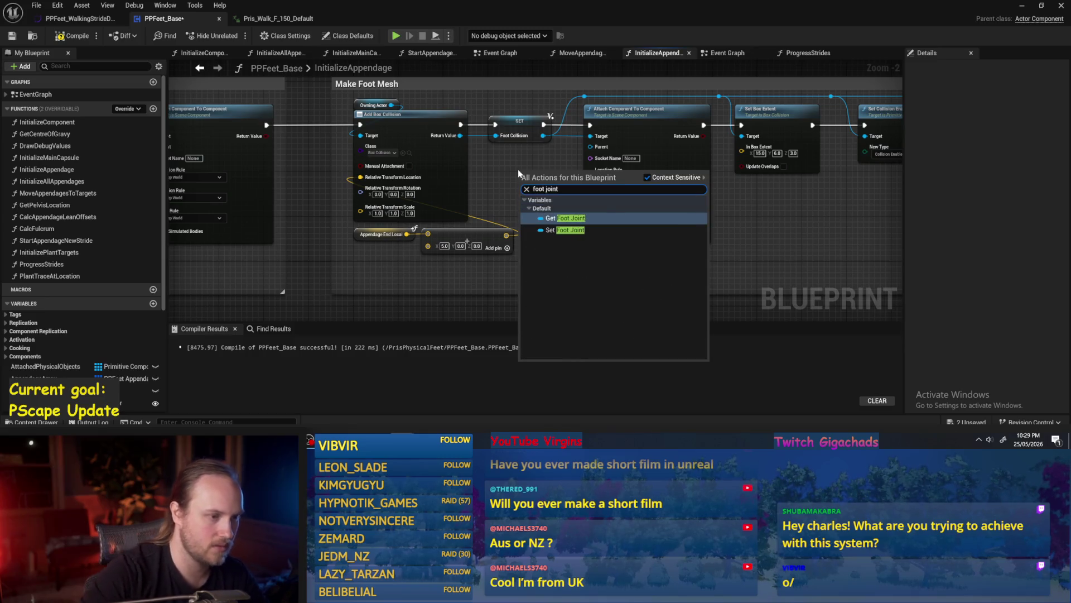
key(Return)
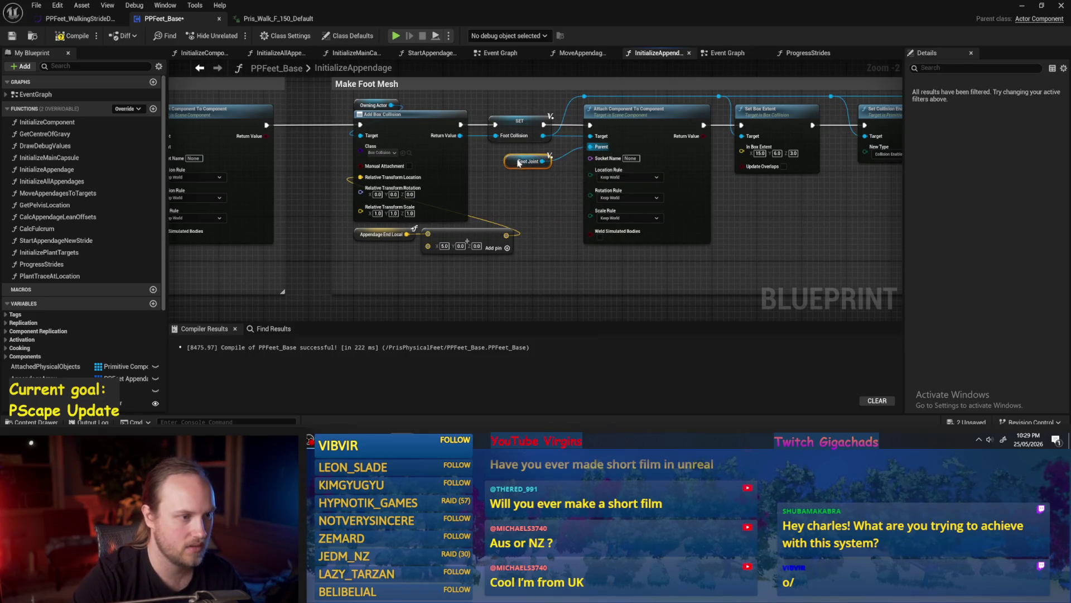
scroll(636, 219, down, 3)
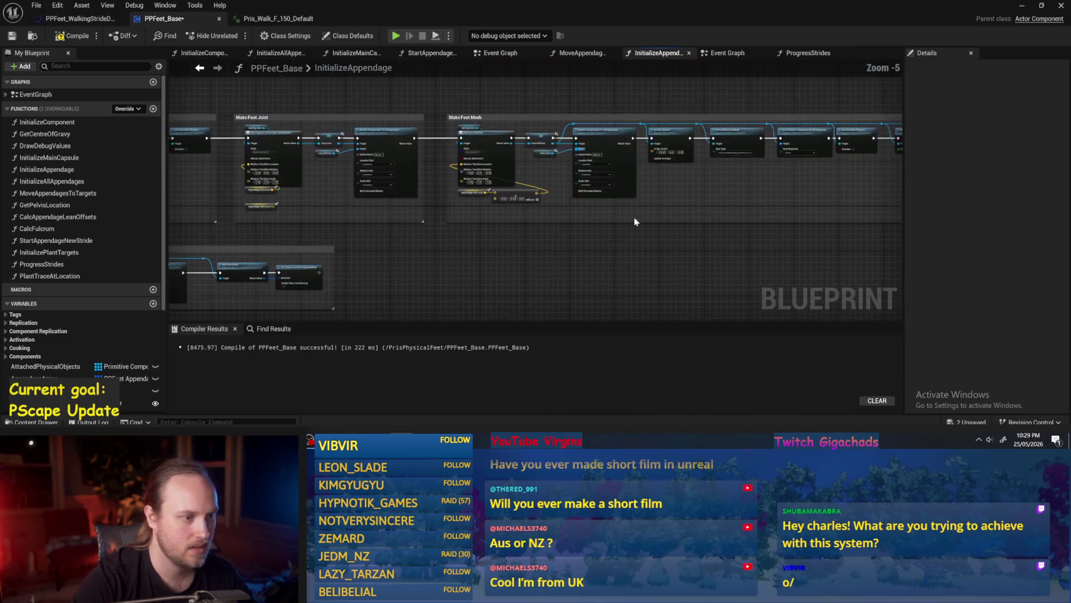
Step: Compile and save PPFeet_Base, play-test the level, stop, and recompile with F7
click(13, 37)
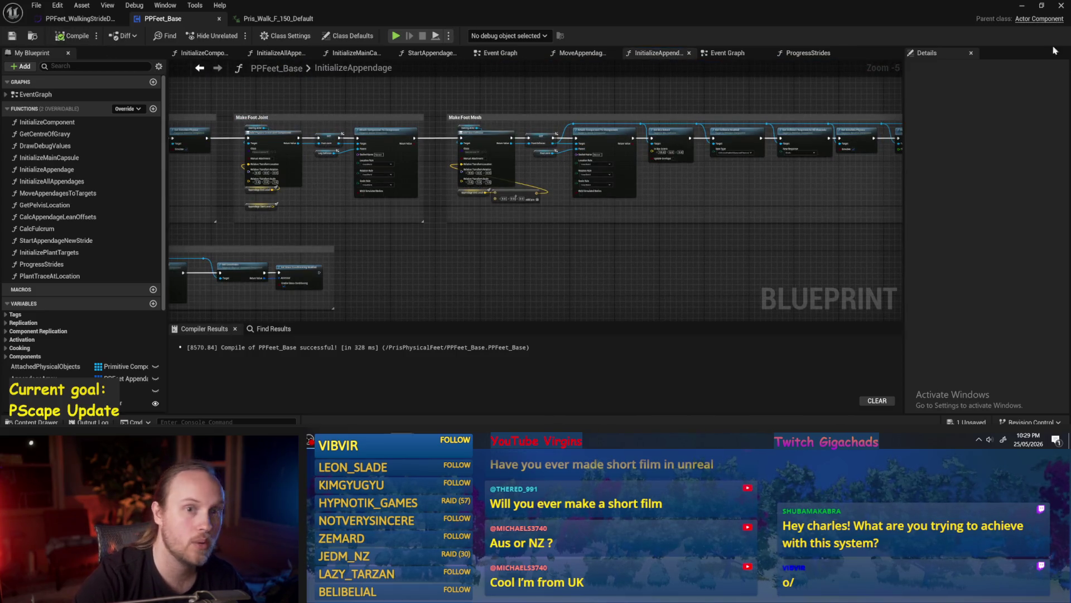
click(1023, 8)
click(275, 38)
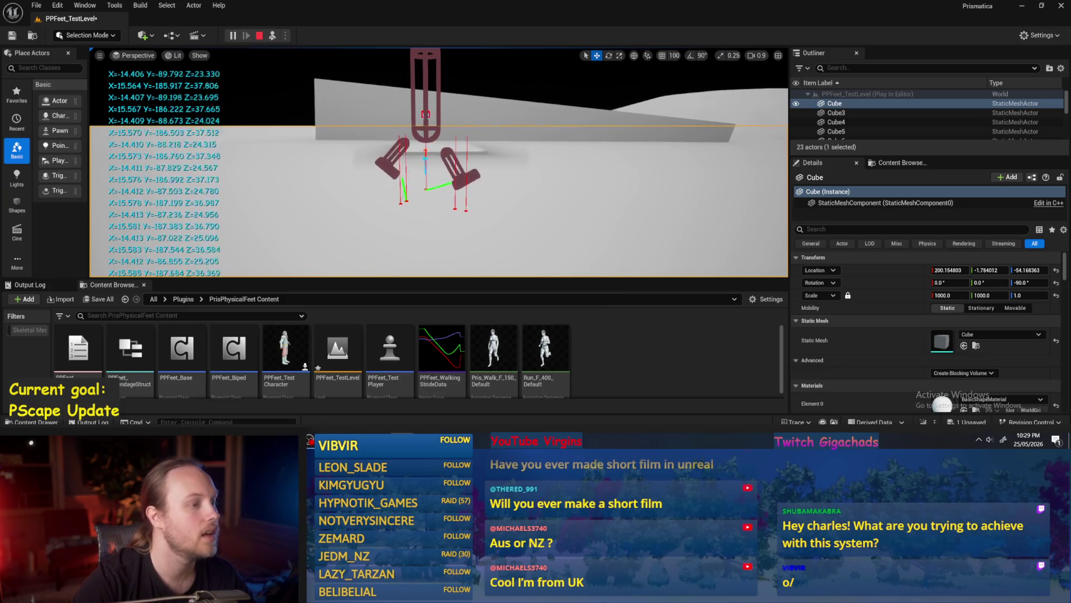
key(Escape)
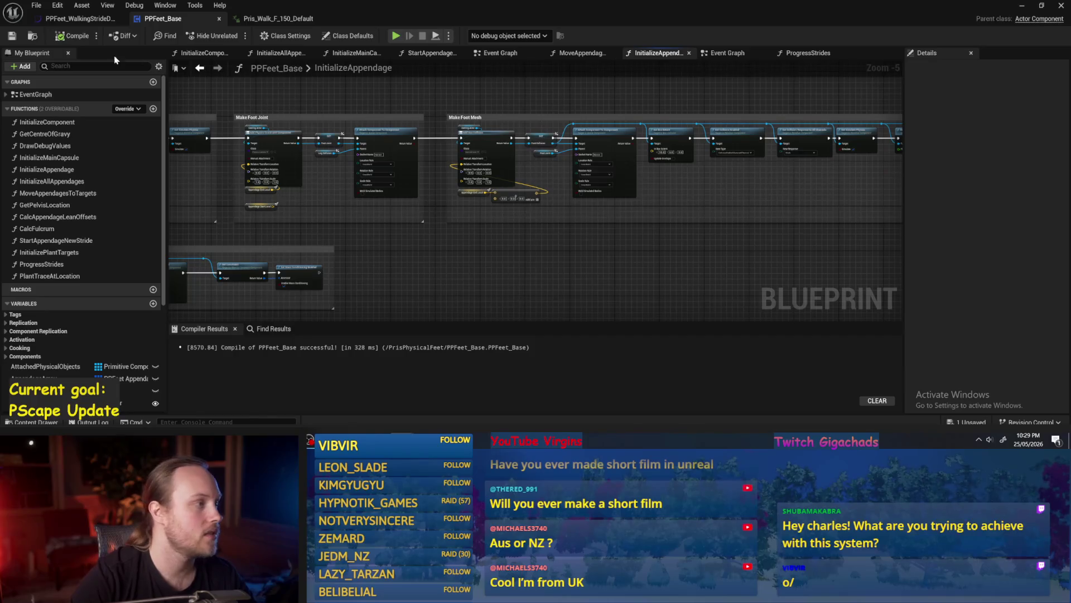
key(F7)
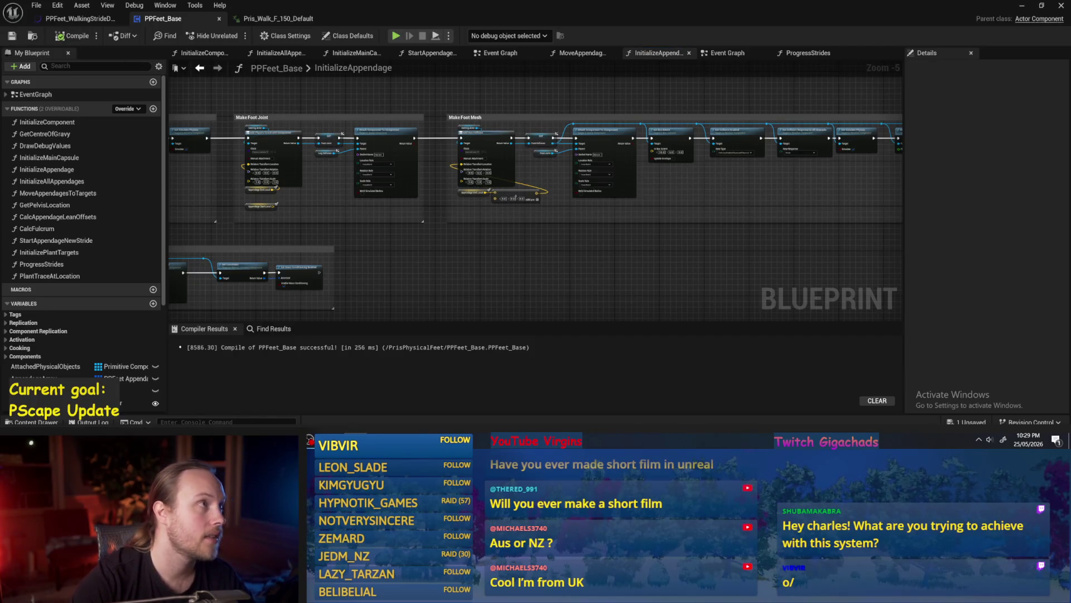
click(268, 19)
Step: Review the walking stride curve, the ProgressStrides graph and the Event Graph, then close the blueprint editor
click(90, 19)
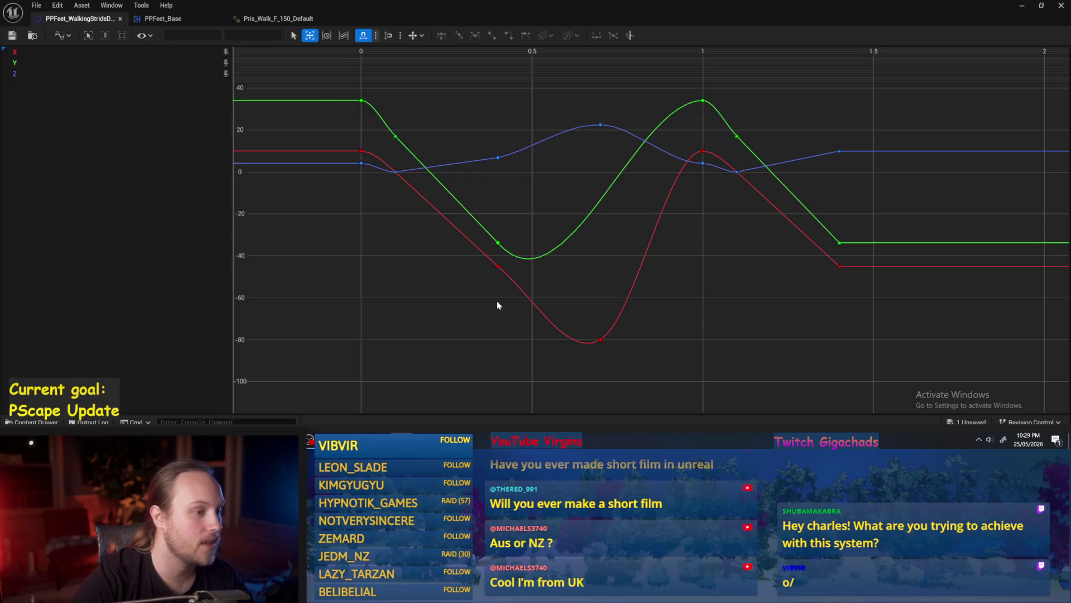
click(160, 19)
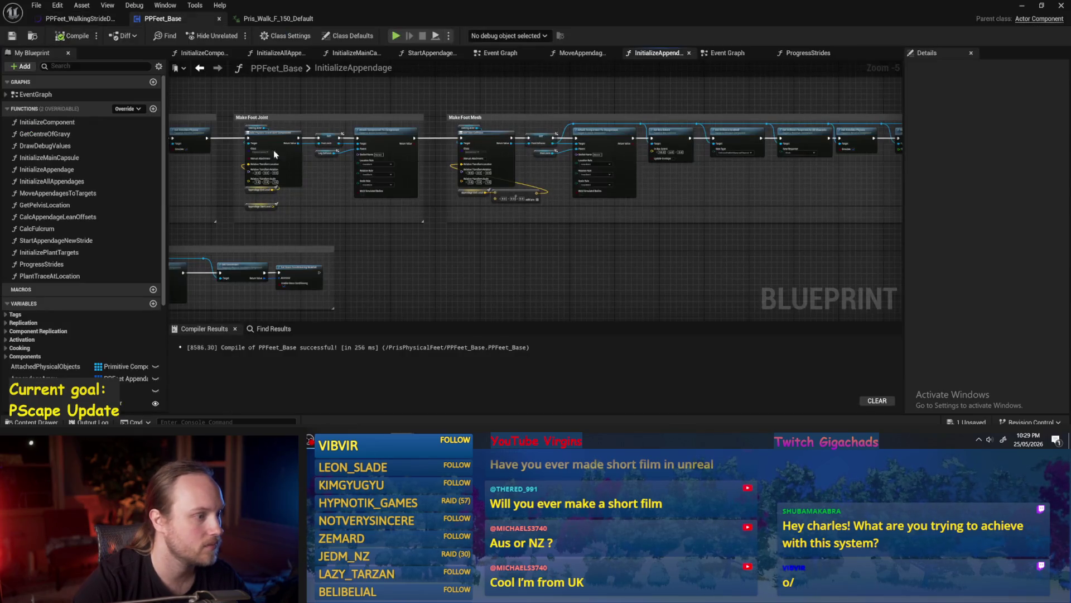
click(802, 55)
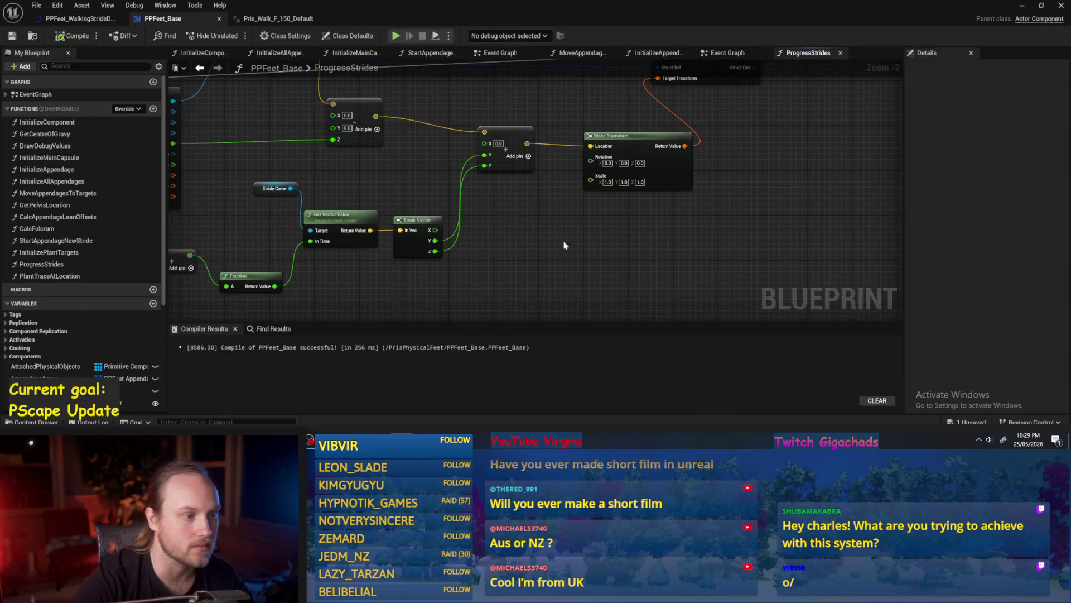
scroll(655, 173, down, 1)
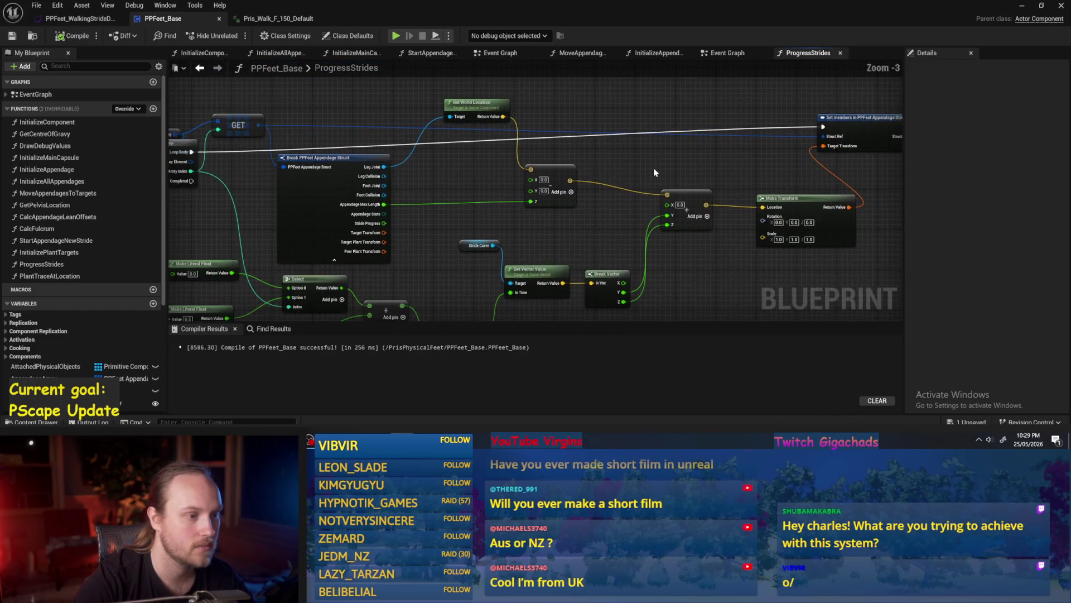
click(505, 53)
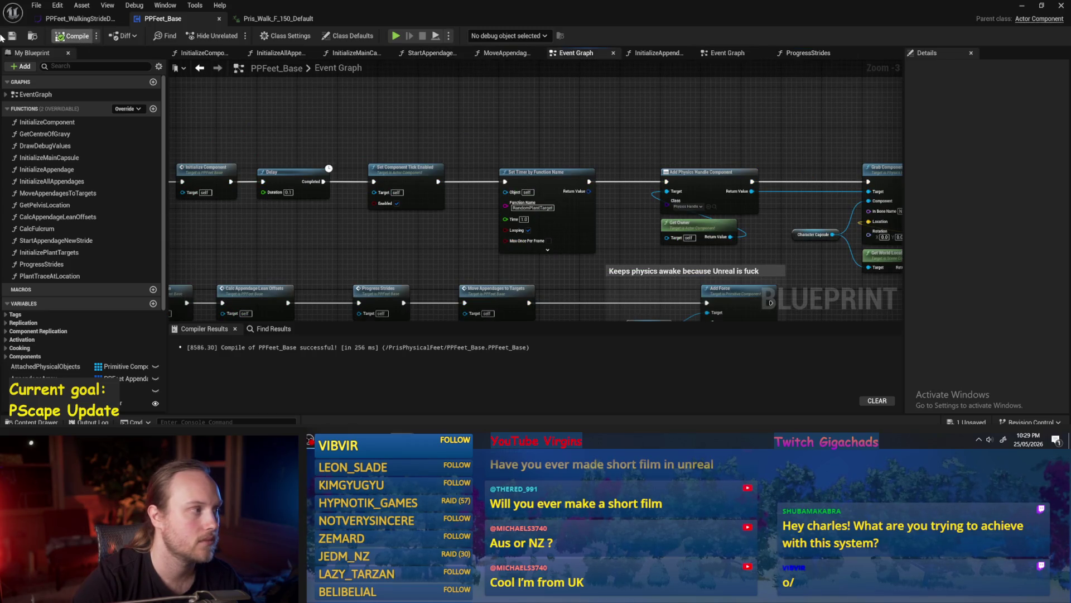
scroll(364, 99, down, 1)
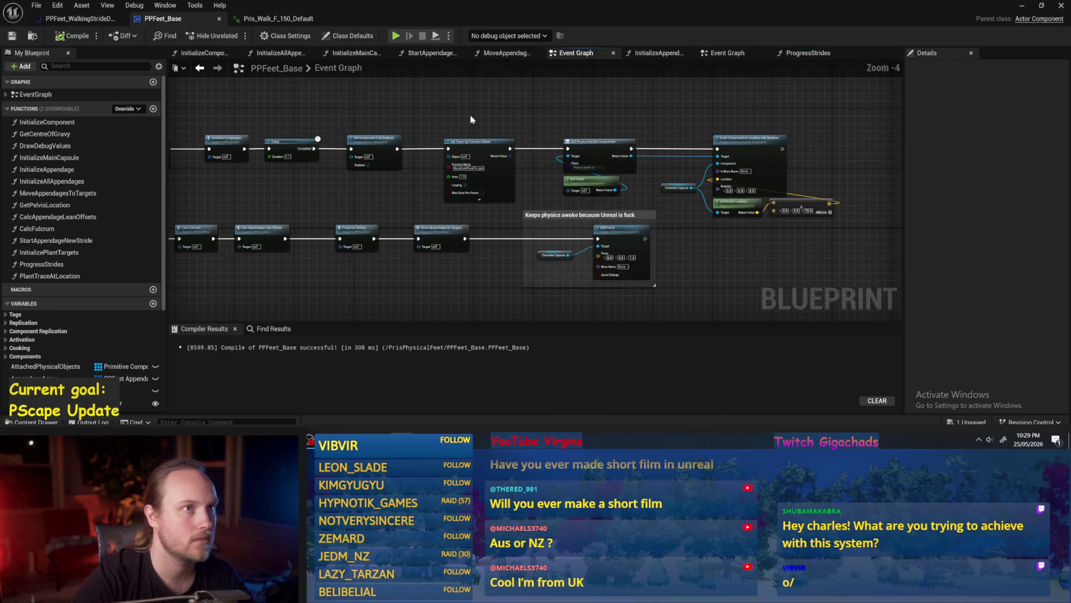
drag(556, 140, 497, 141)
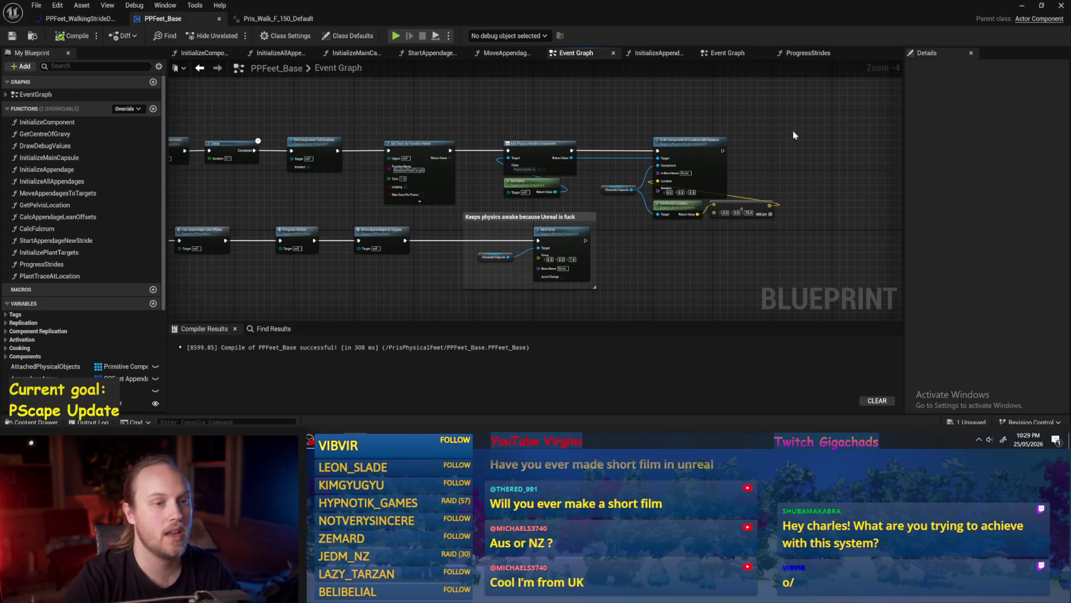
click(1022, 6)
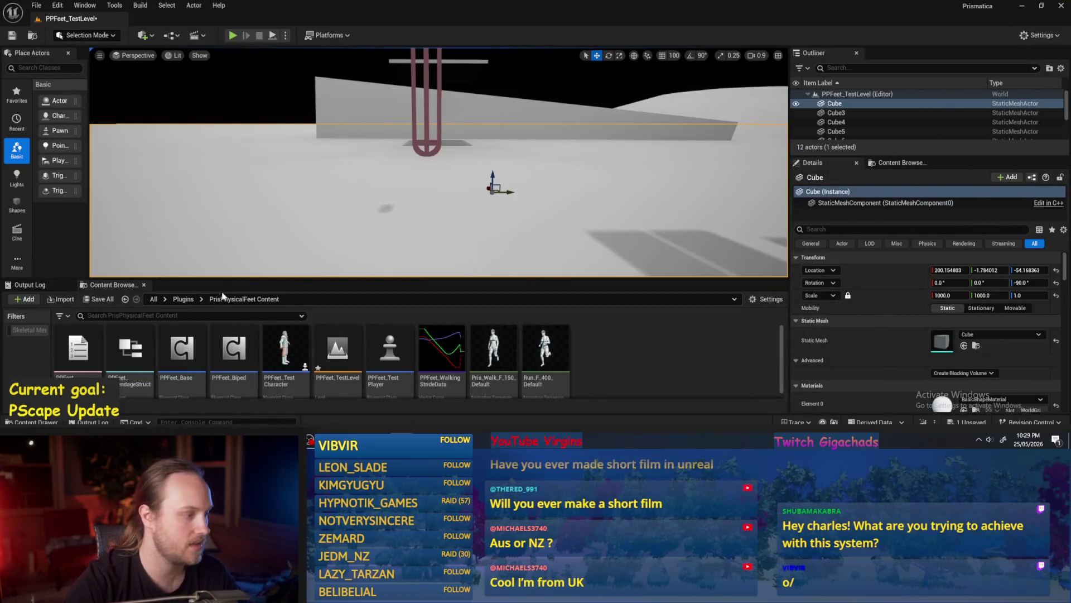
Step: Open PPCMS_TestLevel from the plugin's Content folder, saving the current level, and play it full screen
click(183, 299)
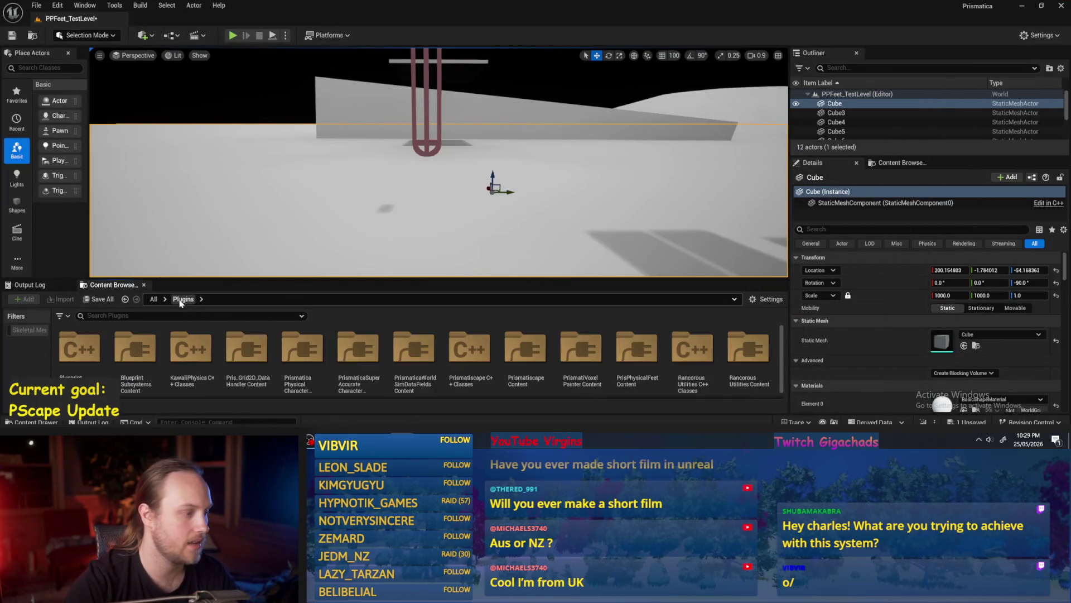
double_click(323, 356)
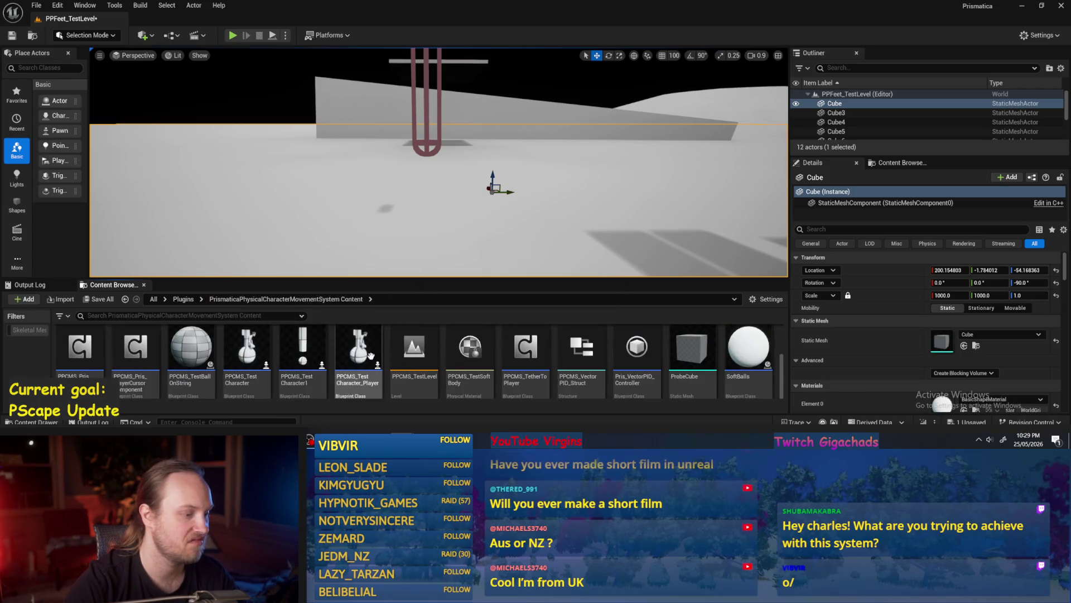
double_click(414, 349)
click(545, 325)
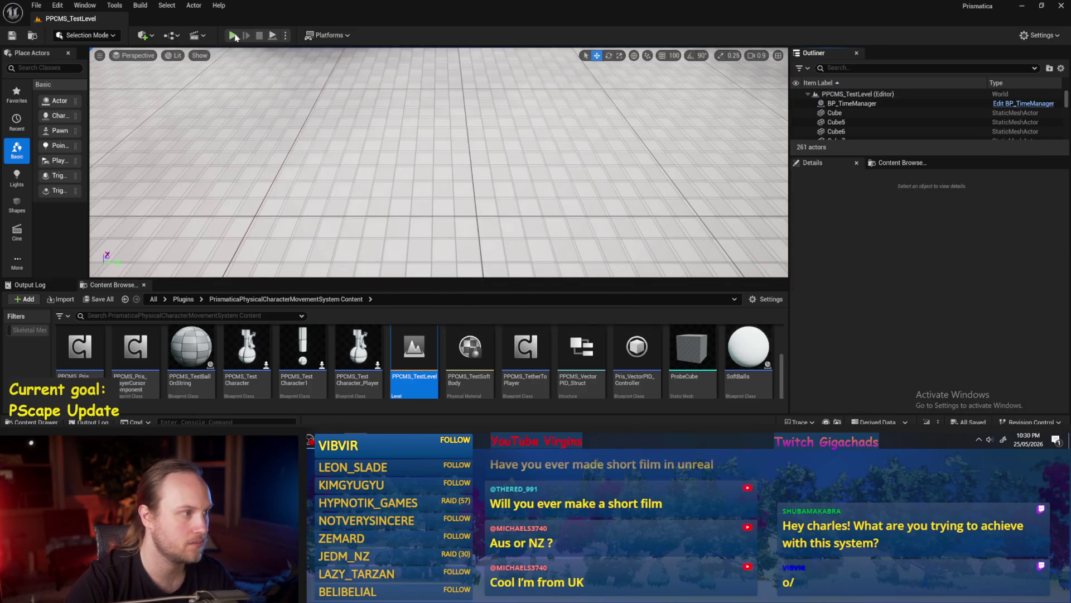
click(234, 36)
key(F11)
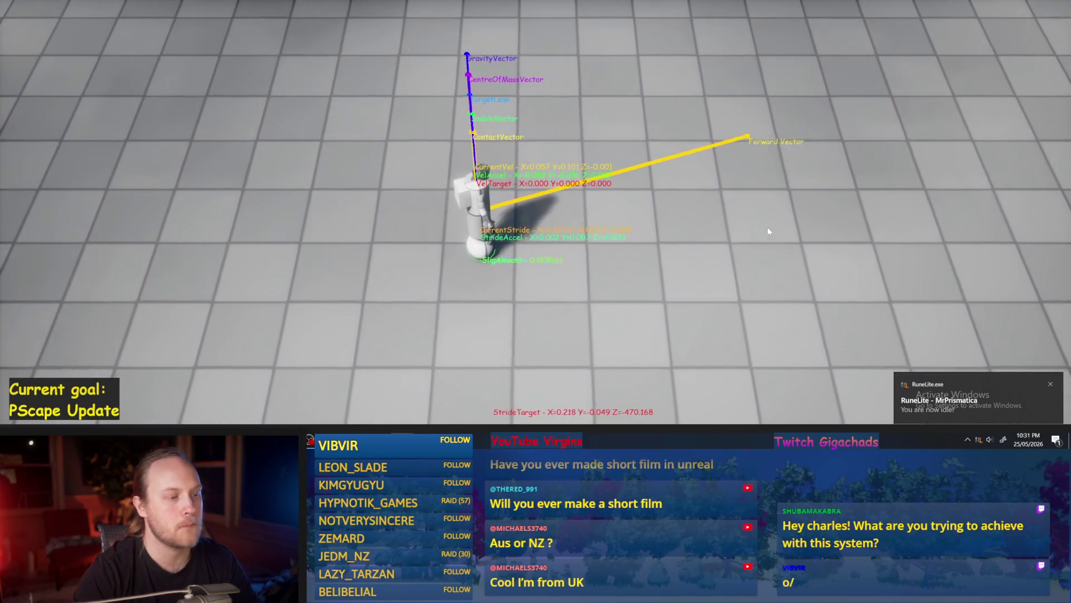
Step: Walk the physical character forward with W while watching its debug vectors
key(w)
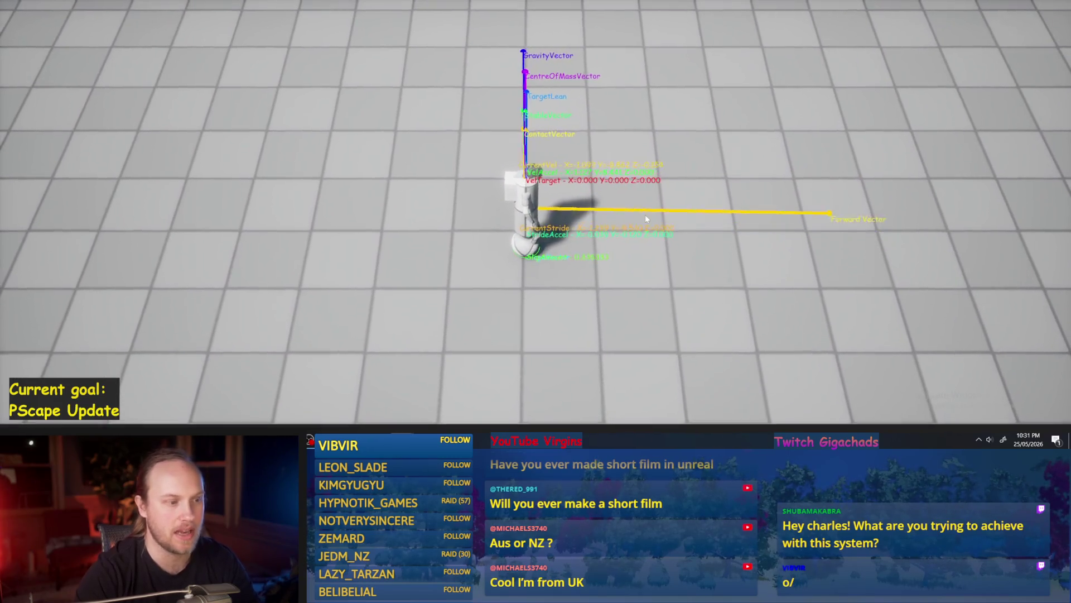
key(w)
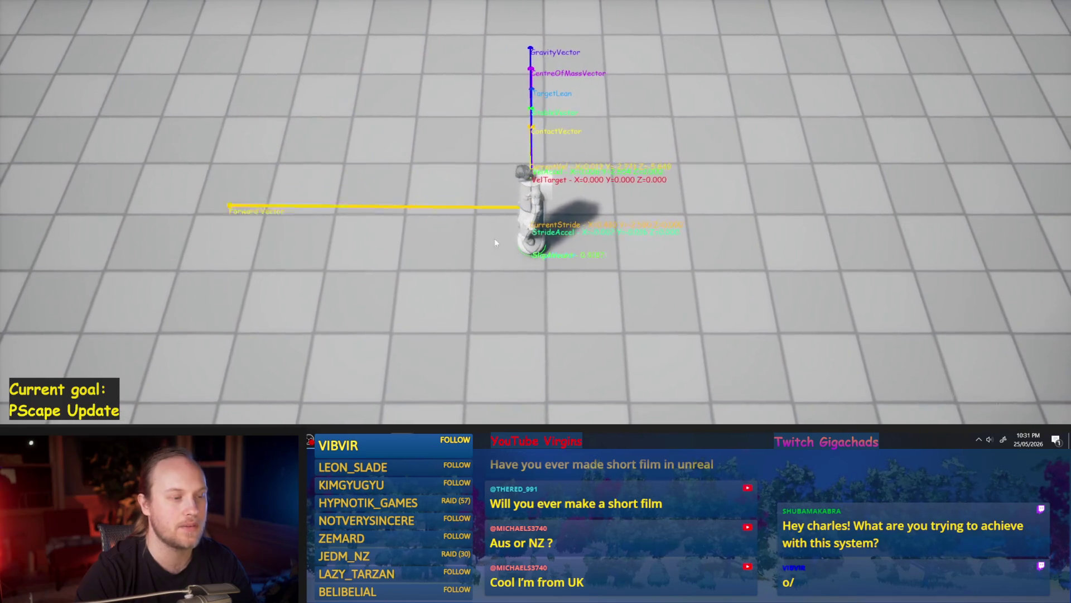
Step: Walk the character the other way with A toward the checkered platform
key(a)
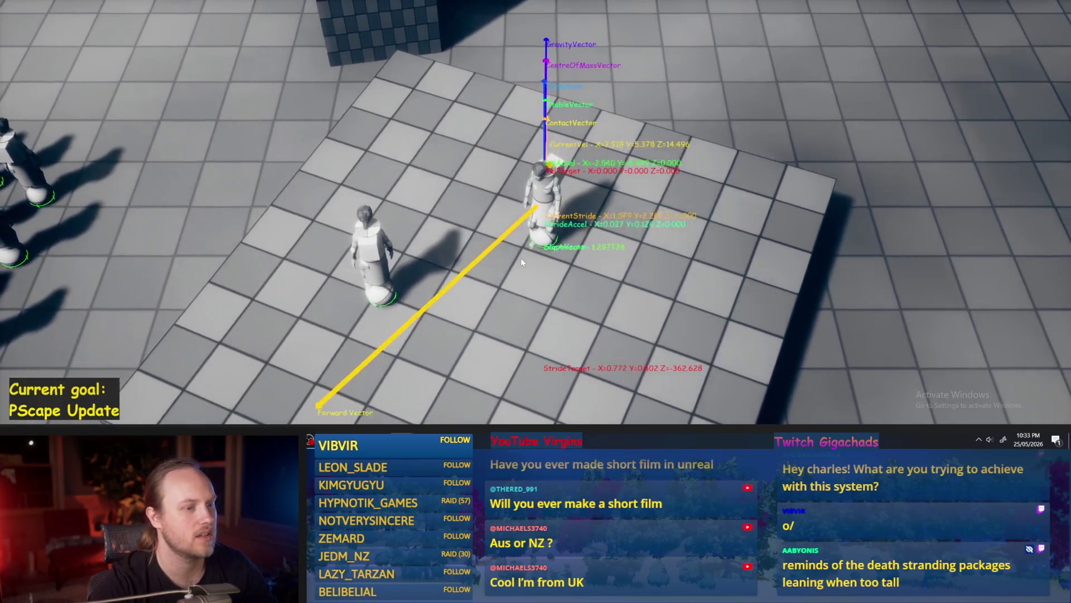
Step: End the current play session
key(super+Tab)
key(Escape)
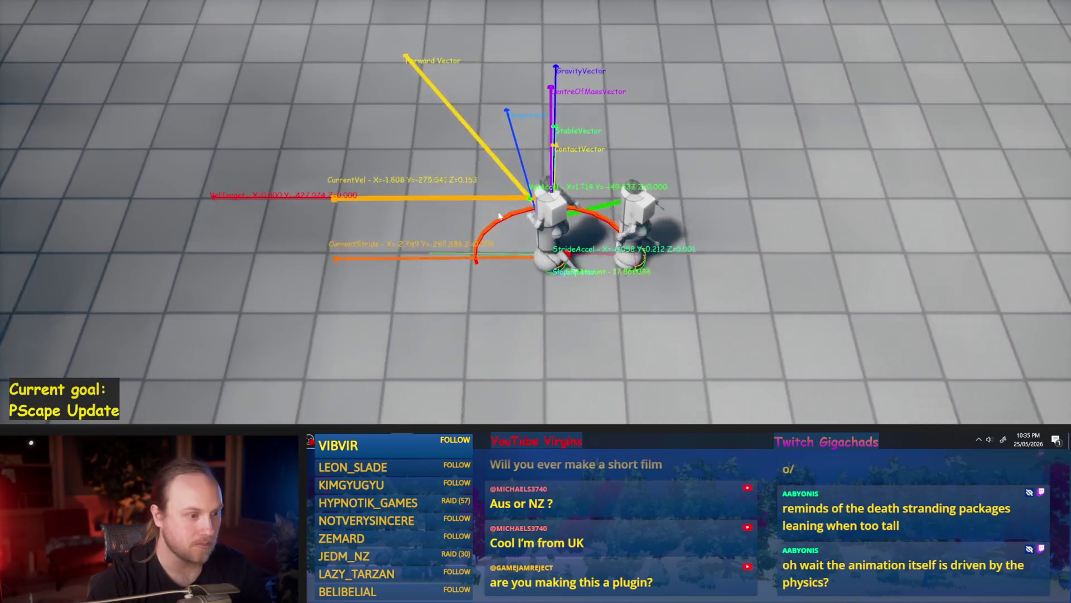
key(Escape)
Step: Restart play with Alt+P, walk the character around the crowd with W, then stop
key(alt+p)
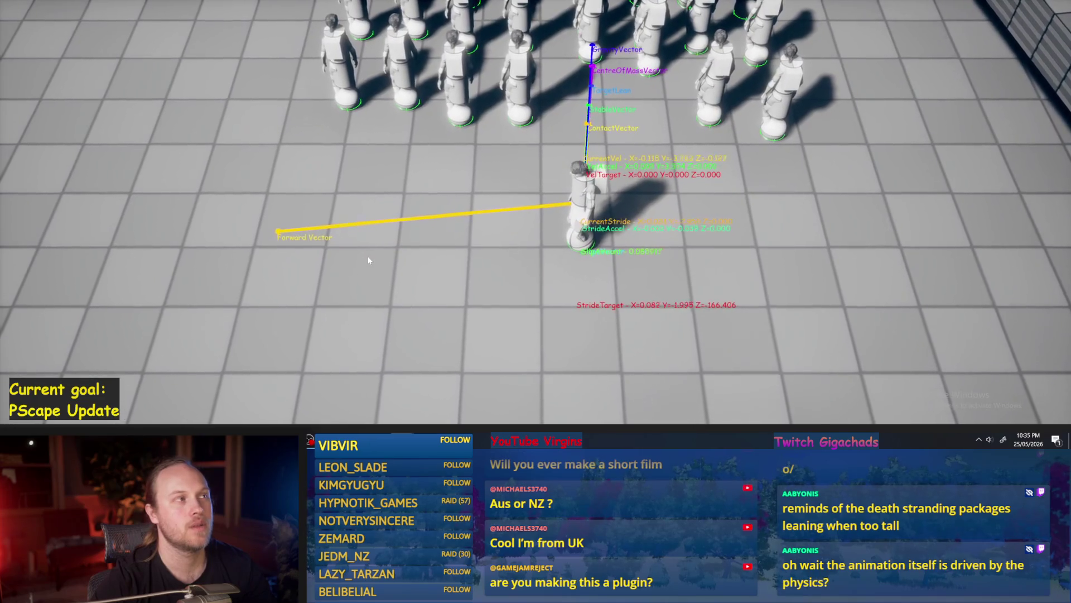
key(w)
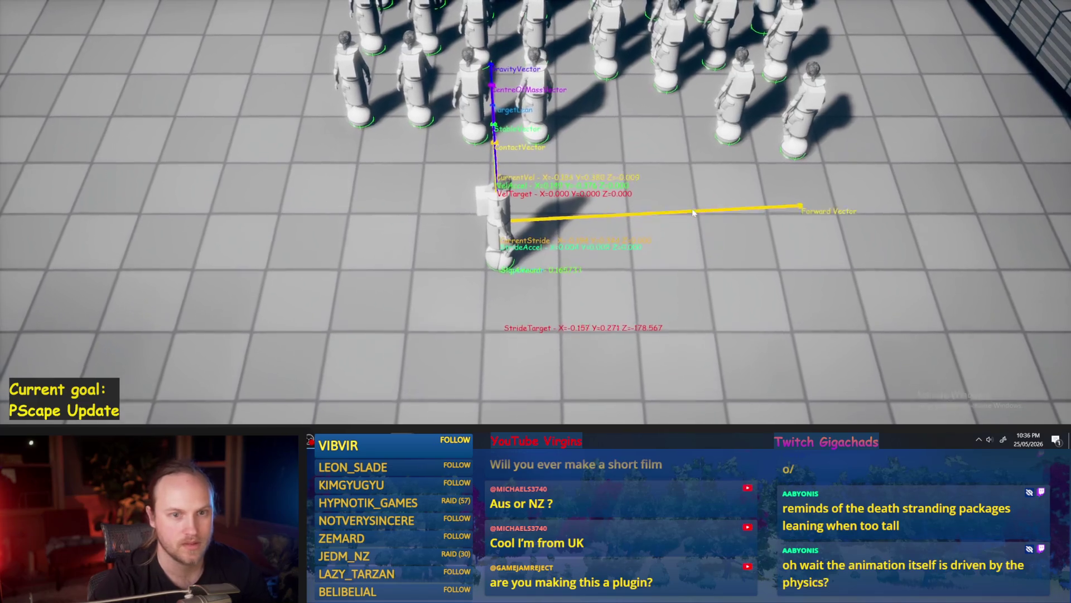
key(w)
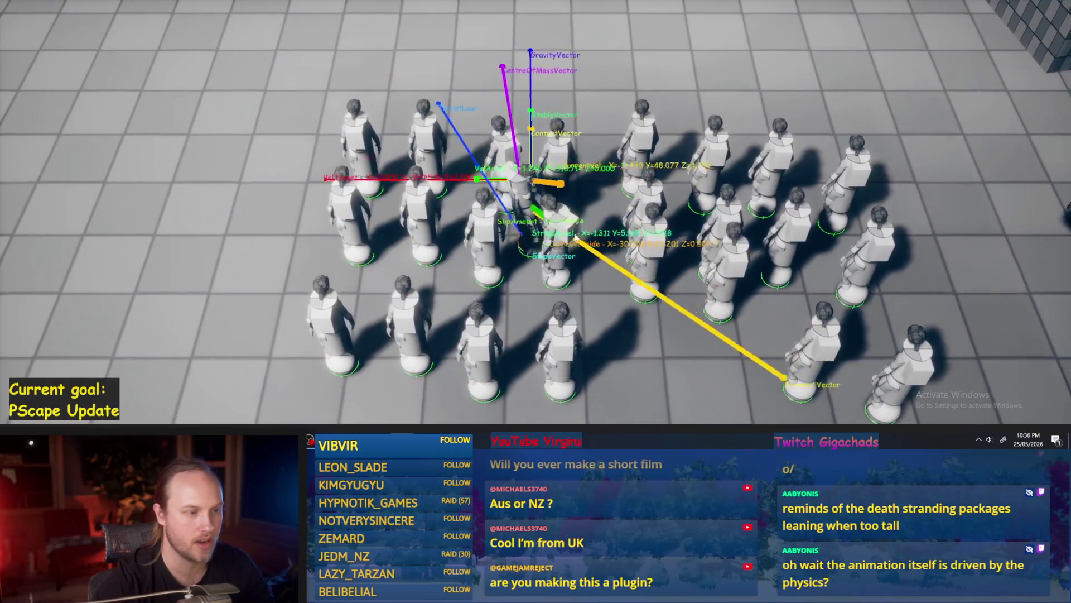
key(Escape)
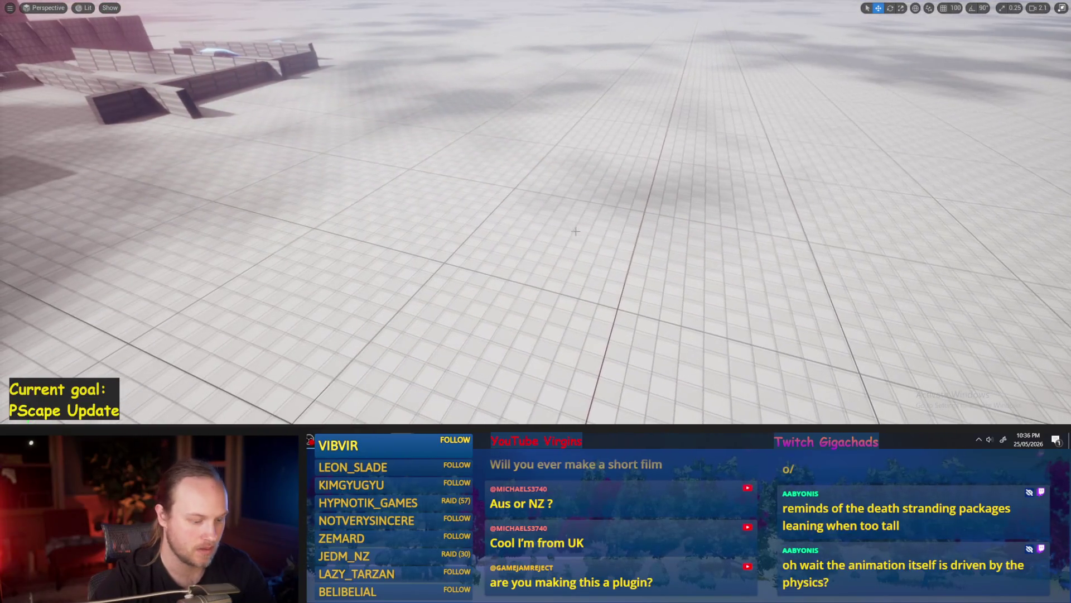
Step: Replay the level with Alt+P, drive the character over the ribbed slope, then stop with Esc
key(alt+p)
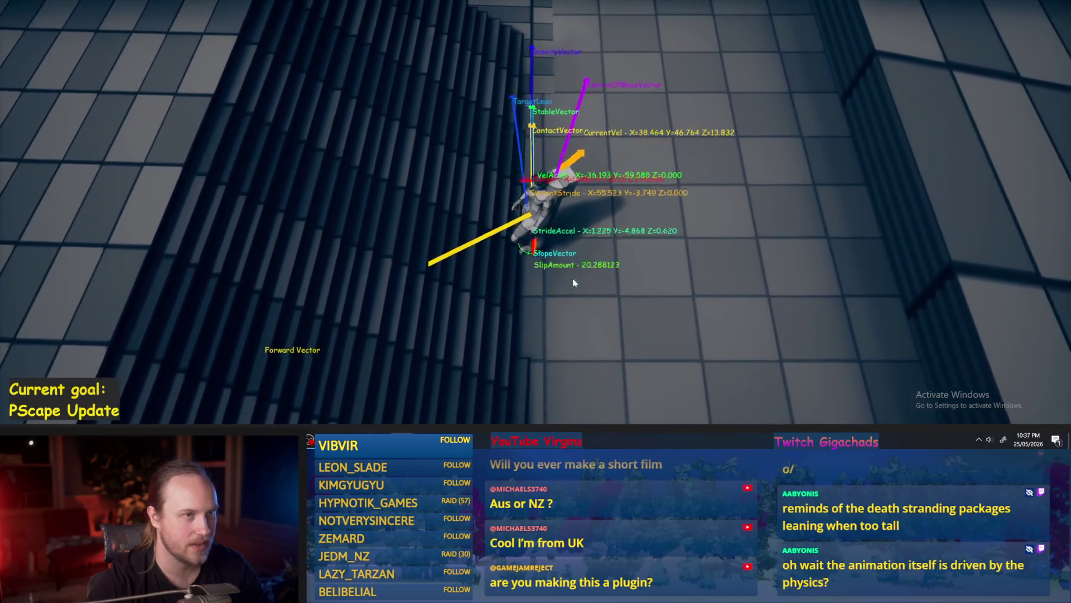
key(Escape)
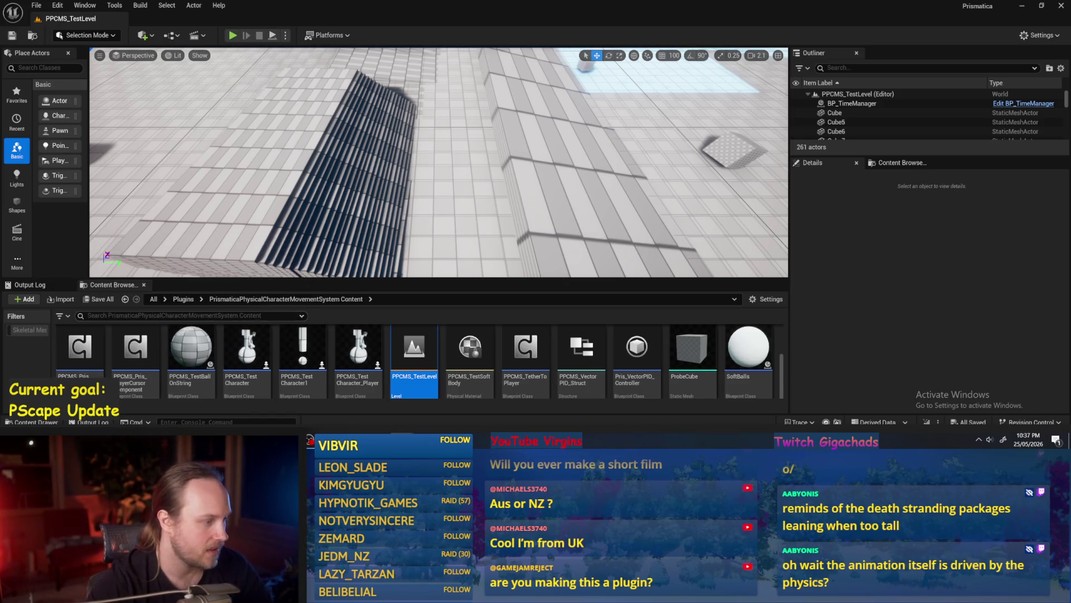
Step: Load PPFeet_TestLevel from the PrisPhysicalFeet Content folder and play it to watch the biped walk
click(186, 299)
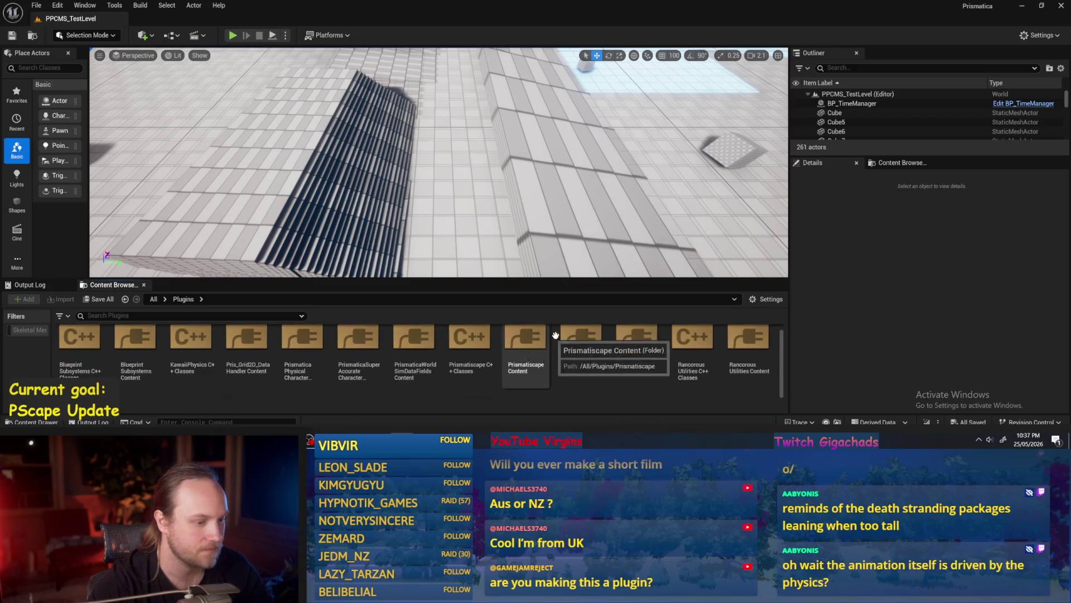
double_click(641, 350)
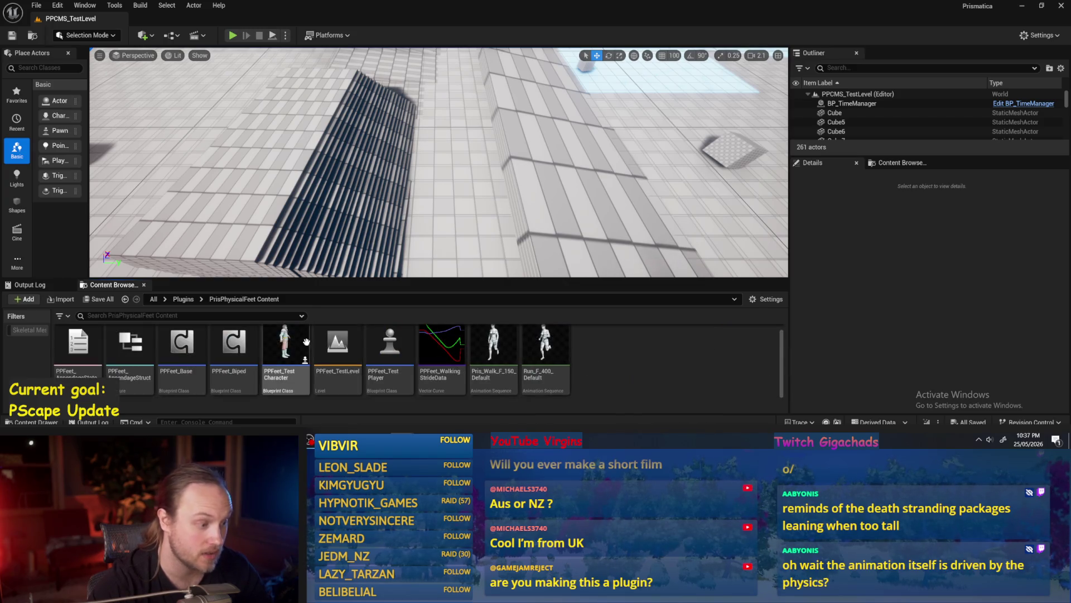
double_click(337, 343)
key(alt+p)
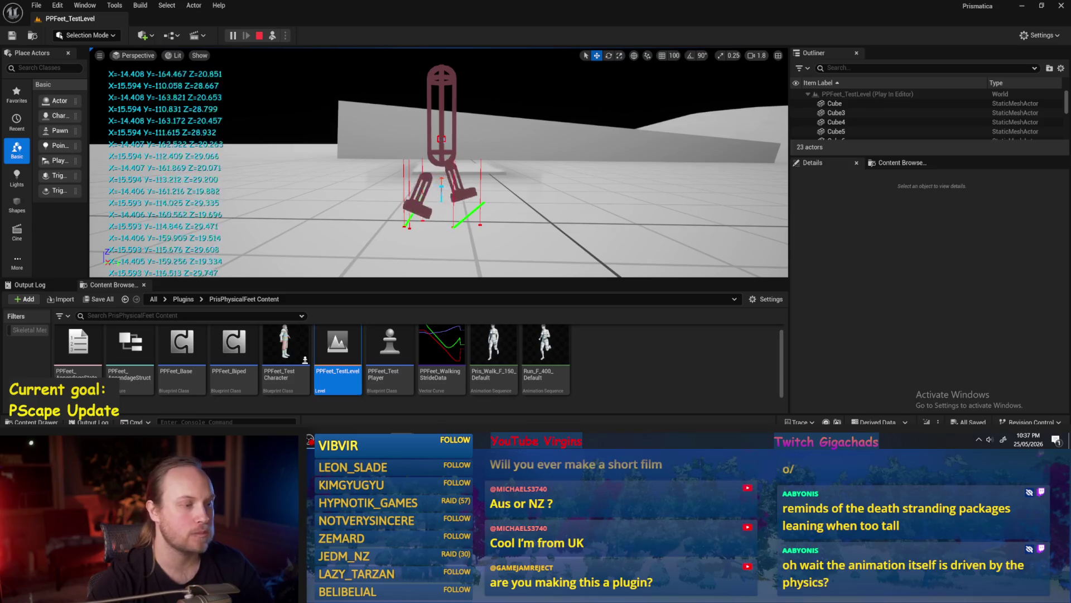
scroll(439, 162, down, 2)
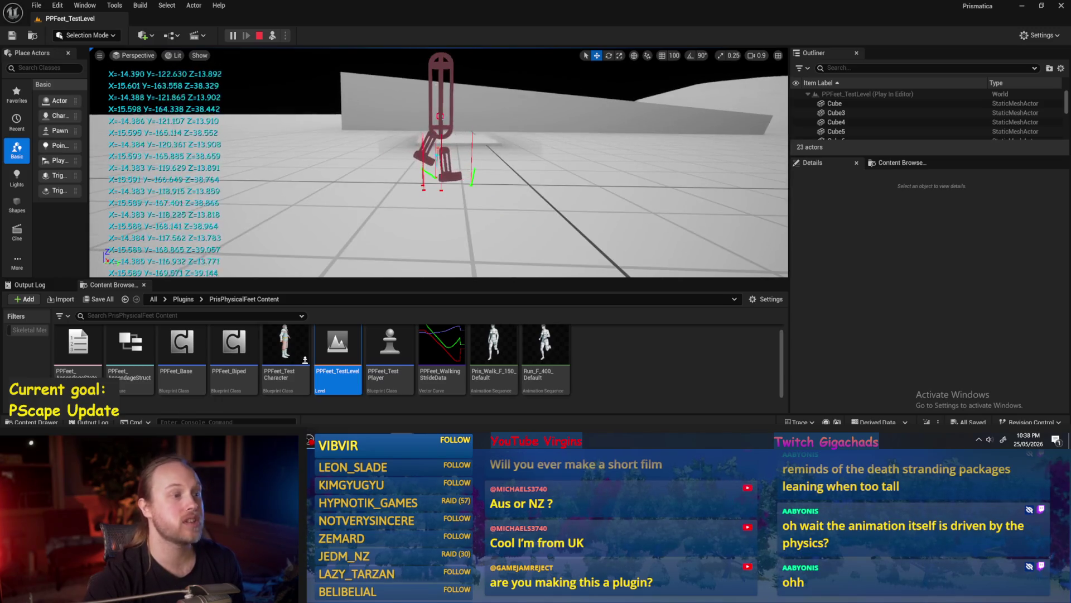
Step: Eject with F8 and move the viewport close around the simulating PPFeet_TestPlayer rig to view it head-on
key(F8)
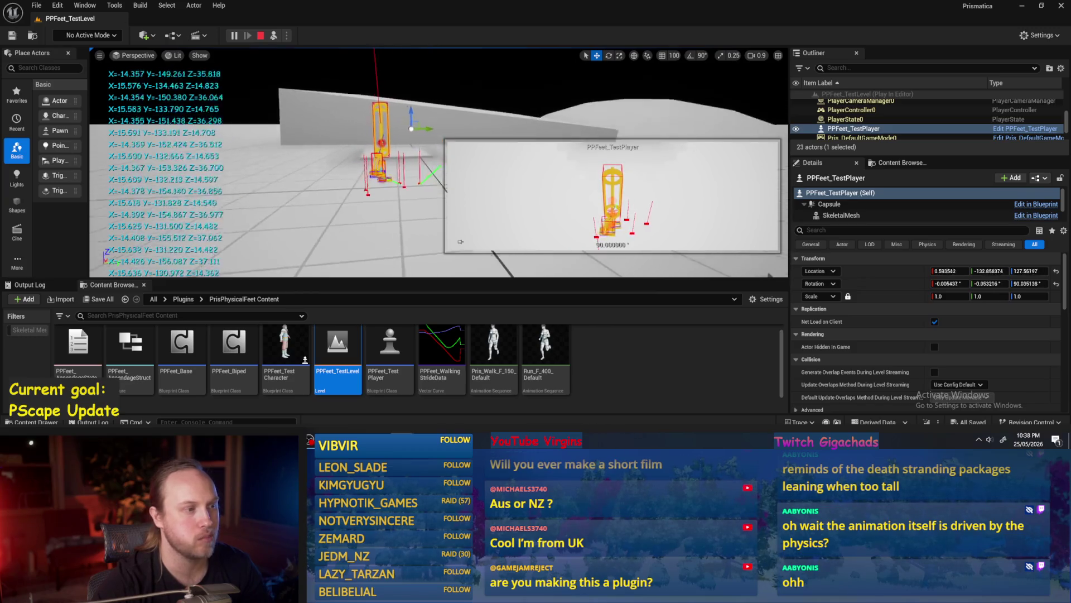
right_click(496, 109)
key(Escape)
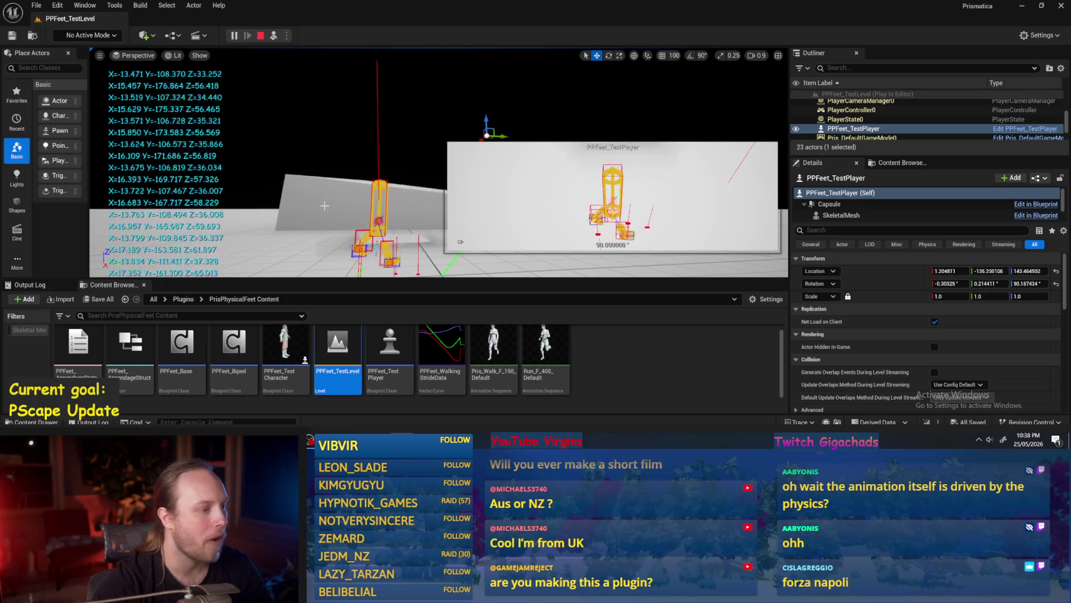
drag(324, 206, 322, 166)
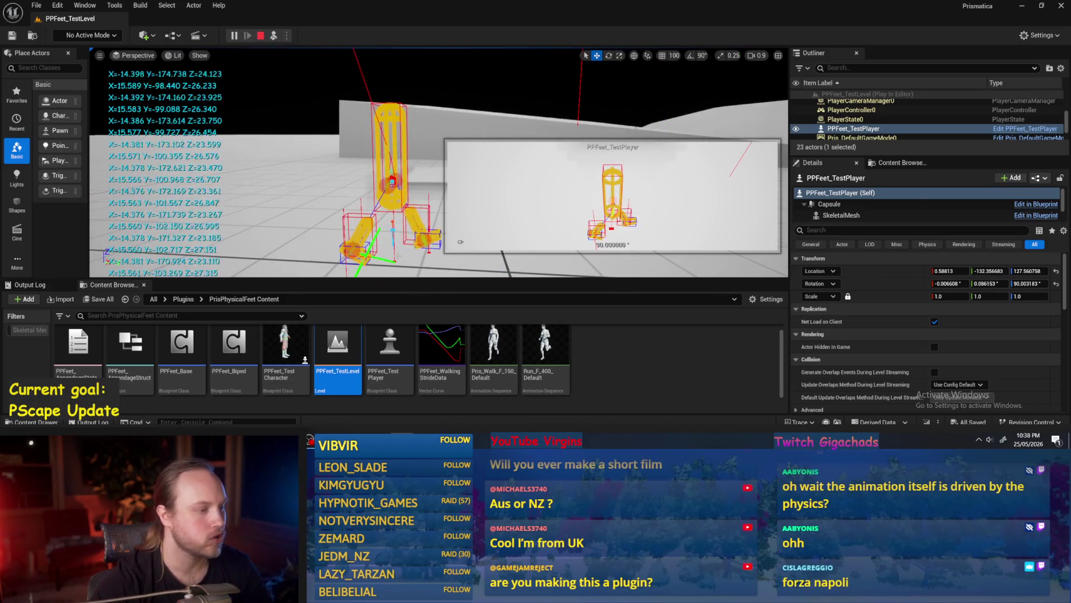
click(418, 185)
drag(417, 185, 441, 182)
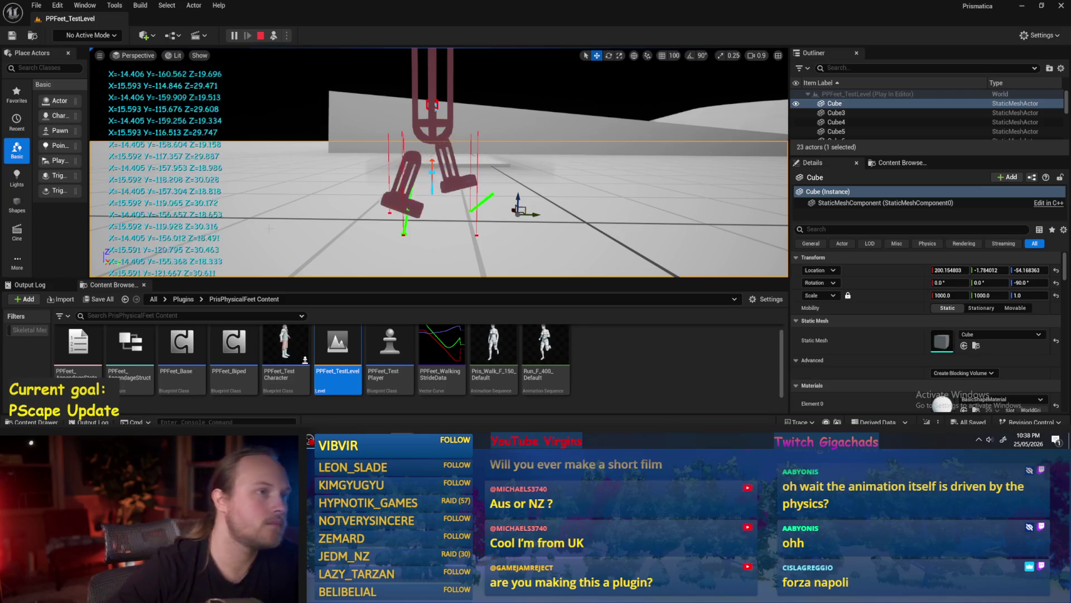